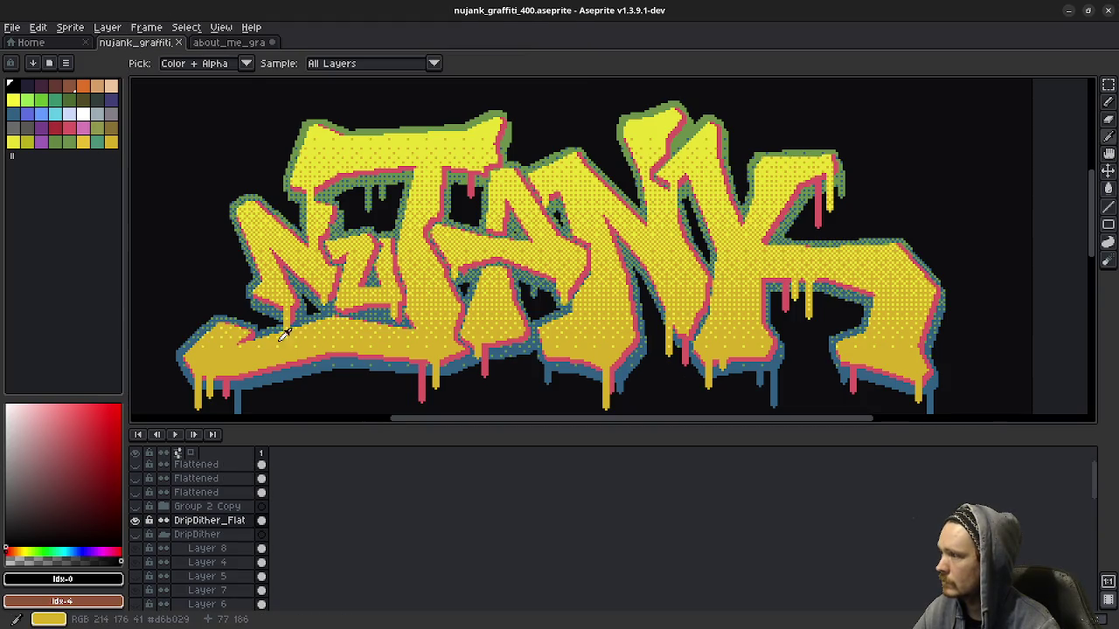
Step: Fill the graffiti silhouette with the reference's blue, then show the red shadow and white letter layers
{"action": "left_click", "coordinate": [290, 370], "text": "alt"}
{"action": "left_click", "coordinate": [229, 43]}
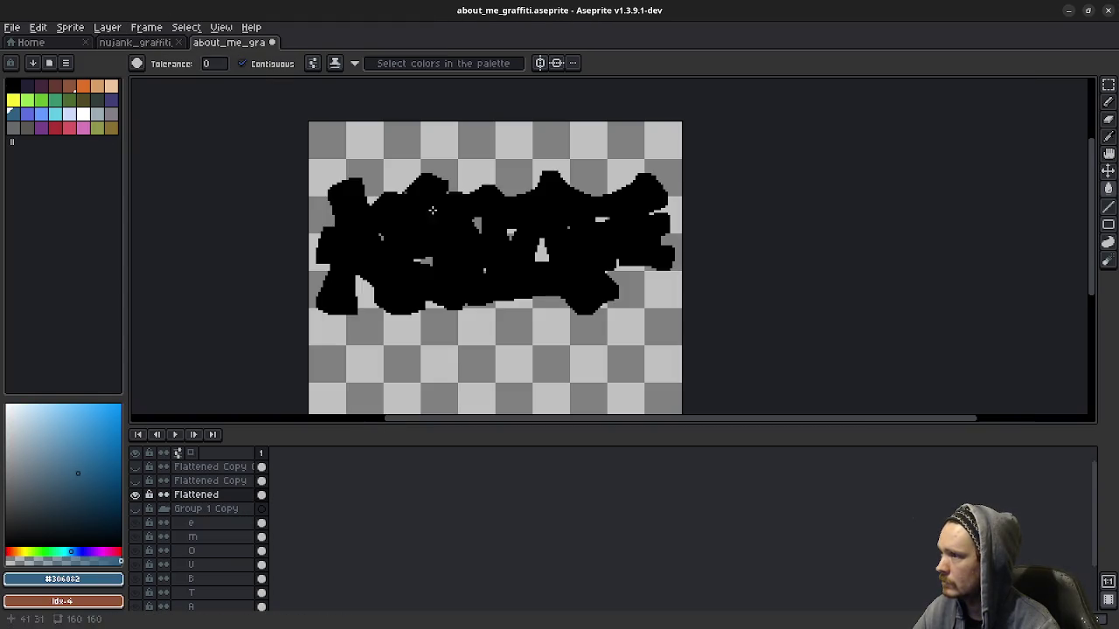
{"action": "left_click", "coordinate": [450, 230]}
{"action": "left_click", "coordinate": [136, 480]}
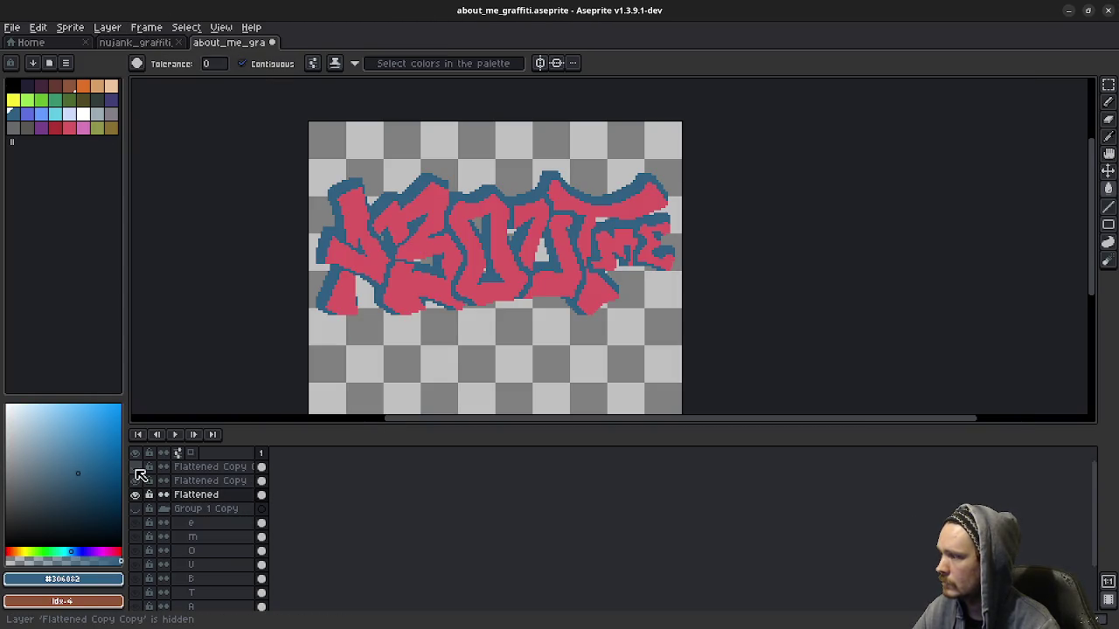
{"action": "left_click", "coordinate": [135, 467]}
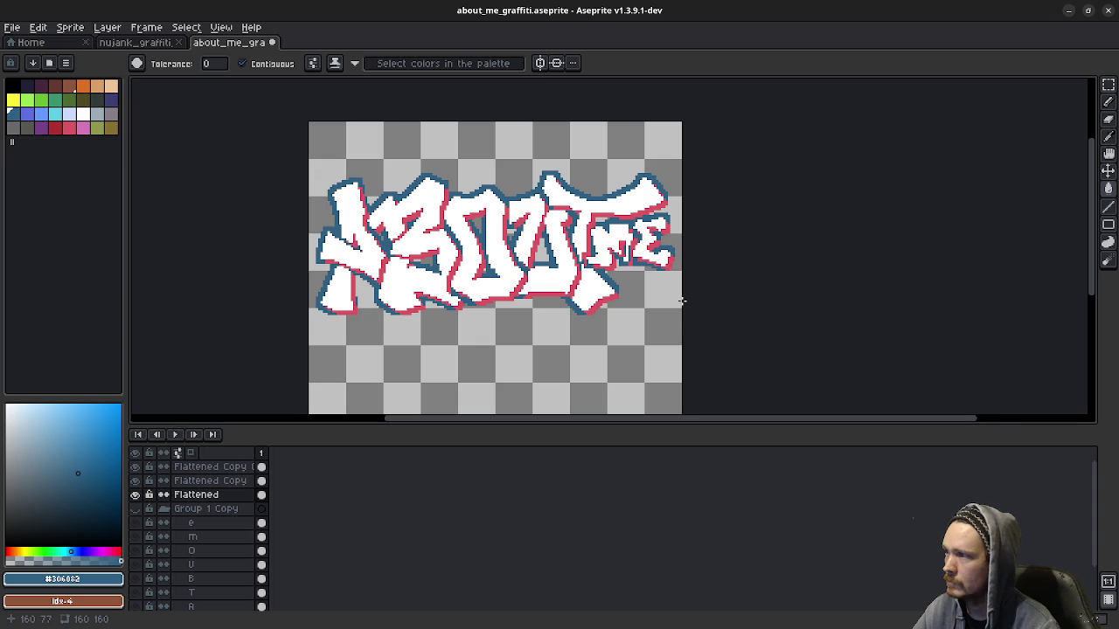
{"action": "left_click_drag", "start_coordinate": [196, 495], "coordinate": [199, 495]}
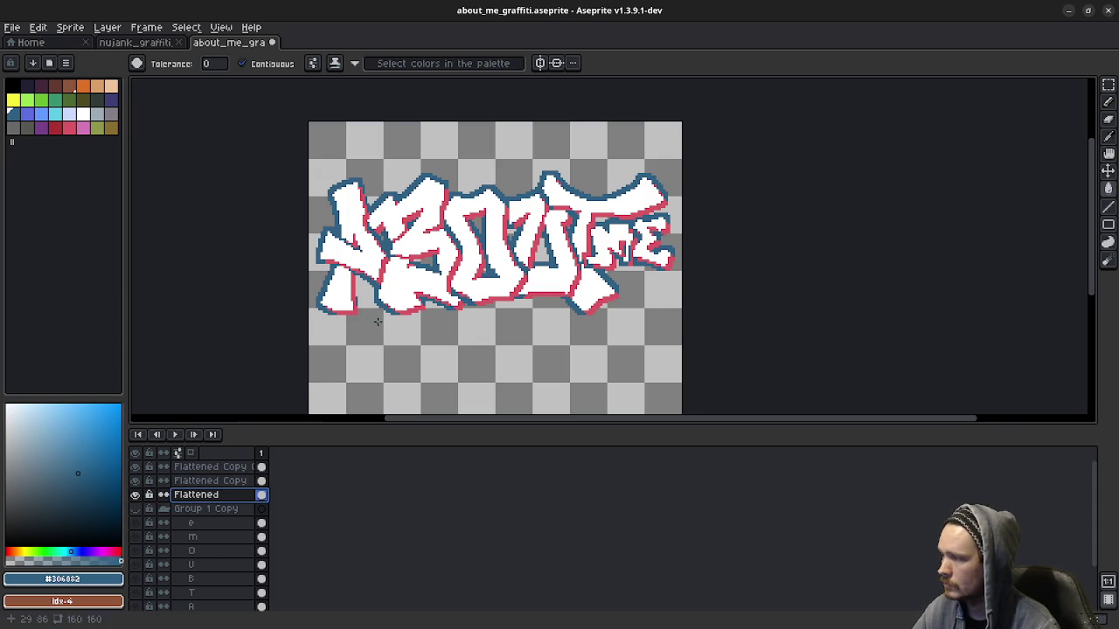
Step: Rectangle-select the graffiti, nudge it with the arrow keys and commit its position
{"action": "key", "text": "m"}
{"action": "left_click_drag", "start_coordinate": [306, 122], "coordinate": [711, 349]}
{"action": "key", "text": "Right"}
{"action": "key", "text": "Right"}
{"action": "key", "text": "Down"}
{"action": "key", "text": "Down"}
{"action": "key", "text": "Left"}
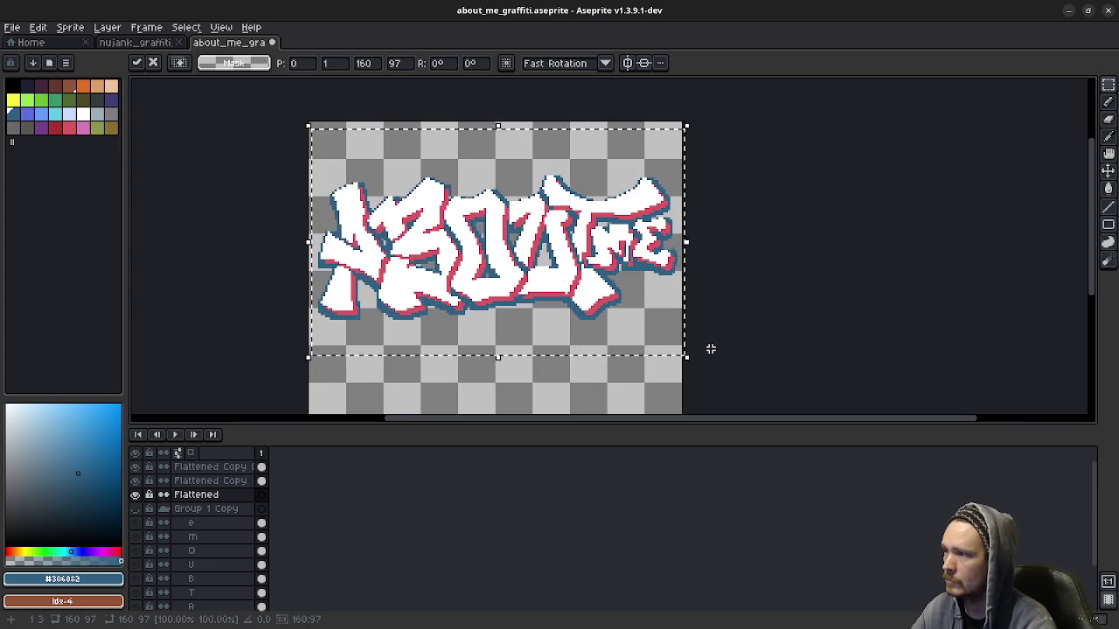
{"action": "key", "text": "Up"}
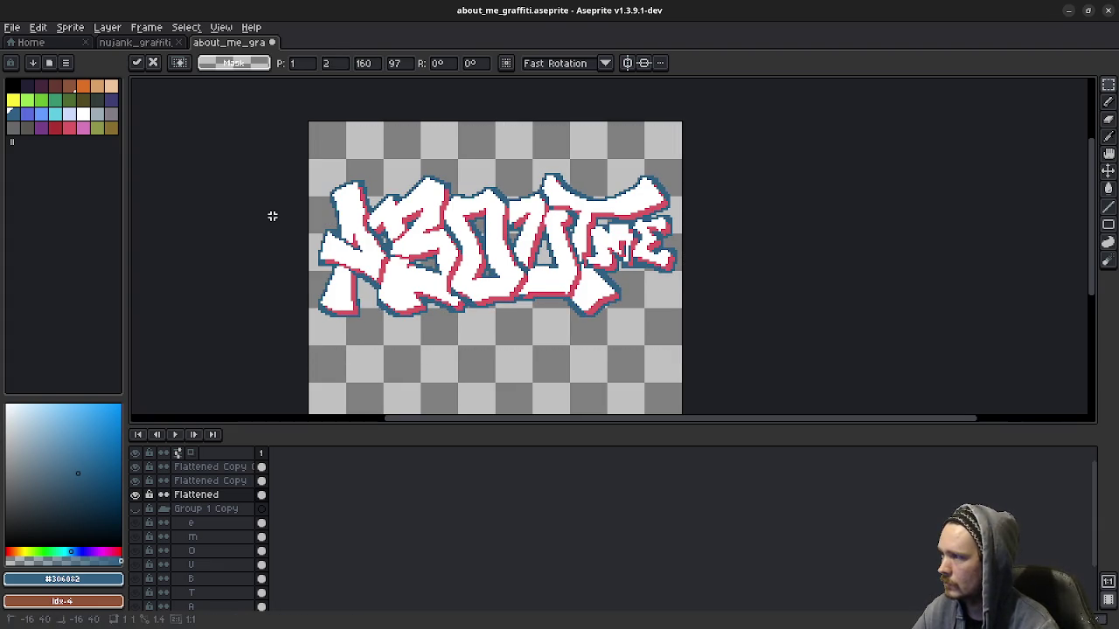
{"action": "left_click", "coordinate": [272, 216]}
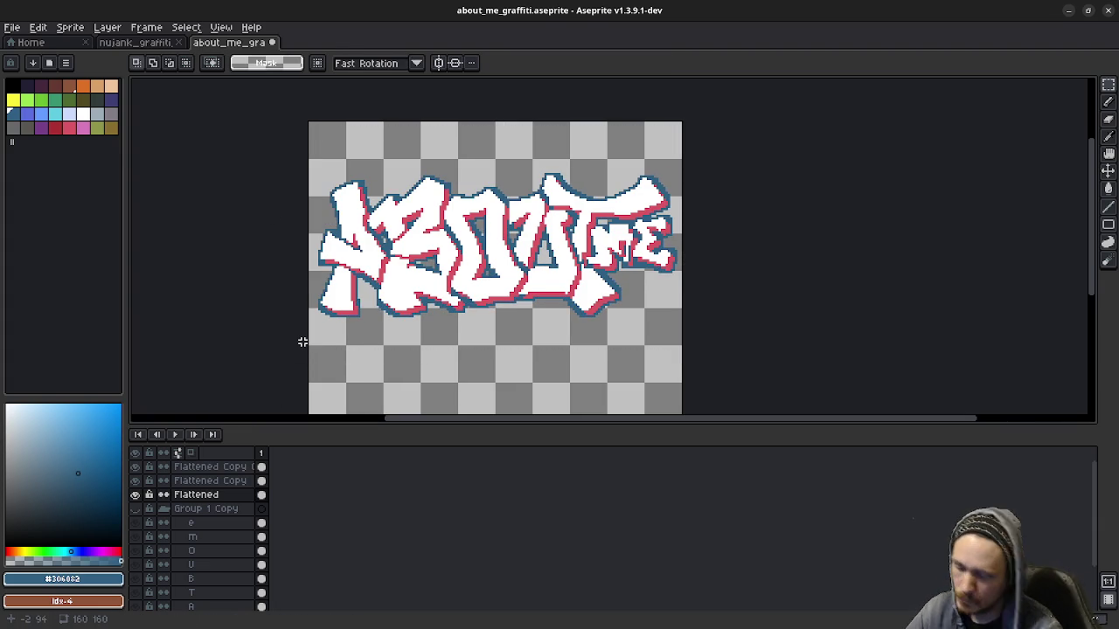
Step: Apply the Outline effect twice for a thick #306082 blue border, then bring up the nujank reference
{"action": "key", "text": "shift+o"}
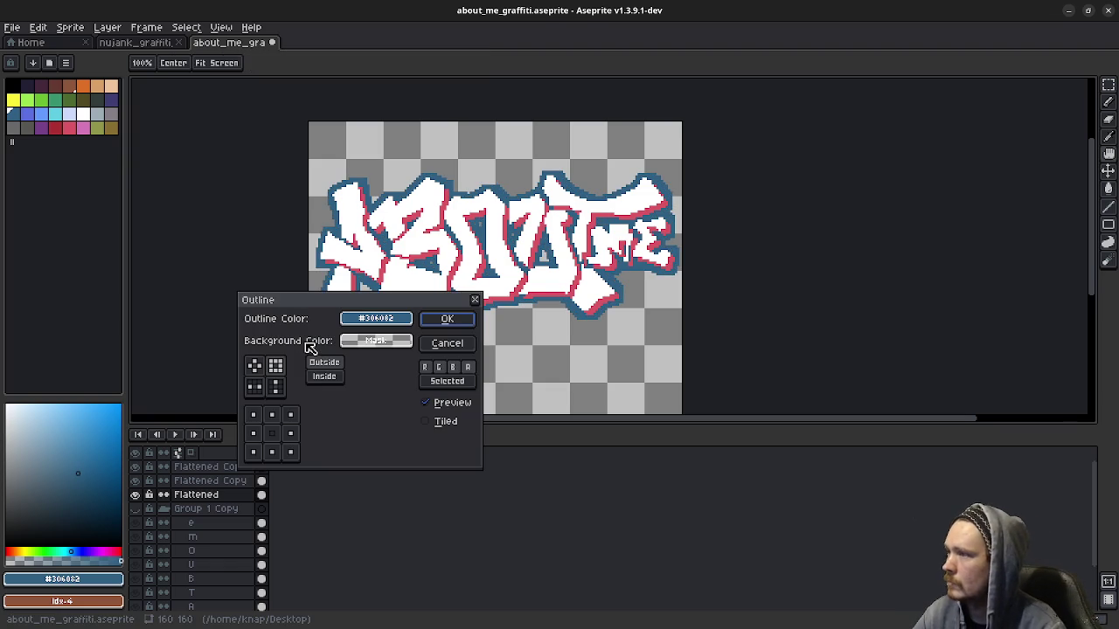
{"action": "left_click", "coordinate": [451, 322]}
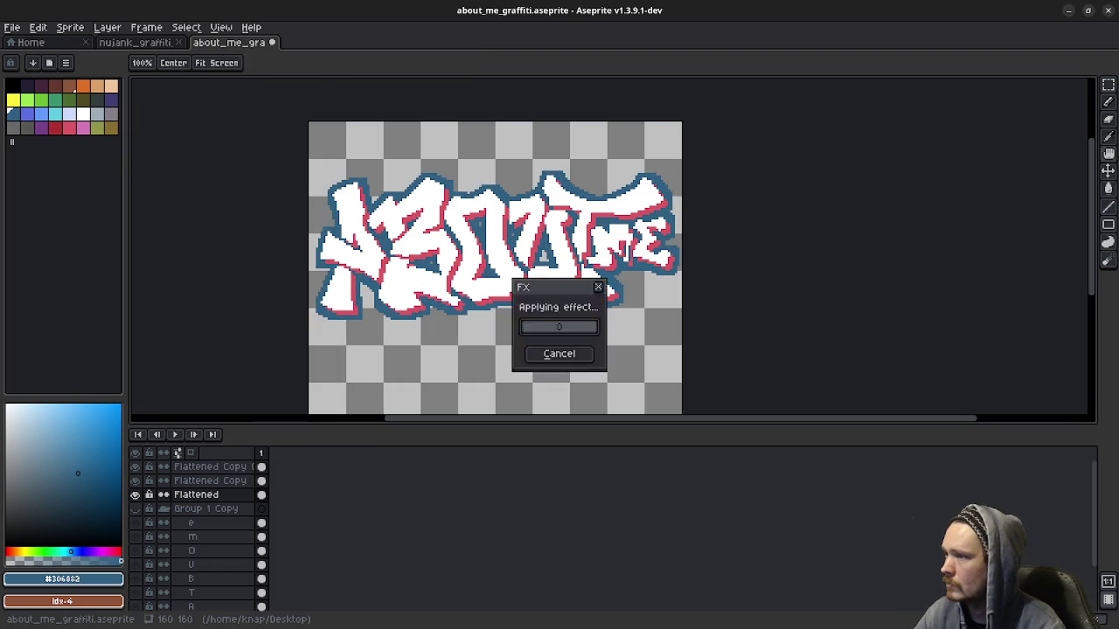
{"action": "key", "text": "shift+o"}
{"action": "left_click", "coordinate": [451, 322]}
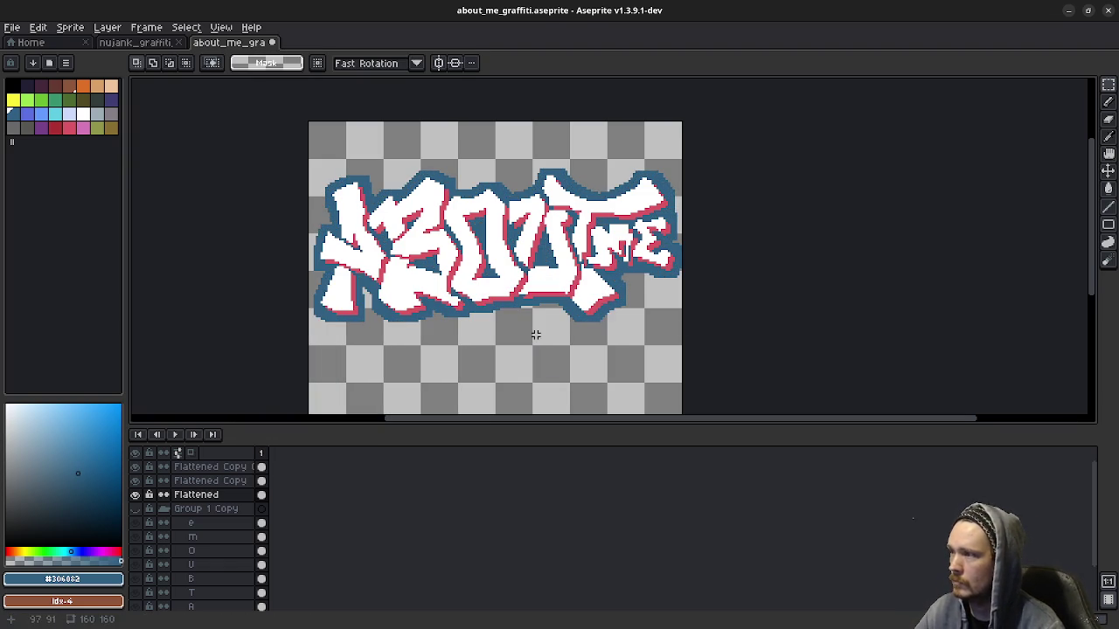
{"action": "left_click", "coordinate": [131, 44]}
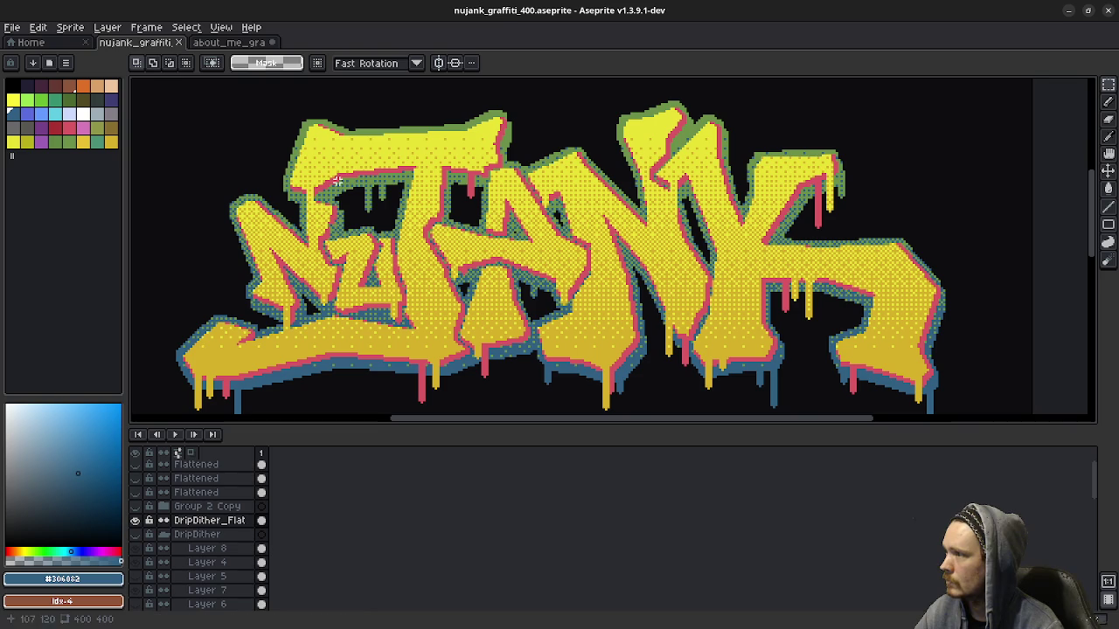
Step: Sample yellow #e9e134 from the nujank reference and select the Flattened Copy Copy layer in about_me
{"action": "key", "text": "b"}
{"action": "left_click", "coordinate": [411, 140], "text": "alt"}
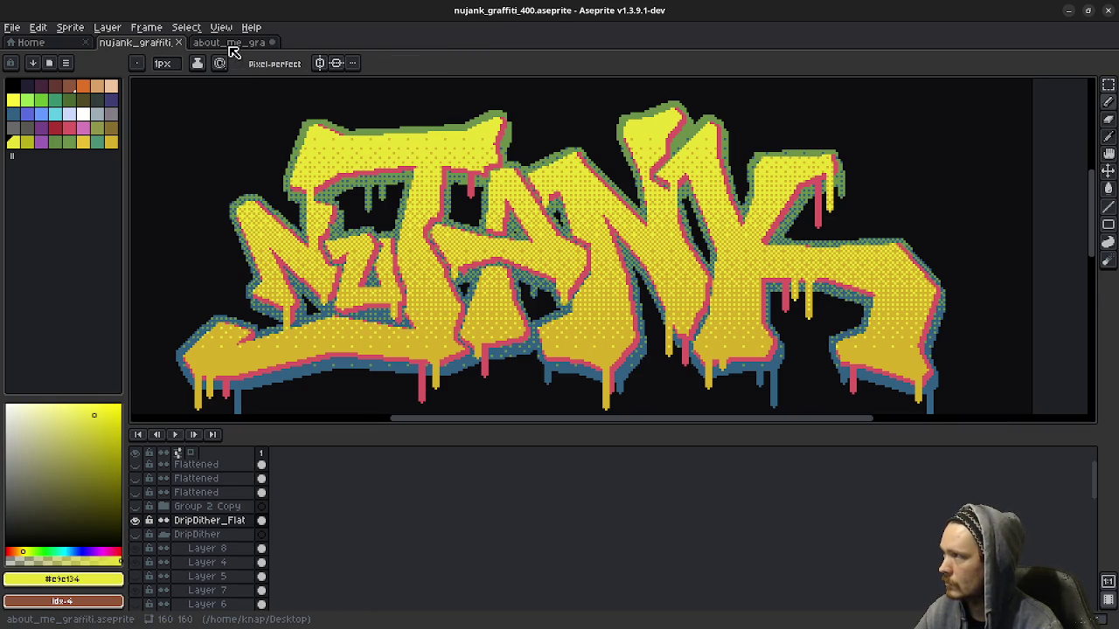
{"action": "left_click", "coordinate": [232, 43]}
{"action": "left_click", "coordinate": [219, 466]}
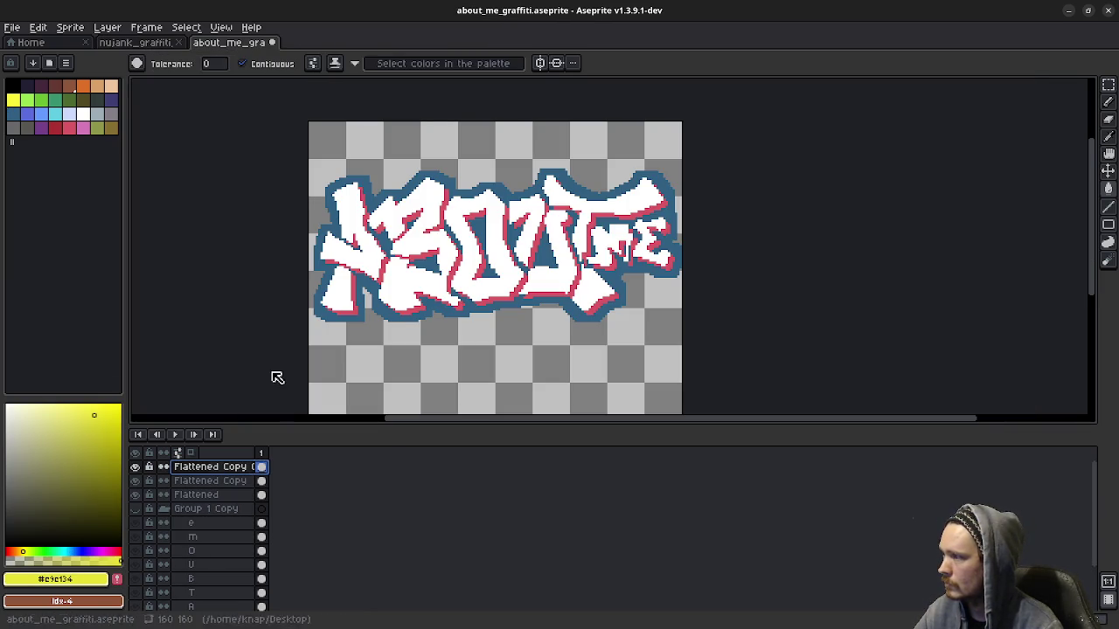
Step: Bucket-fill the white regions of A, B, O, U, T, M and E with yellow
{"action": "left_click", "coordinate": [350, 227]}
{"action": "left_click", "coordinate": [411, 244]}
{"action": "left_click", "coordinate": [339, 293]}
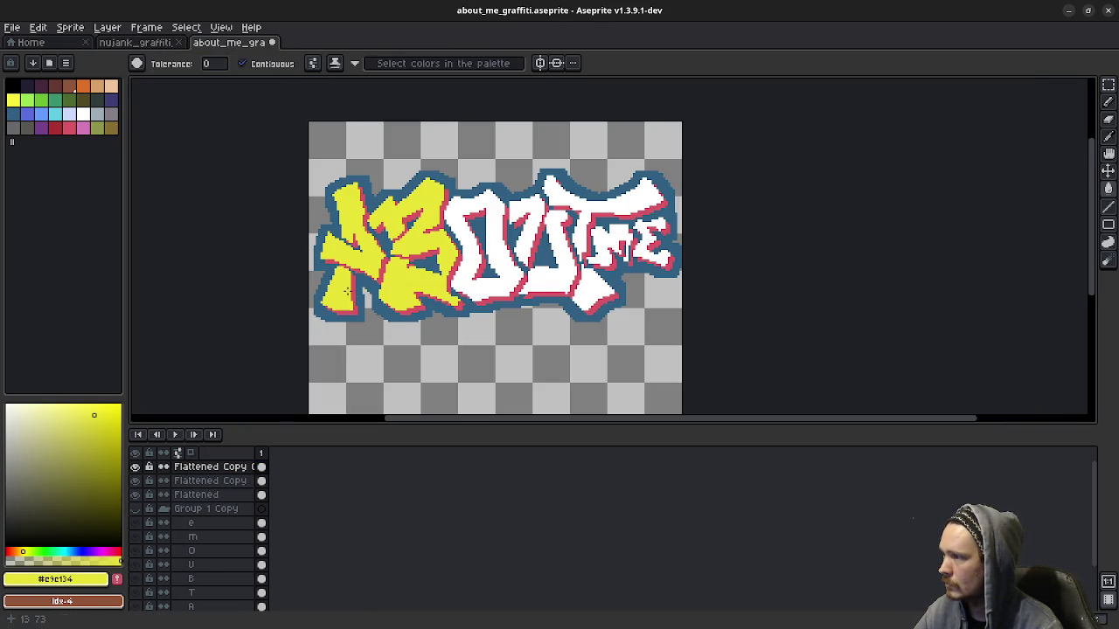
{"action": "left_click", "coordinate": [481, 253]}
{"action": "left_click", "coordinate": [546, 262]}
{"action": "left_click", "coordinate": [525, 223]}
{"action": "left_click", "coordinate": [586, 222]}
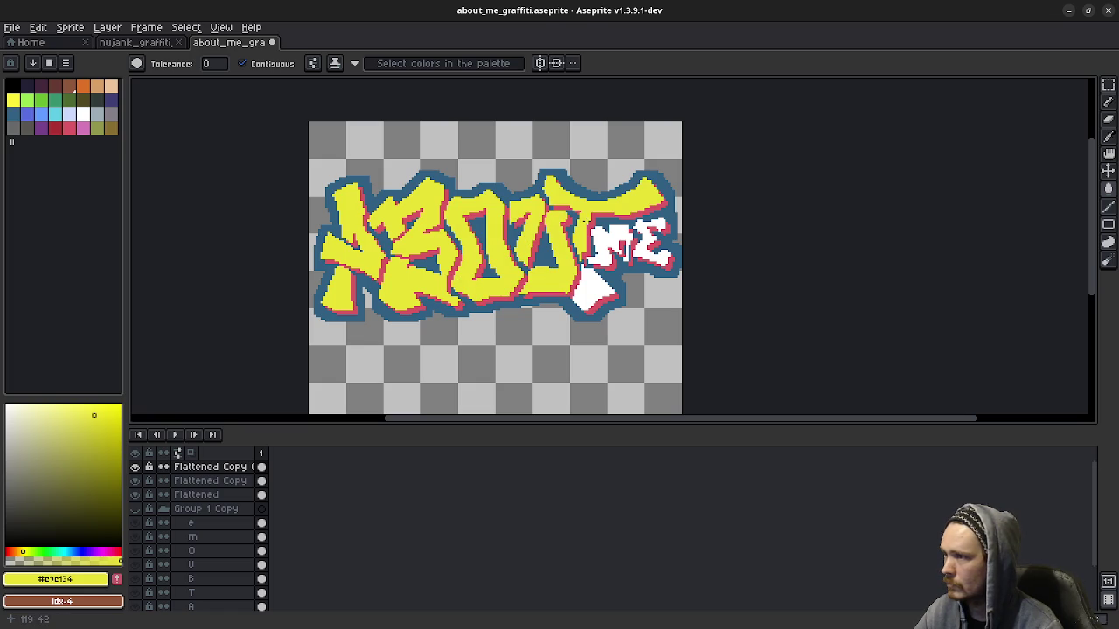
{"action": "left_click", "coordinate": [608, 245]}
{"action": "left_click", "coordinate": [595, 288]}
{"action": "left_click", "coordinate": [638, 248]}
{"action": "left_click", "coordinate": [654, 240]}
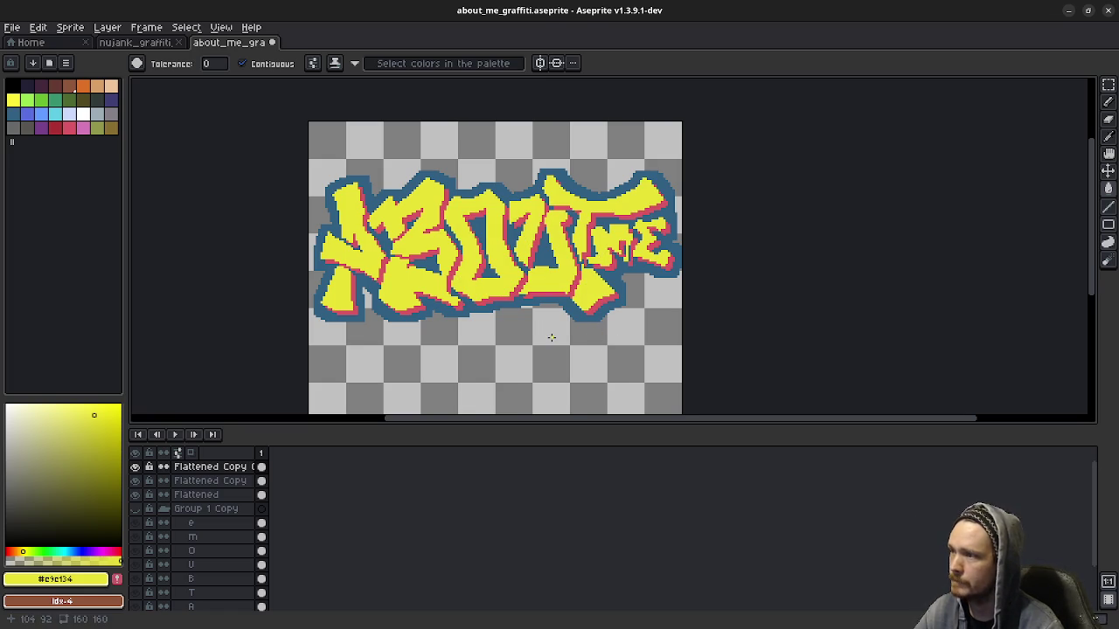
Step: Zoom in on the ME letters and bucket-fill a small leftover gap yellow
{"action": "scroll", "coordinate": [551, 337], "scroll_direction": "down", "scroll_amount": 2}
{"action": "scroll", "coordinate": [552, 337], "scroll_direction": "down", "scroll_amount": 2}
{"action": "scroll", "coordinate": [552, 338], "scroll_direction": "up", "scroll_amount": 2}
{"action": "scroll", "coordinate": [552, 338], "scroll_direction": "down", "scroll_amount": 2}
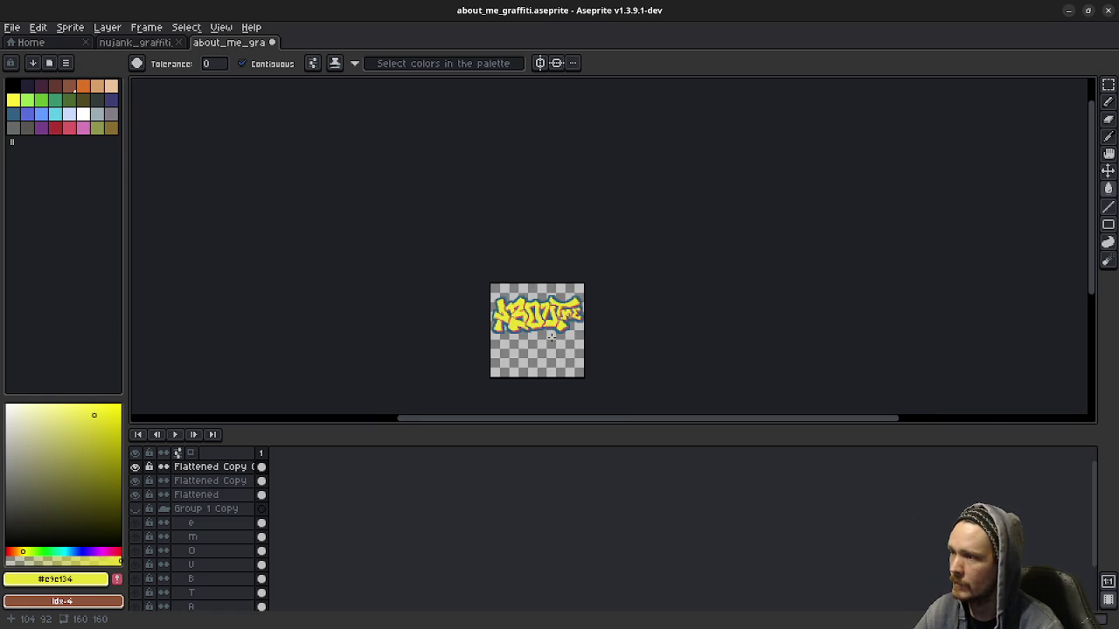
{"action": "scroll", "coordinate": [552, 337], "scroll_direction": "up", "scroll_amount": 2}
{"action": "scroll", "coordinate": [552, 337], "scroll_direction": "down", "scroll_amount": 2}
{"action": "scroll", "coordinate": [552, 338], "scroll_direction": "up", "scroll_amount": 2}
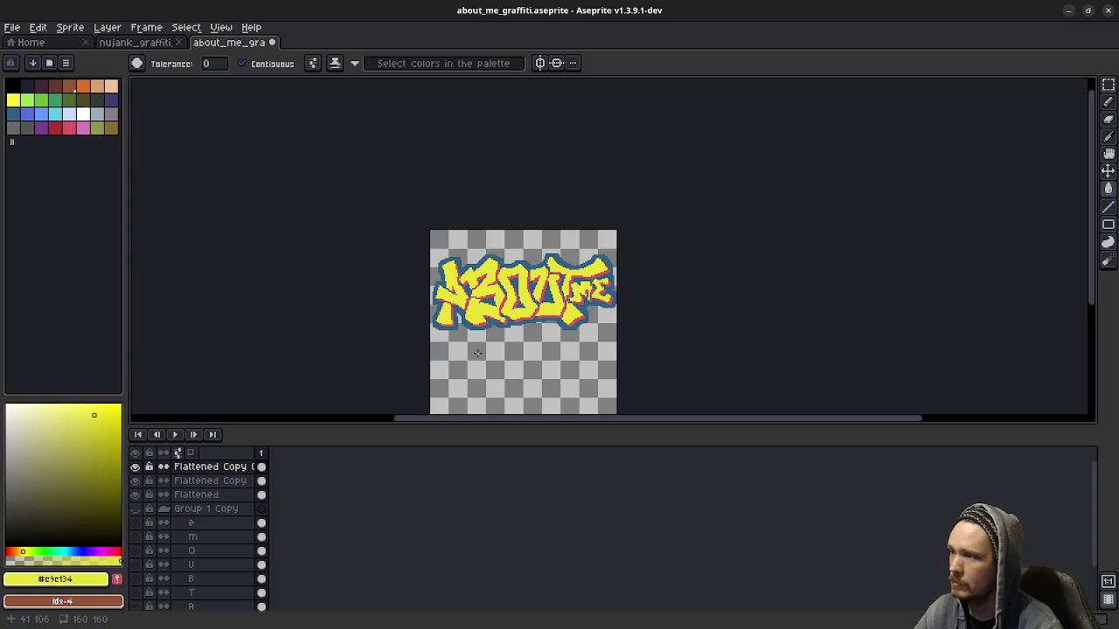
{"action": "scroll", "coordinate": [598, 307], "scroll_direction": "up", "scroll_amount": 2}
{"action": "scroll", "coordinate": [568, 310], "scroll_direction": "up", "scroll_amount": 1}
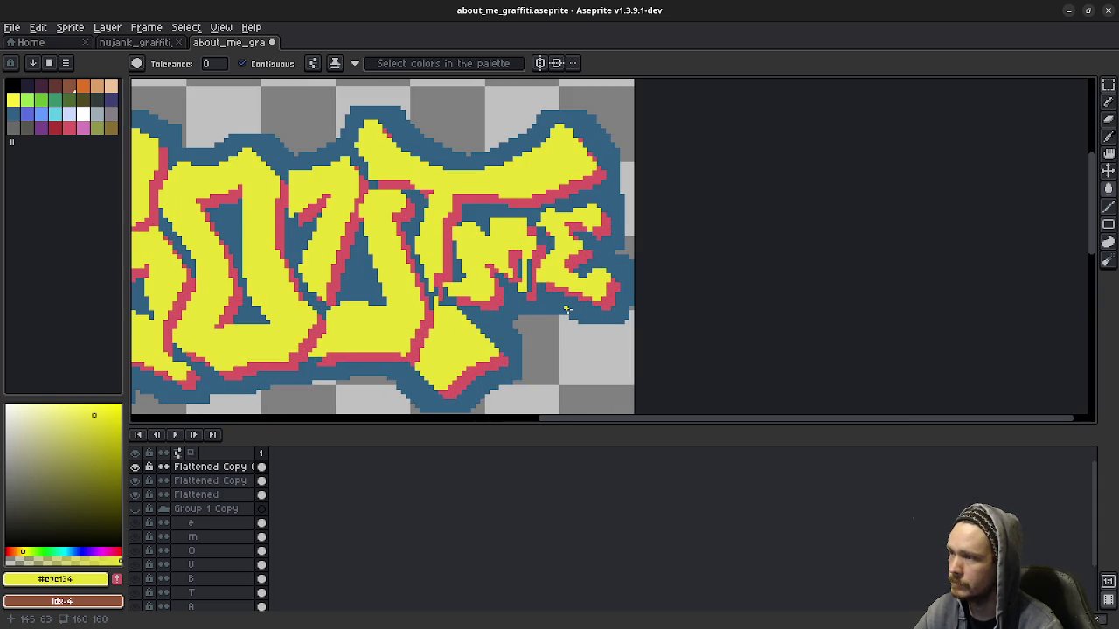
{"action": "left_click", "coordinate": [529, 286]}
Step: Draw a short yellow pencil stroke near ME, zoom out, then return to the nujank_graffiti_400 reference
{"action": "key", "text": "b"}
{"action": "left_click_drag", "start_coordinate": [527, 258], "coordinate": [530, 289]}
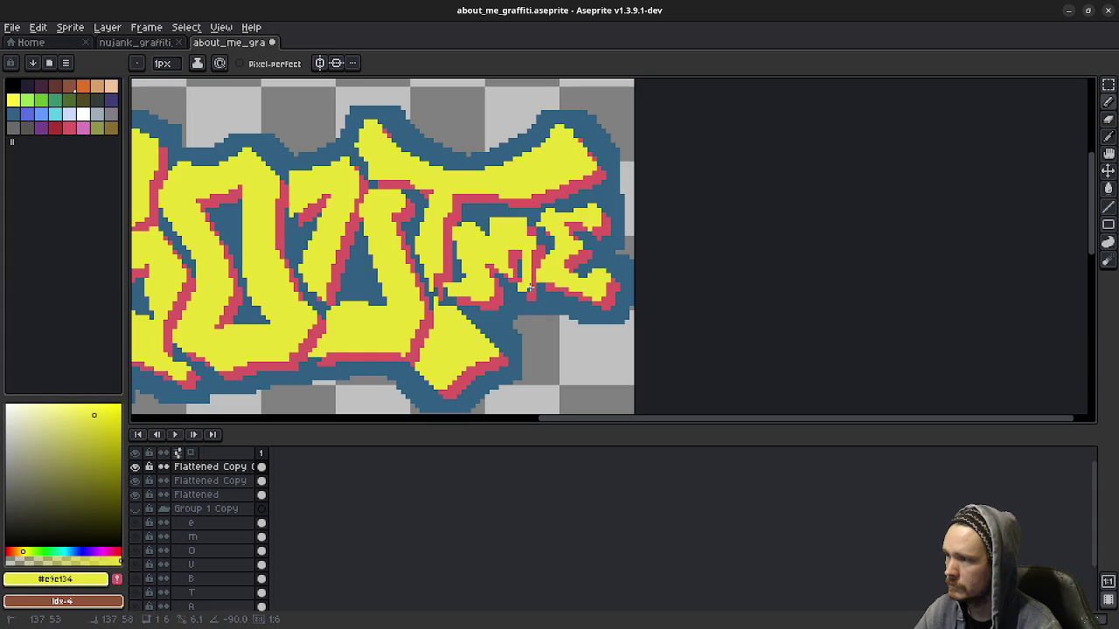
{"action": "scroll", "coordinate": [628, 334], "scroll_direction": "down", "scroll_amount": 3}
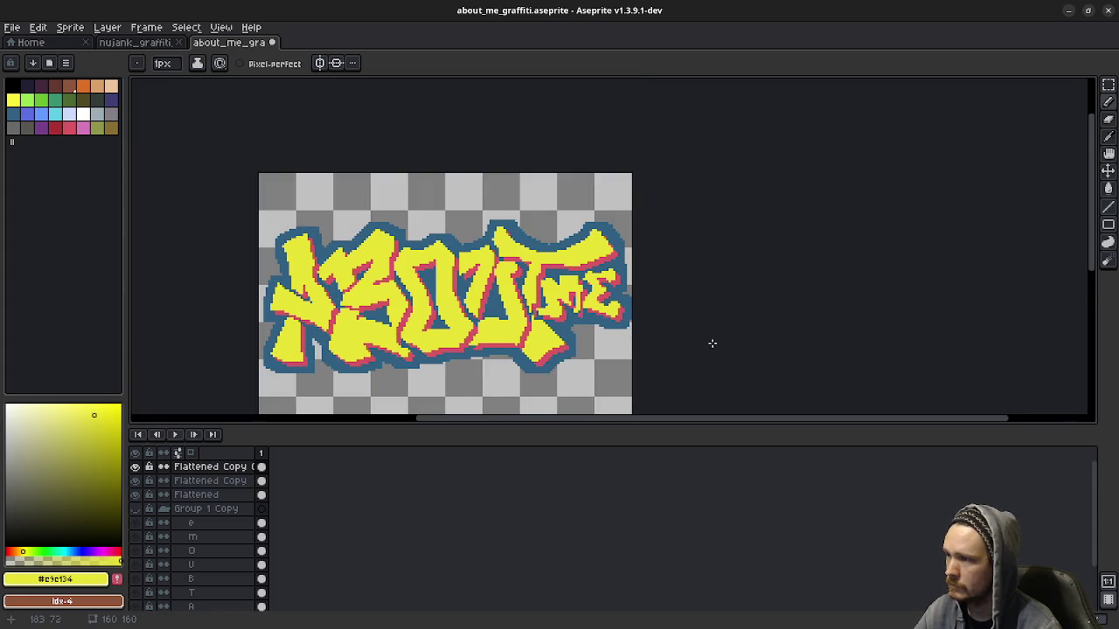
{"action": "scroll", "coordinate": [671, 338], "scroll_direction": "down", "scroll_amount": 2}
{"action": "mouse_move", "coordinate": [699, 357]}
{"action": "left_mouse_down"}
{"action": "mouse_move", "coordinate": [647, 324]}
{"action": "mouse_move", "coordinate": [667, 325]}
{"action": "left_mouse_up"}
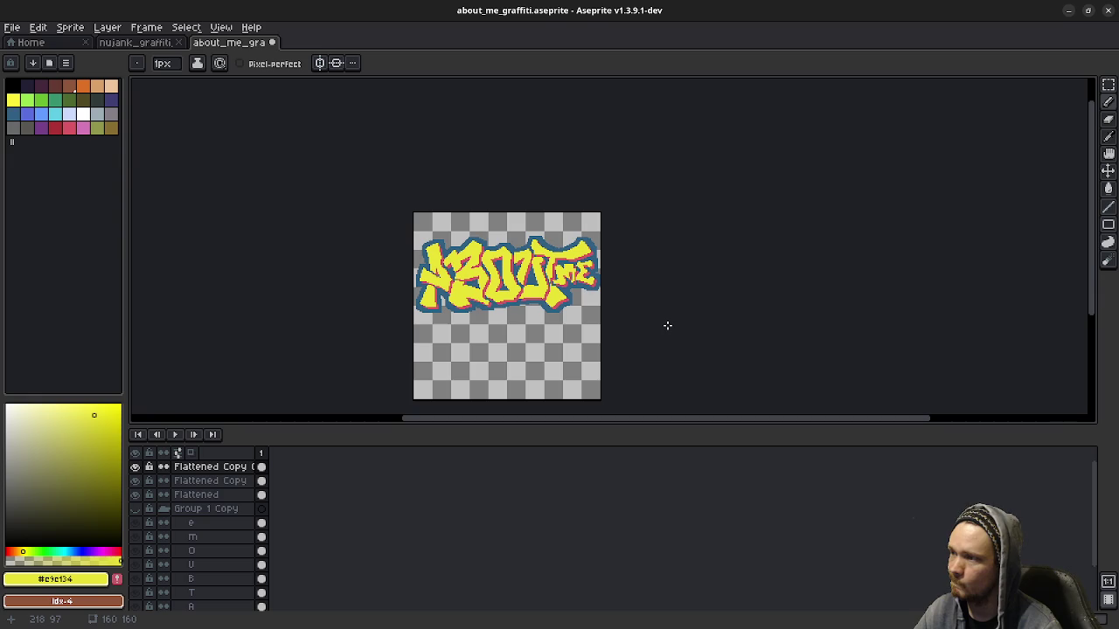
{"action": "left_click", "coordinate": [156, 44]}
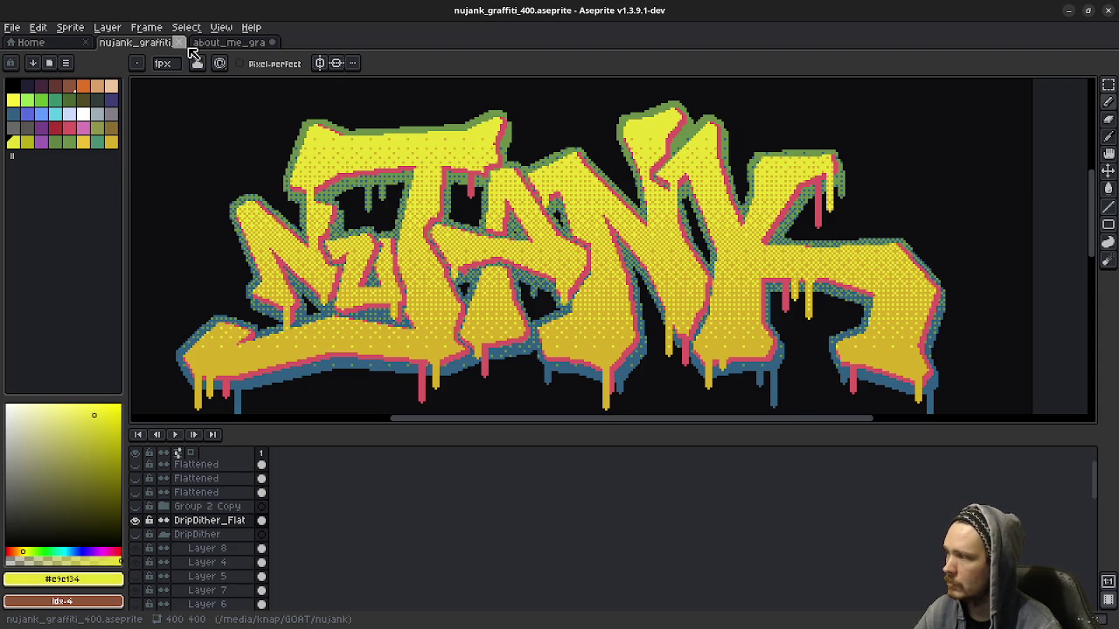
{"action": "left_click", "coordinate": [233, 43]}
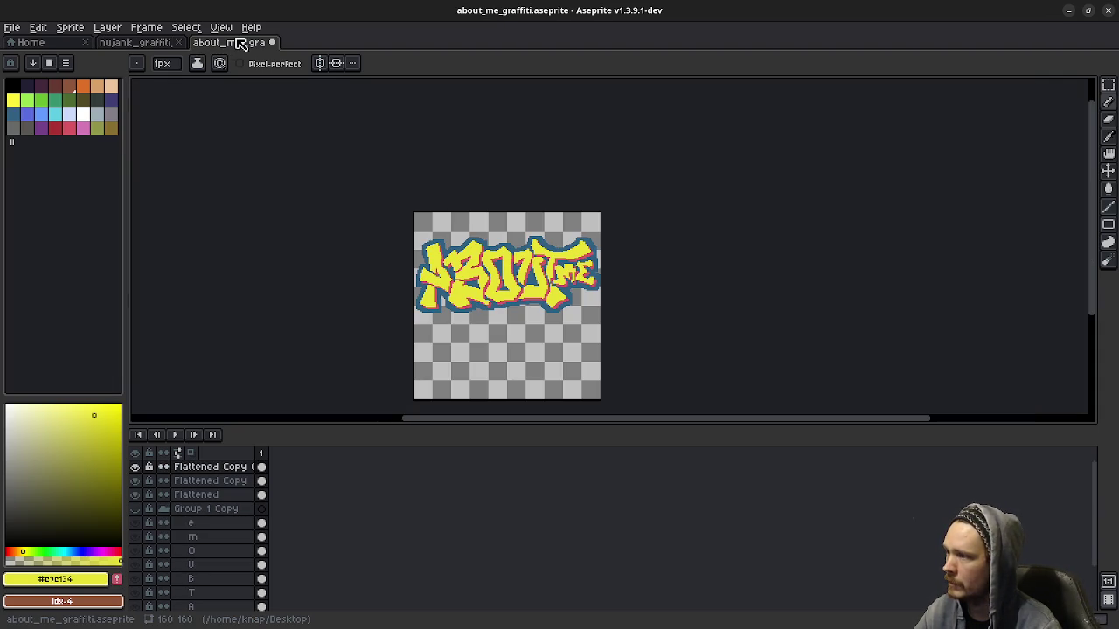
{"action": "scroll", "coordinate": [452, 245], "scroll_direction": "up", "scroll_amount": 2}
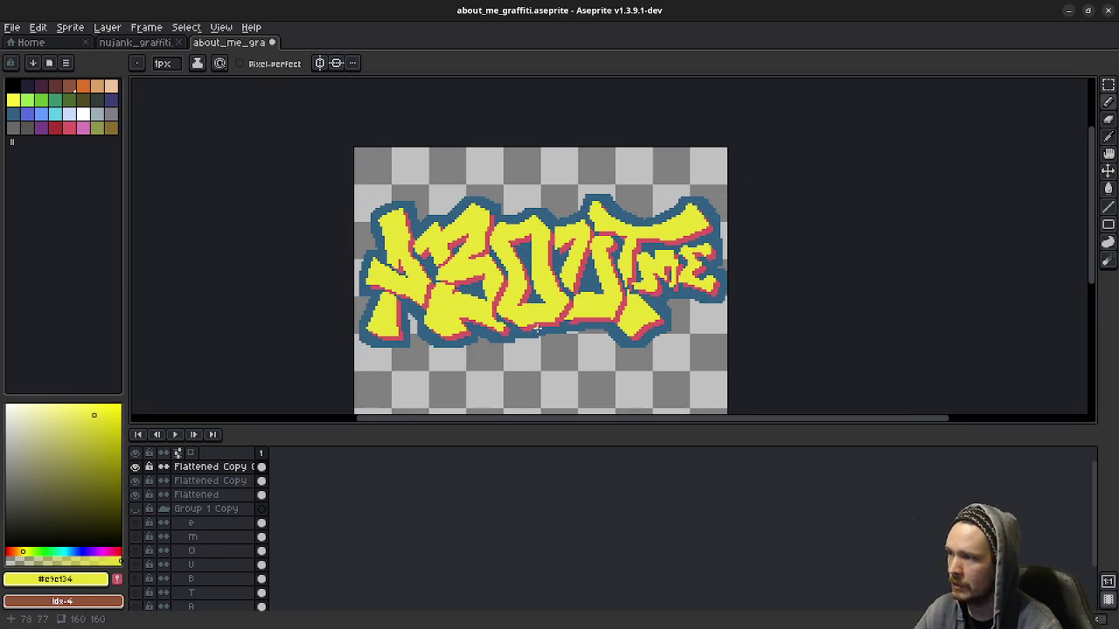
{"action": "left_click", "coordinate": [160, 45]}
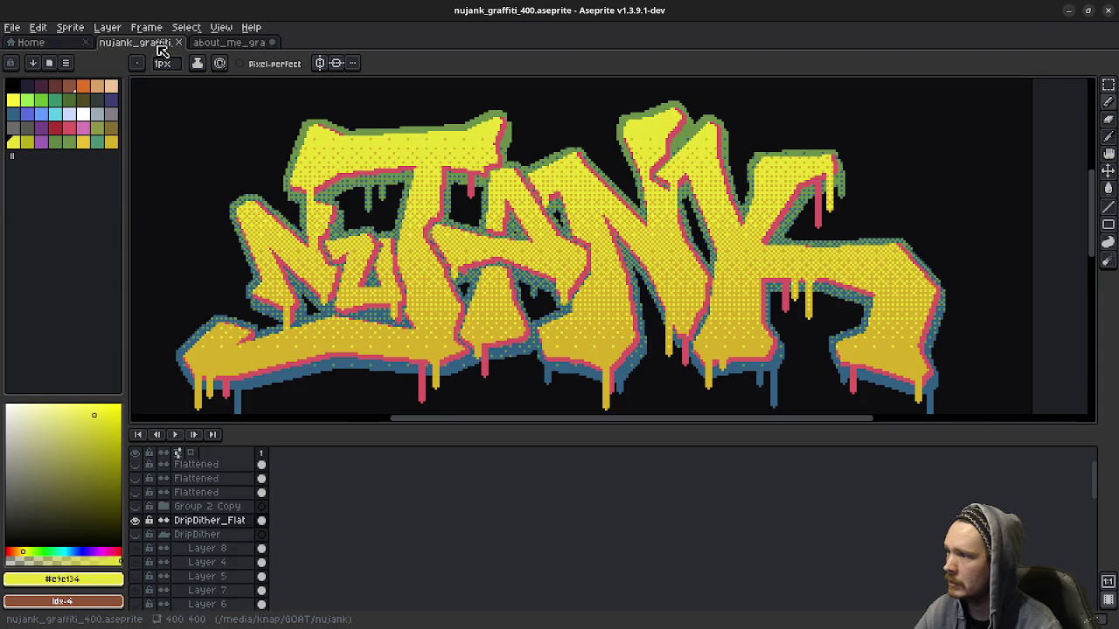
{"action": "left_click", "coordinate": [247, 45]}
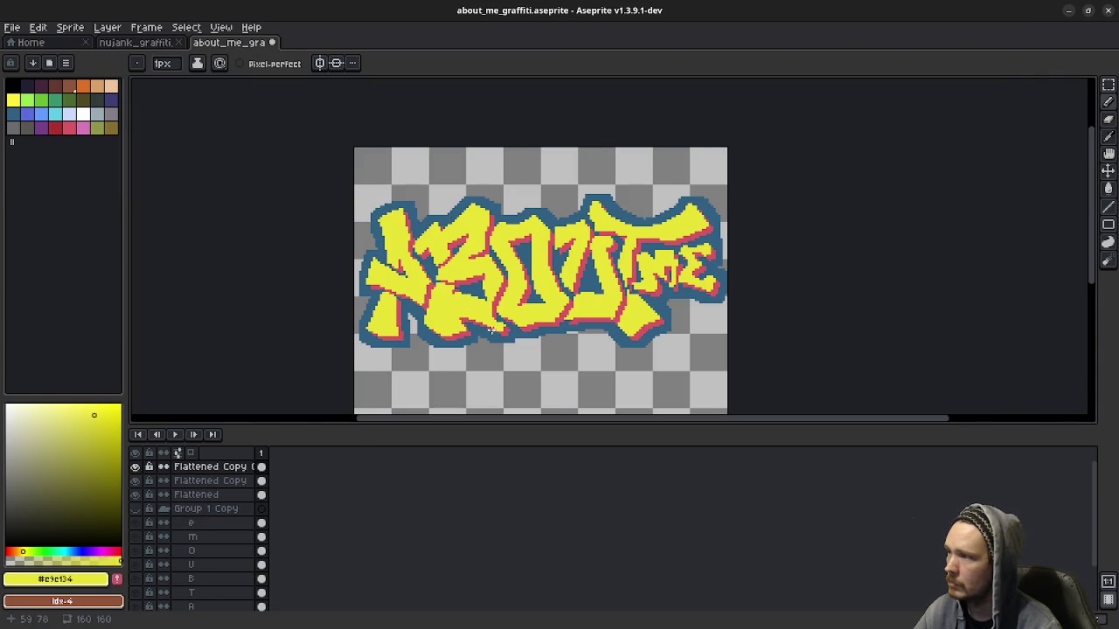
{"action": "scroll", "coordinate": [447, 290], "scroll_direction": "up", "scroll_amount": 2}
{"action": "scroll", "coordinate": [421, 277], "scroll_direction": "up", "scroll_amount": 2}
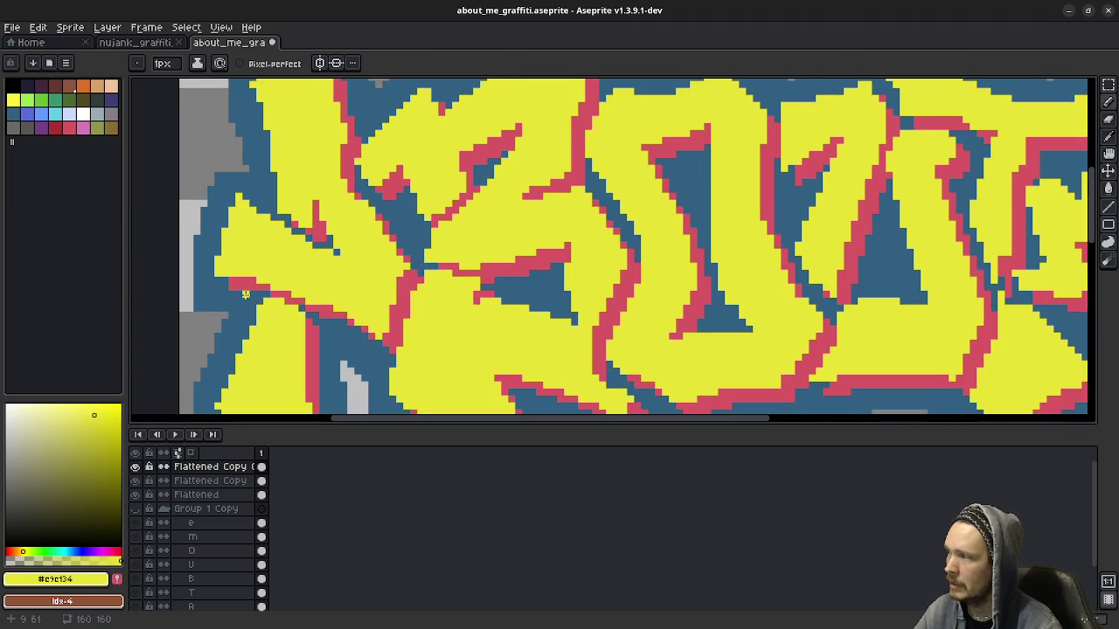
{"action": "scroll", "coordinate": [321, 314], "scroll_direction": "down", "scroll_amount": 2}
{"action": "scroll", "coordinate": [321, 315], "scroll_direction": "down", "scroll_amount": 3}
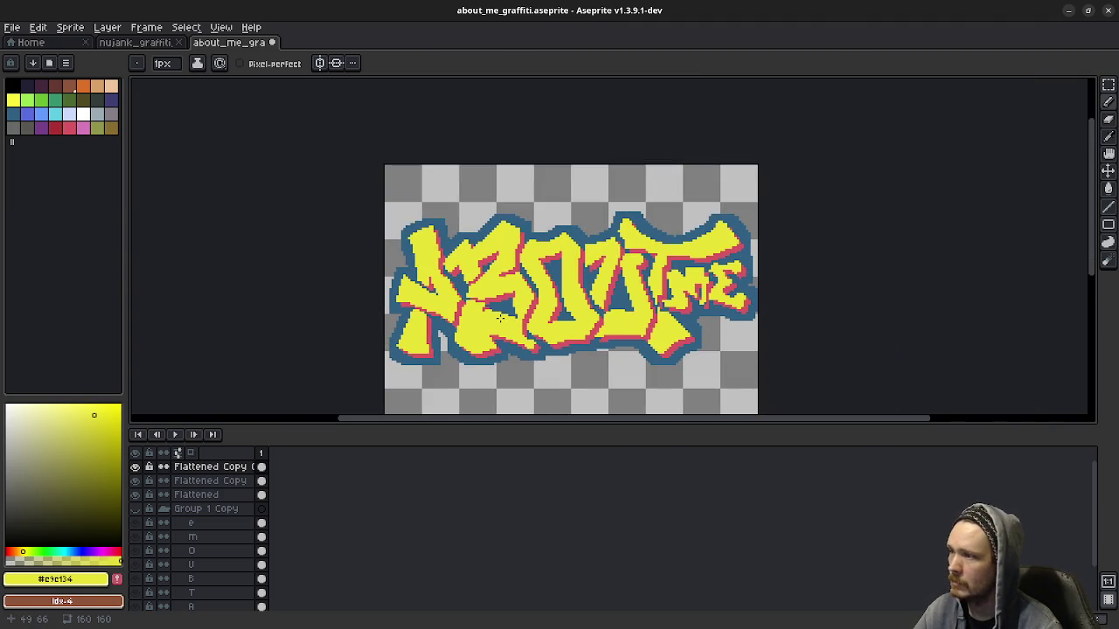
{"action": "scroll", "coordinate": [504, 311], "scroll_direction": "down", "scroll_amount": 2}
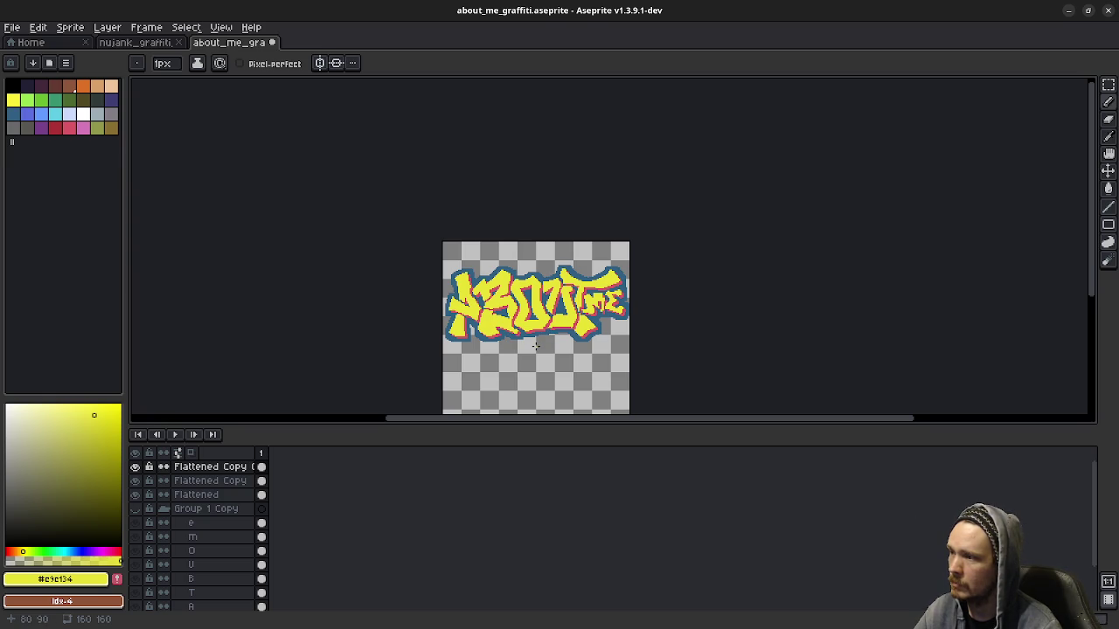
{"action": "scroll", "coordinate": [535, 347], "scroll_direction": "up", "scroll_amount": 1}
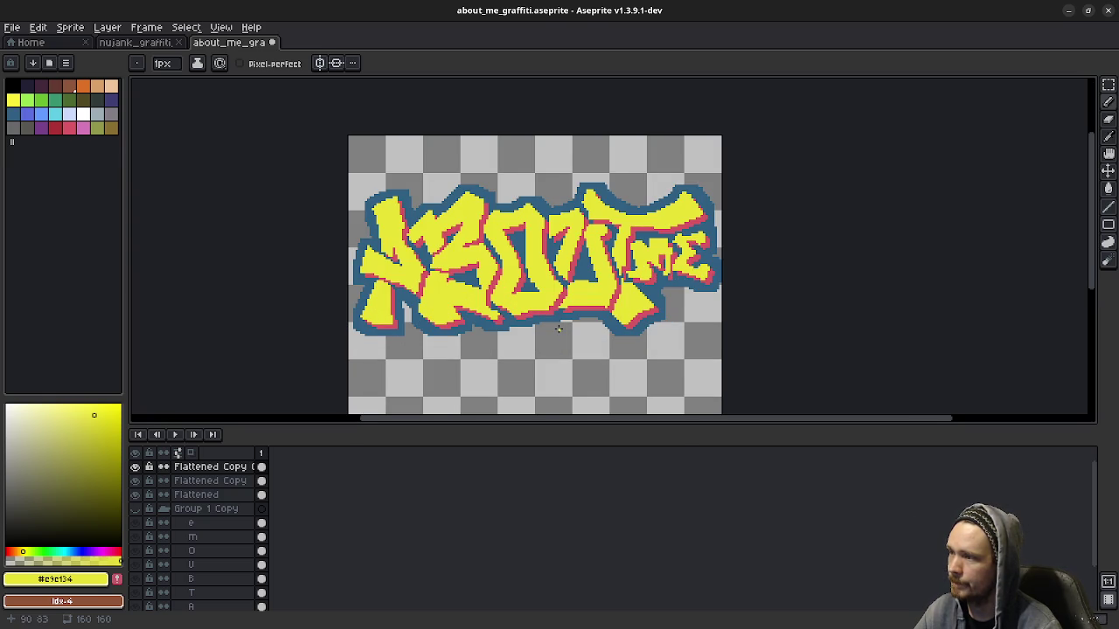
{"action": "left_click_drag", "start_coordinate": [558, 328], "coordinate": [555, 344]}
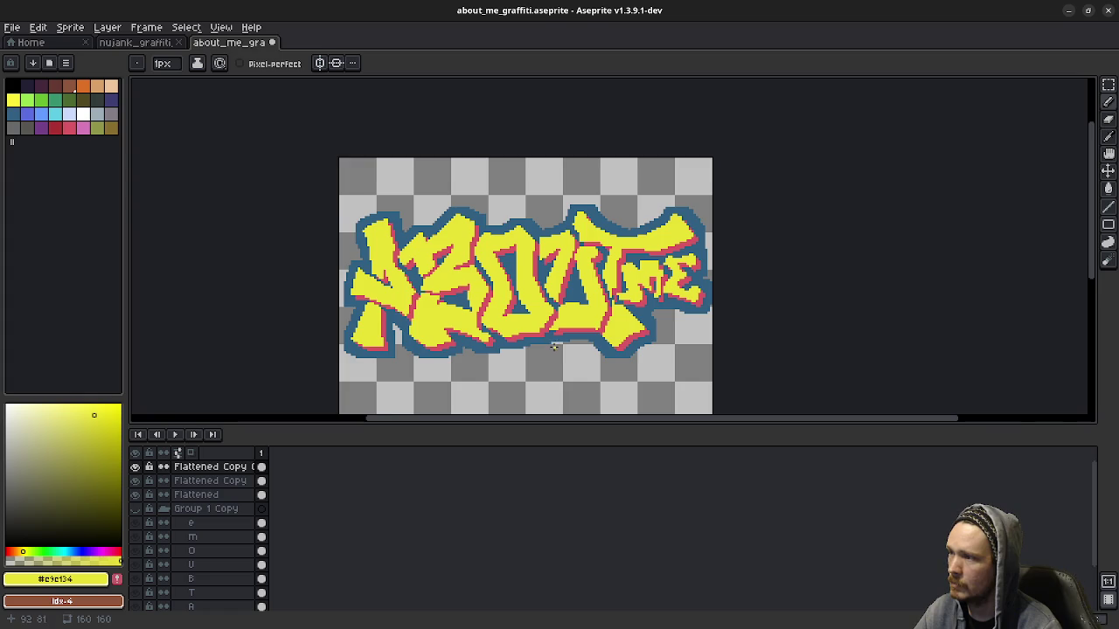
{"action": "scroll", "coordinate": [556, 328], "scroll_direction": "down", "scroll_amount": 1}
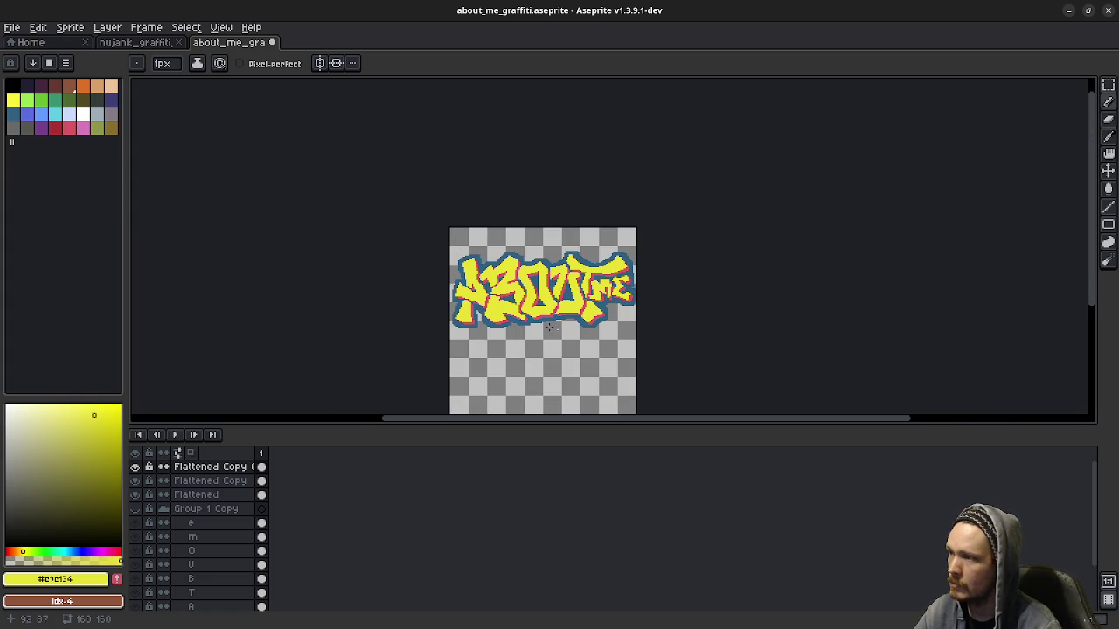
{"action": "scroll", "coordinate": [507, 324], "scroll_direction": "up", "scroll_amount": 3}
{"action": "left_click_drag", "start_coordinate": [547, 200], "coordinate": [551, 251]}
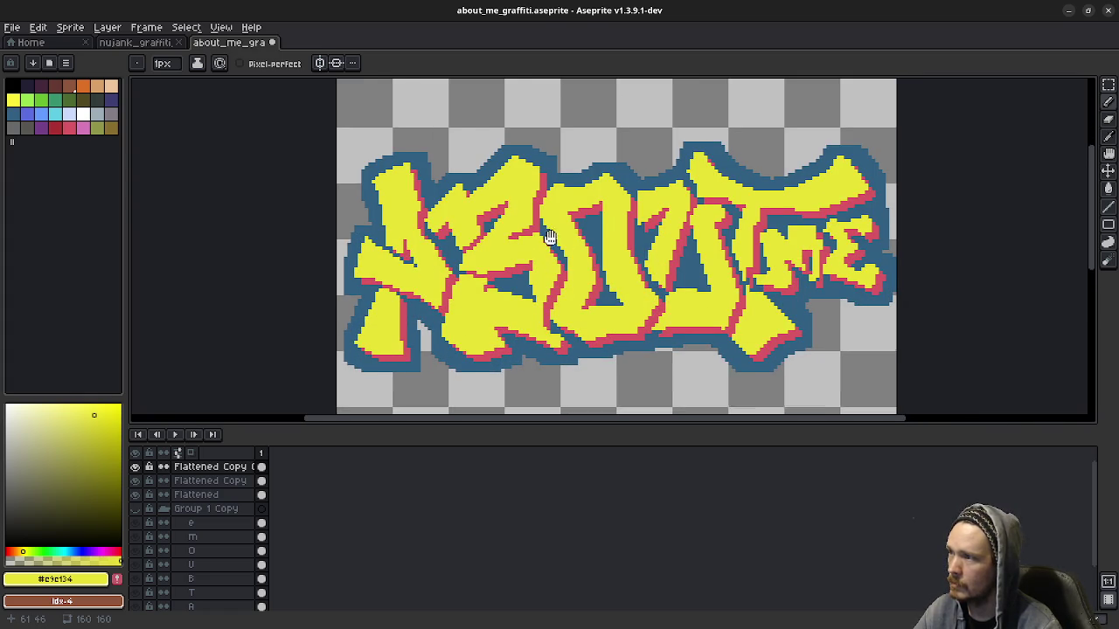
{"action": "scroll", "coordinate": [540, 312], "scroll_direction": "down", "scroll_amount": 1}
{"action": "scroll", "coordinate": [702, 325], "scroll_direction": "down", "scroll_amount": 1}
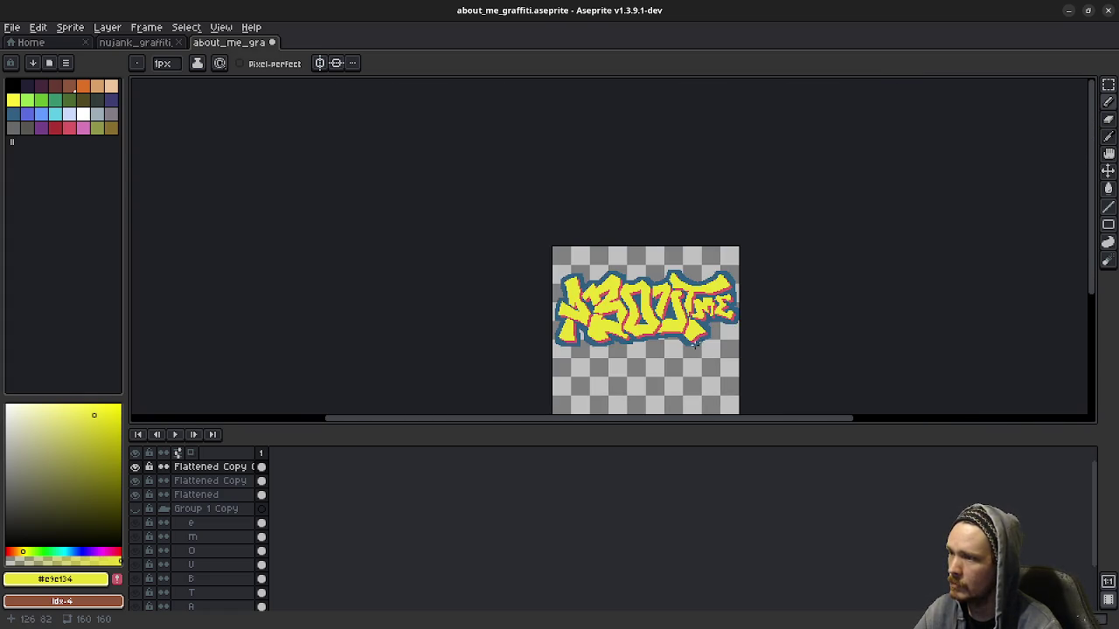
{"action": "left_click_drag", "start_coordinate": [692, 344], "coordinate": [583, 309]}
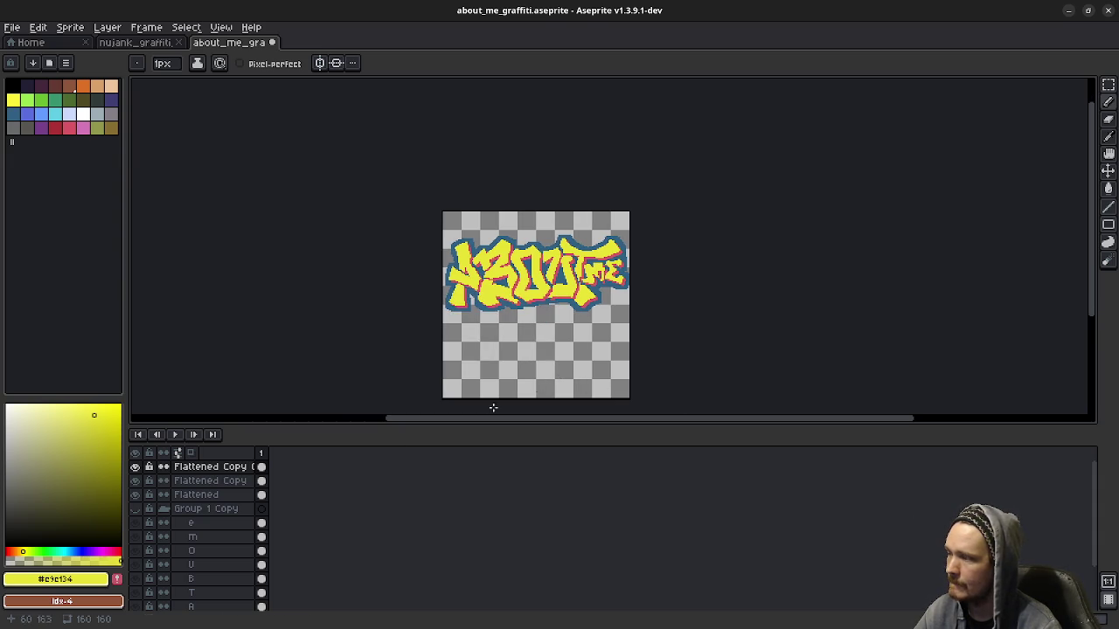
{"action": "right_click", "coordinate": [194, 469]}
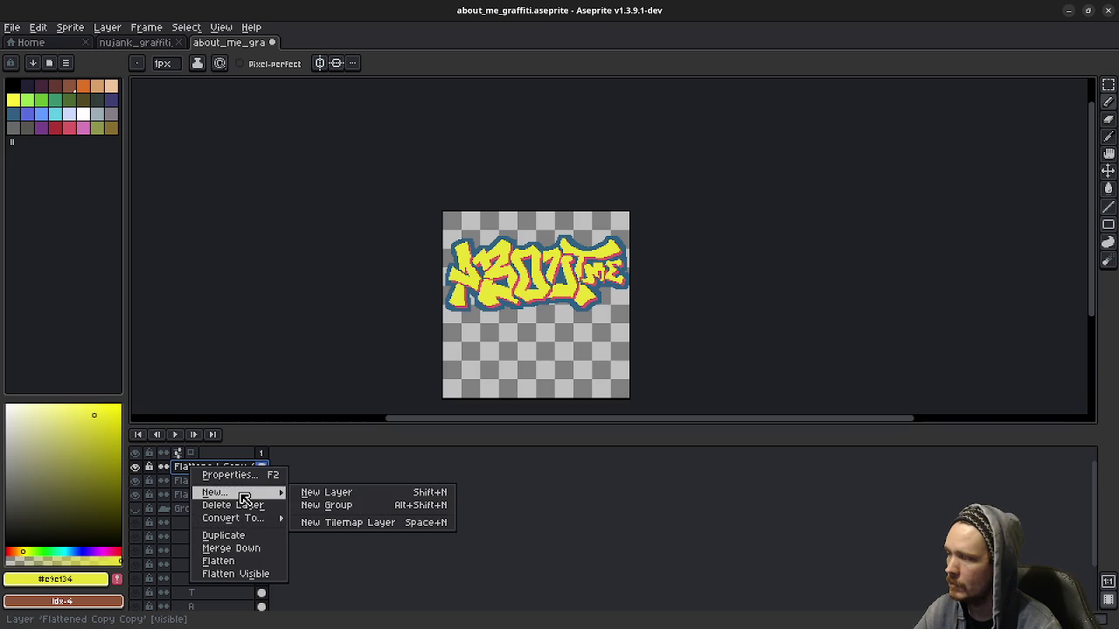
{"action": "mouse_move", "coordinate": [215, 492]}
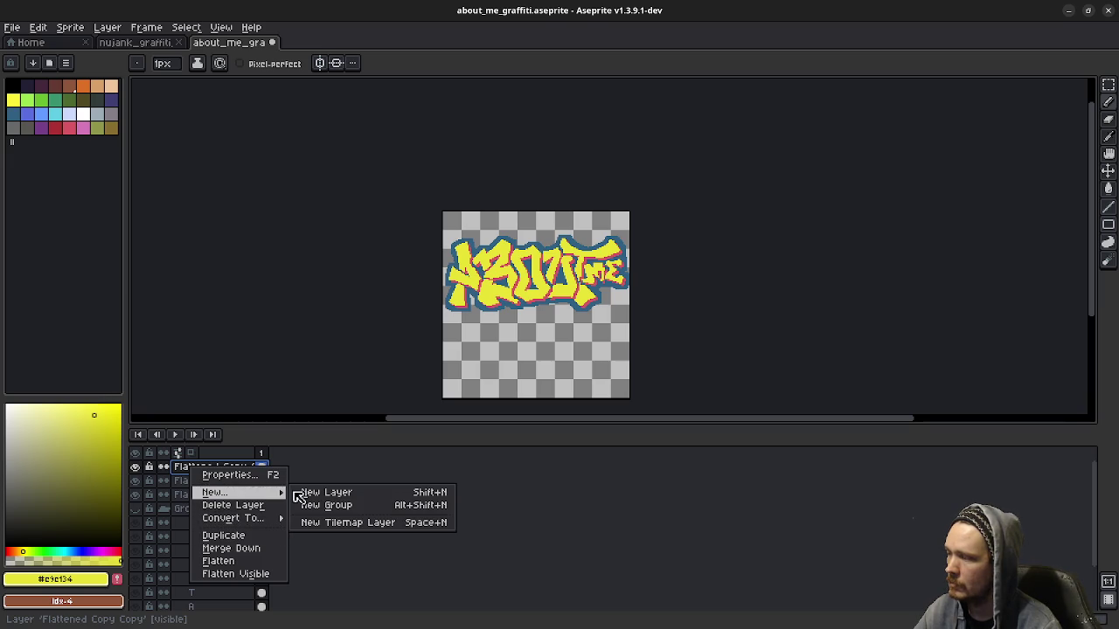
Step: Create Group 2 and move the Flattened Copy and Flattened layers into it
{"action": "left_click", "coordinate": [326, 505]}
{"action": "left_click_drag", "start_coordinate": [199, 496], "coordinate": [200, 470]}
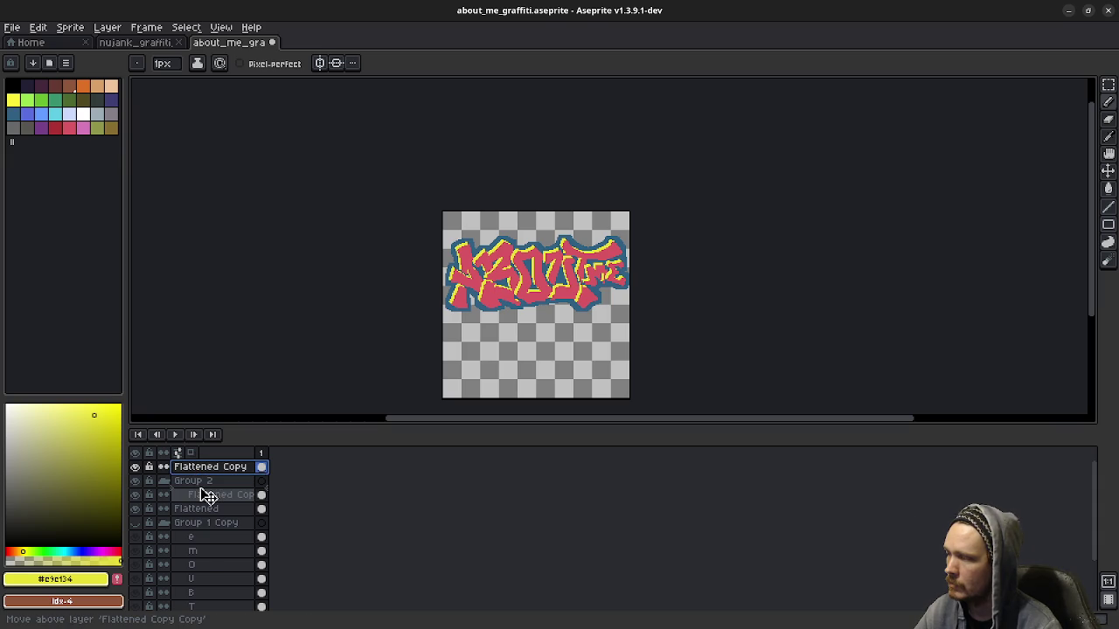
{"action": "left_click_drag", "start_coordinate": [202, 477], "coordinate": [210, 496]}
{"action": "left_click", "coordinate": [212, 510]}
{"action": "left_click", "coordinate": [204, 510]}
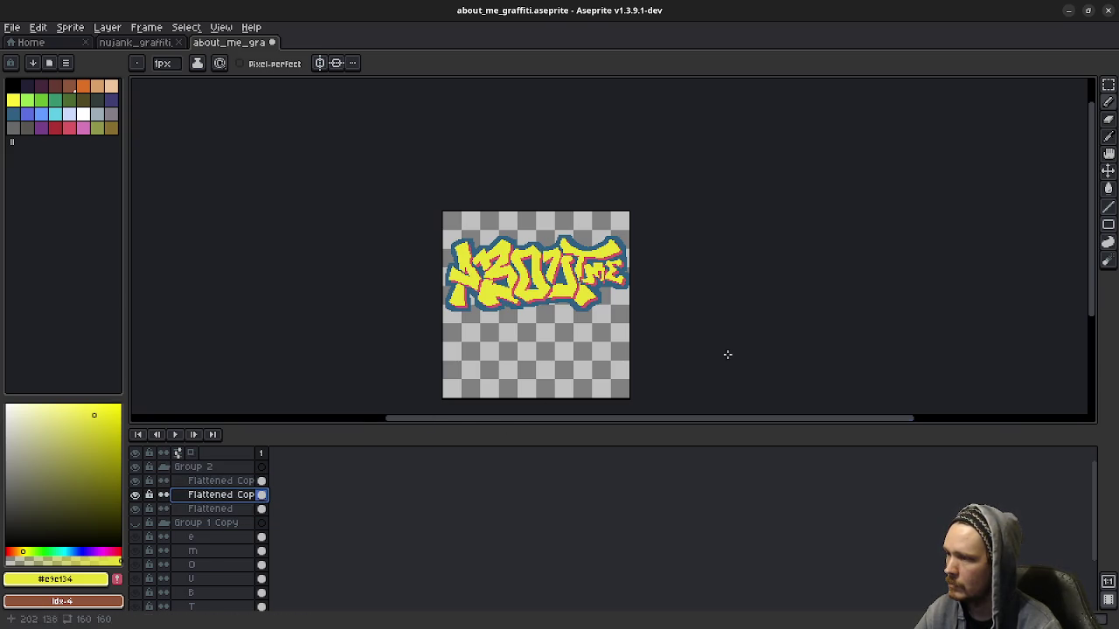
Step: Hide Group 2's coloured graffiti and show the black-and-white Group 1 Copy letters
{"action": "scroll", "coordinate": [560, 288], "scroll_direction": "up", "scroll_amount": 2}
{"action": "left_click_drag", "start_coordinate": [560, 285], "coordinate": [568, 324]}
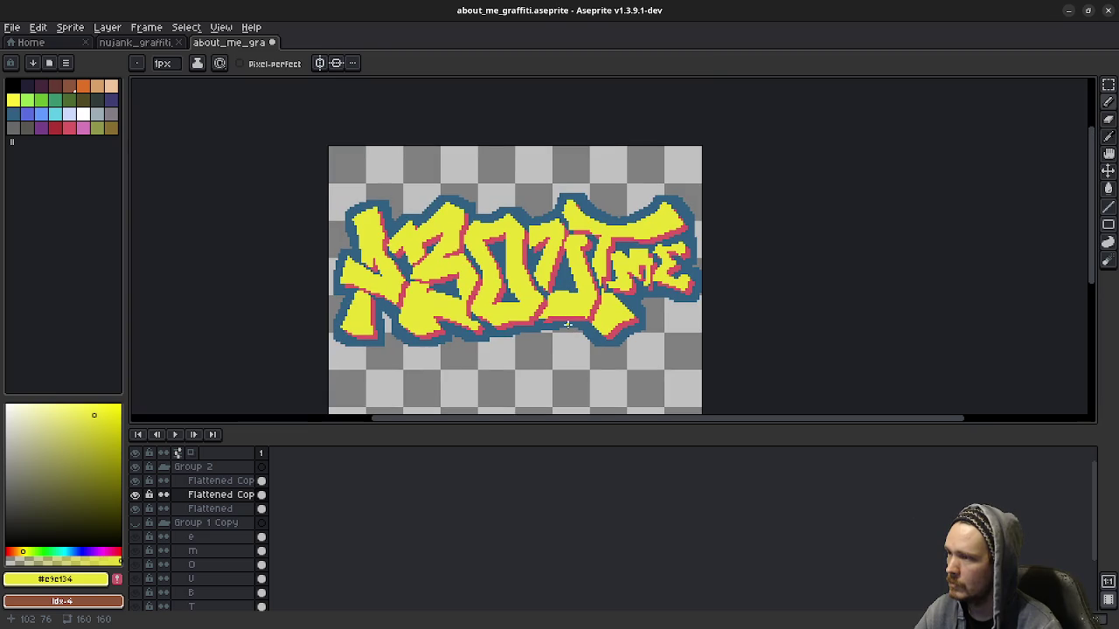
{"action": "scroll", "coordinate": [567, 324], "scroll_direction": "down", "scroll_amount": 1}
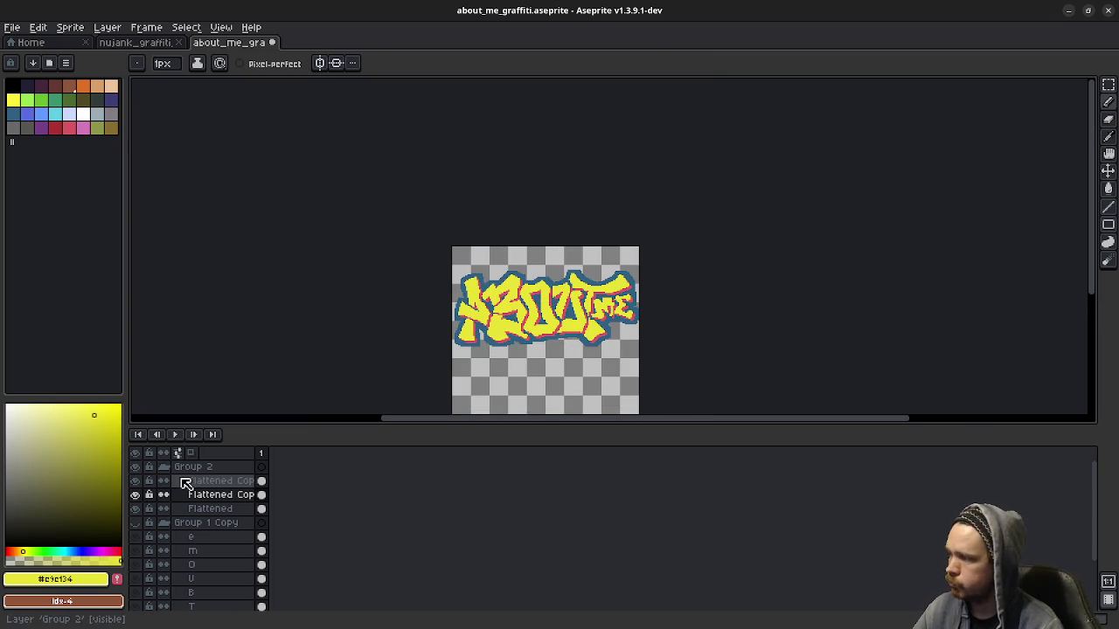
{"action": "left_click", "coordinate": [135, 467]}
{"action": "left_click", "coordinate": [206, 523]}
{"action": "scroll", "coordinate": [231, 537], "scroll_direction": "down", "scroll_amount": 3}
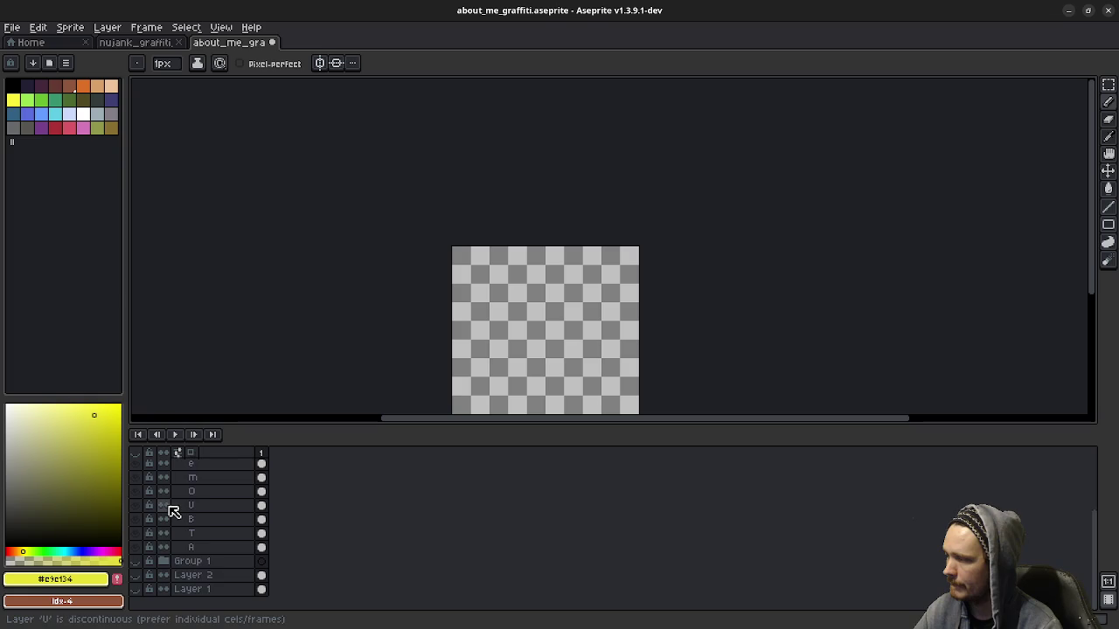
{"action": "scroll", "coordinate": [170, 509], "scroll_direction": "up", "scroll_amount": 1}
{"action": "left_click", "coordinate": [137, 492]}
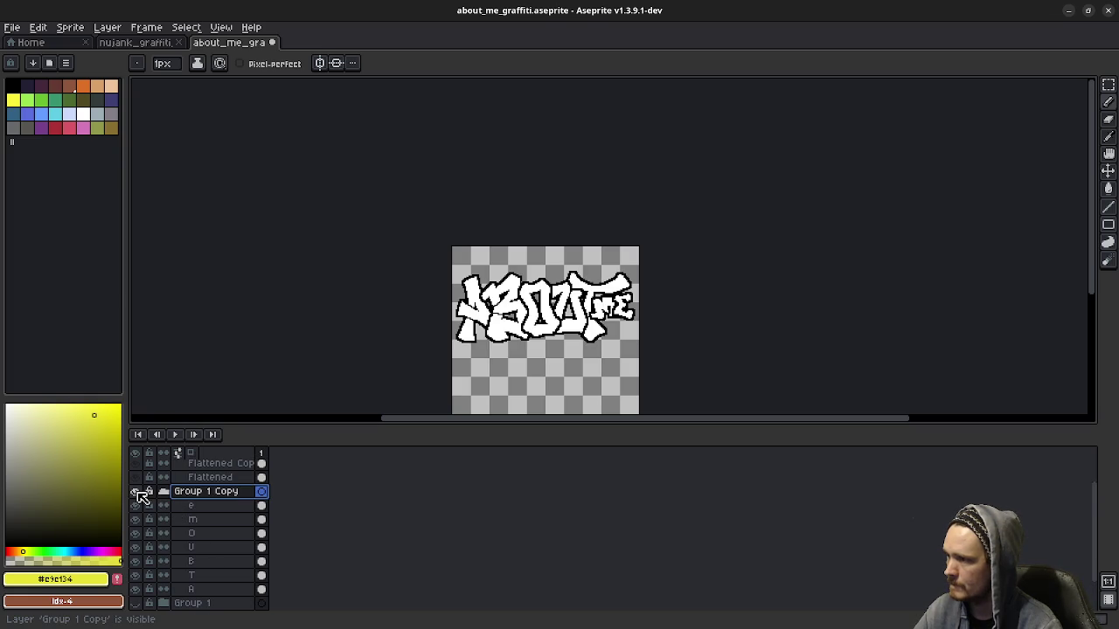
Step: Select the B letter layer and pick black from the palette
{"action": "scroll", "coordinate": [538, 297], "scroll_direction": "up", "scroll_amount": 2}
{"action": "scroll", "coordinate": [538, 297], "scroll_direction": "up", "scroll_amount": 1}
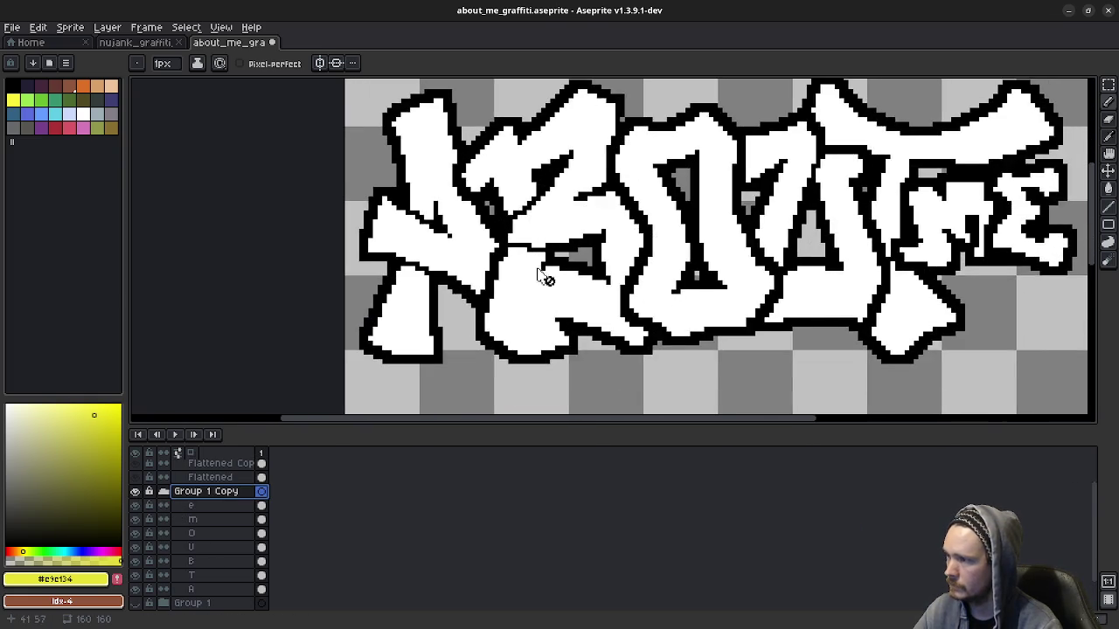
{"action": "scroll", "coordinate": [538, 298], "scroll_direction": "up", "scroll_amount": 1}
{"action": "scroll", "coordinate": [546, 301], "scroll_direction": "up", "scroll_amount": 2}
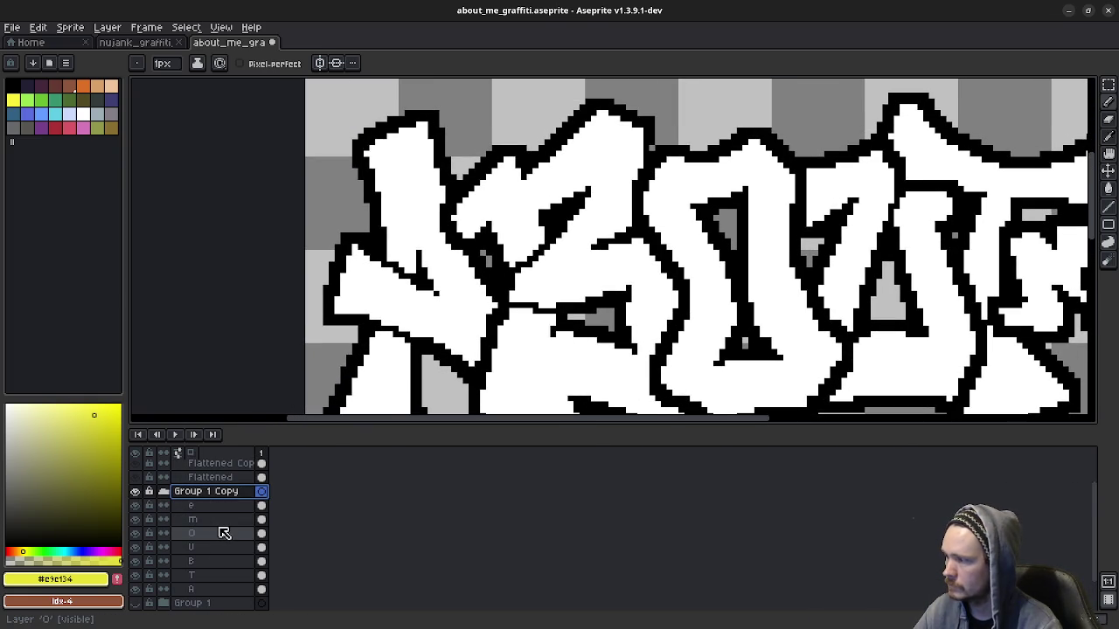
{"action": "left_click", "coordinate": [198, 565]}
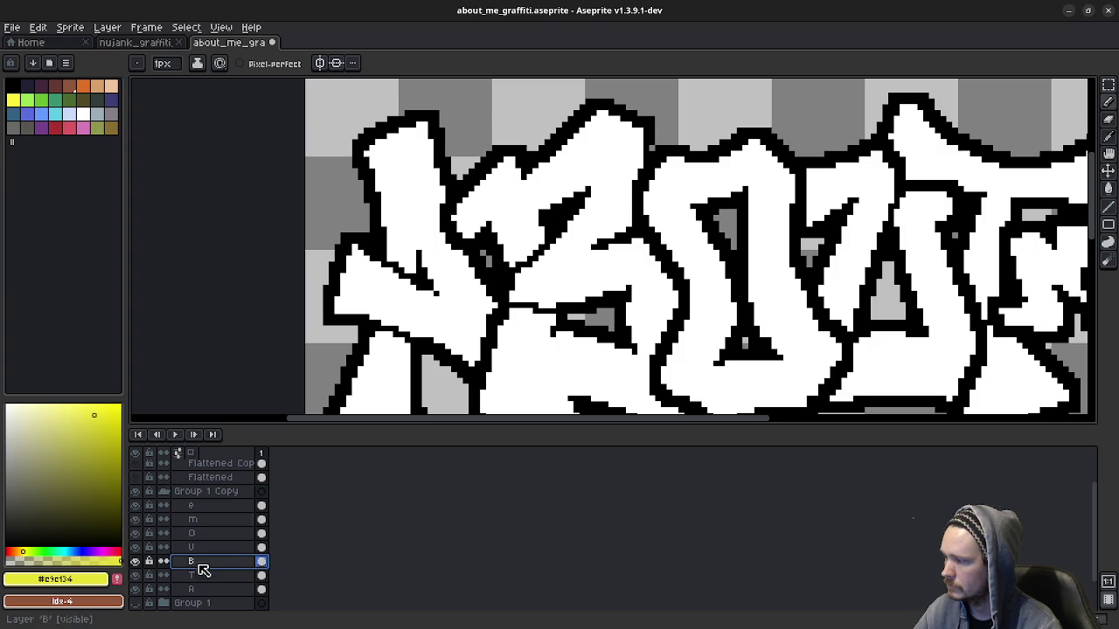
{"action": "left_click", "coordinate": [12, 85]}
Step: Draw a black pencil stroke to thicken the thin line inside the B
{"action": "scroll", "coordinate": [525, 301], "scroll_direction": "up", "scroll_amount": 2}
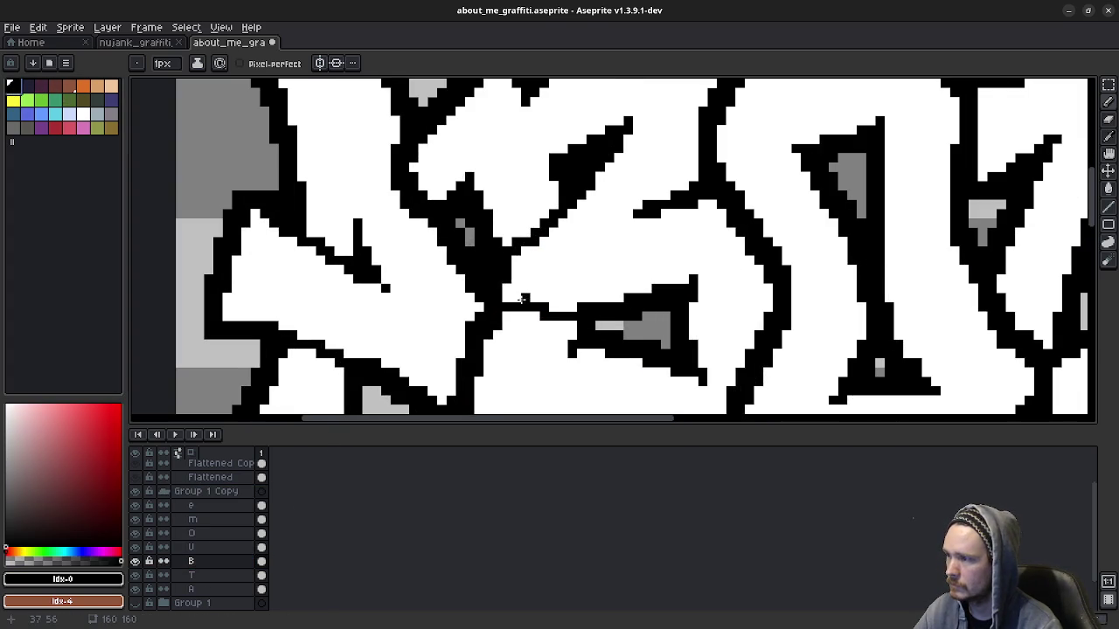
{"action": "scroll", "coordinate": [607, 192], "scroll_direction": "down", "scroll_amount": 2}
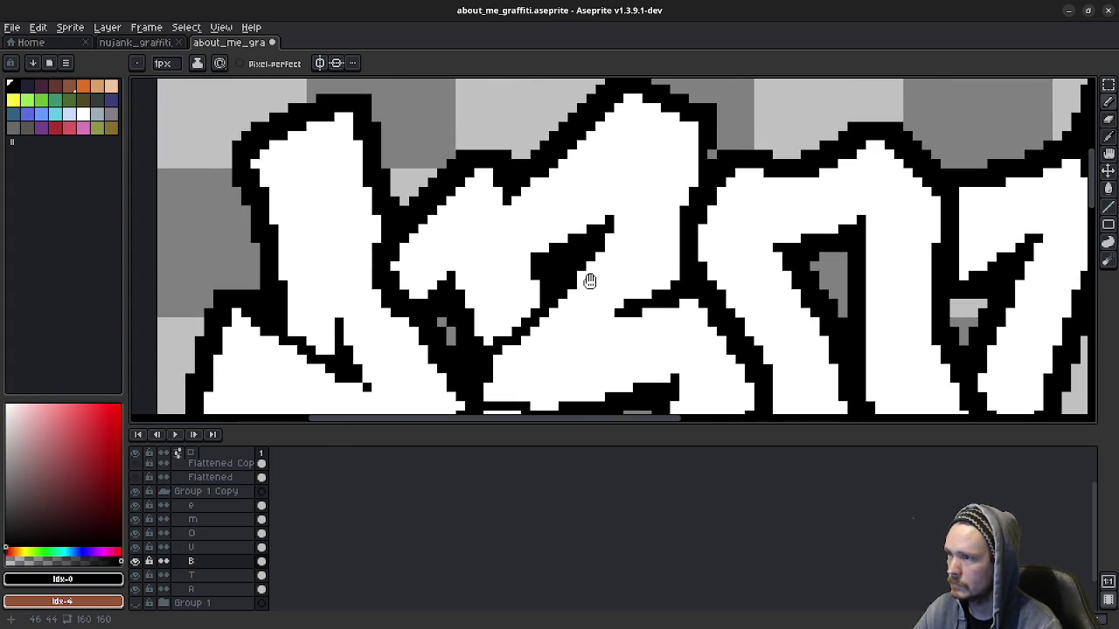
{"action": "scroll", "coordinate": [607, 257], "scroll_direction": "up", "scroll_amount": 2}
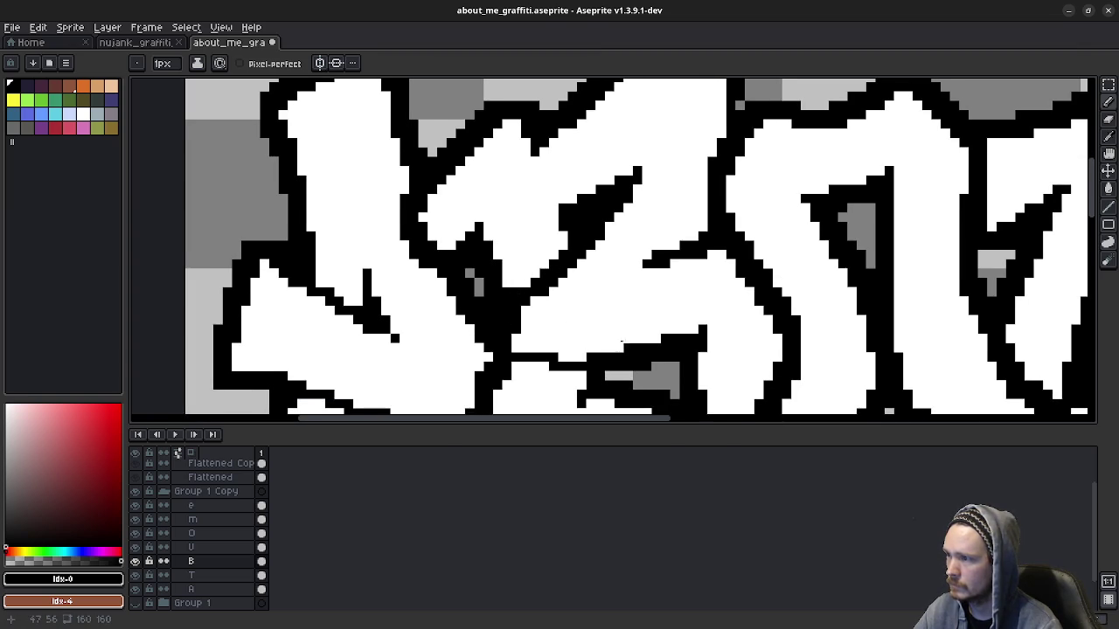
{"action": "scroll", "coordinate": [522, 290], "scroll_direction": "down", "scroll_amount": 1}
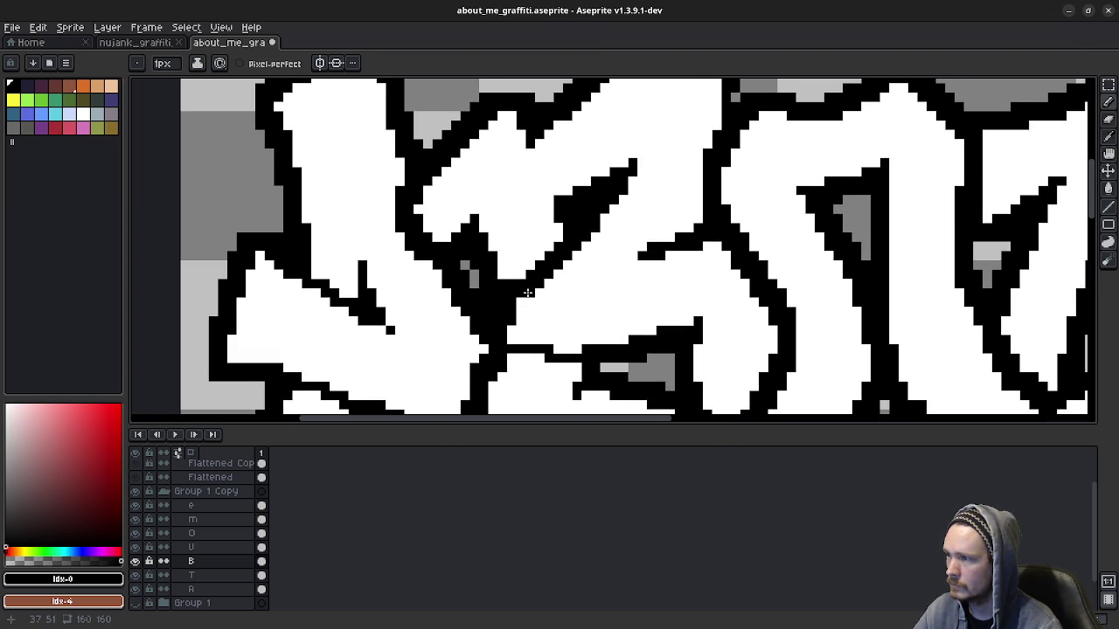
{"action": "scroll", "coordinate": [614, 298], "scroll_direction": "down", "scroll_amount": 5}
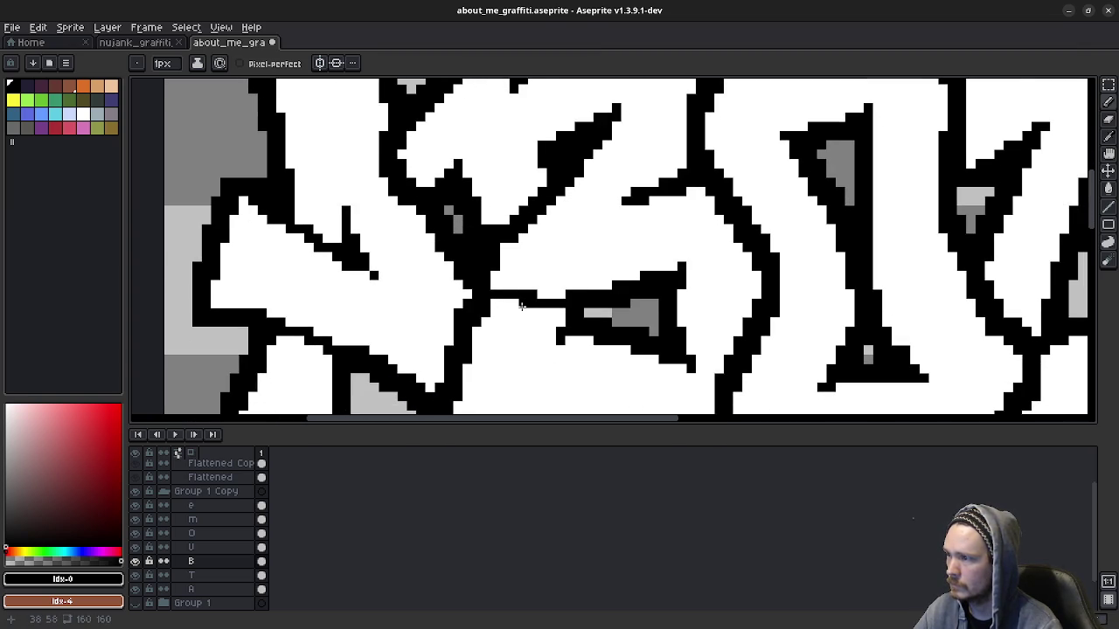
{"action": "mouse_move", "coordinate": [532, 310]}
{"action": "left_mouse_down"}
{"action": "mouse_move", "coordinate": [566, 313]}
{"action": "mouse_move", "coordinate": [489, 297]}
{"action": "left_mouse_up"}
Step: Review the B strokes, then undo the drawn touch-ups with Ctrl+Z
{"action": "scroll", "coordinate": [575, 330], "scroll_direction": "down", "scroll_amount": 1}
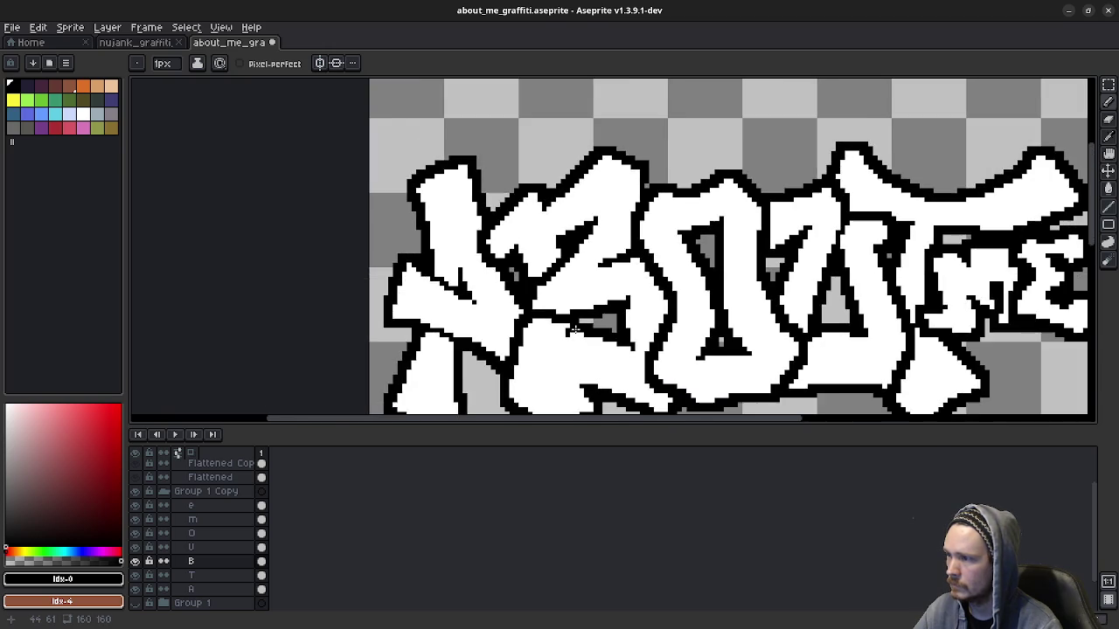
{"action": "scroll", "coordinate": [525, 306], "scroll_direction": "down", "scroll_amount": 1}
{"action": "scroll", "coordinate": [446, 284], "scroll_direction": "up", "scroll_amount": 1}
{"action": "scroll", "coordinate": [446, 284], "scroll_direction": "up", "scroll_amount": 1}
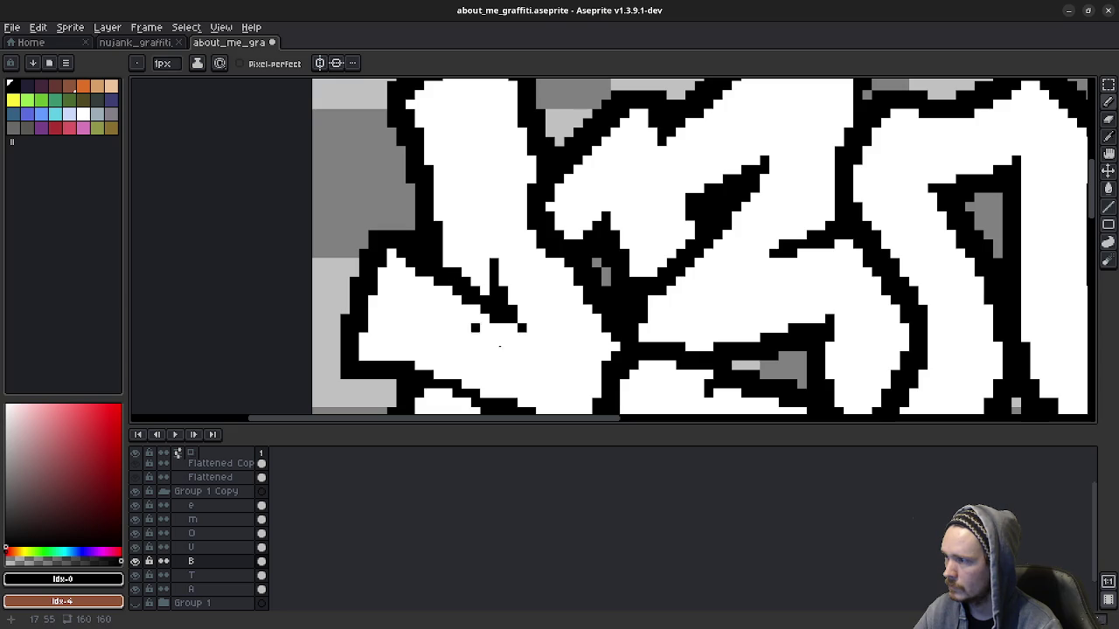
{"action": "scroll", "coordinate": [457, 305], "scroll_direction": "down", "scroll_amount": 2}
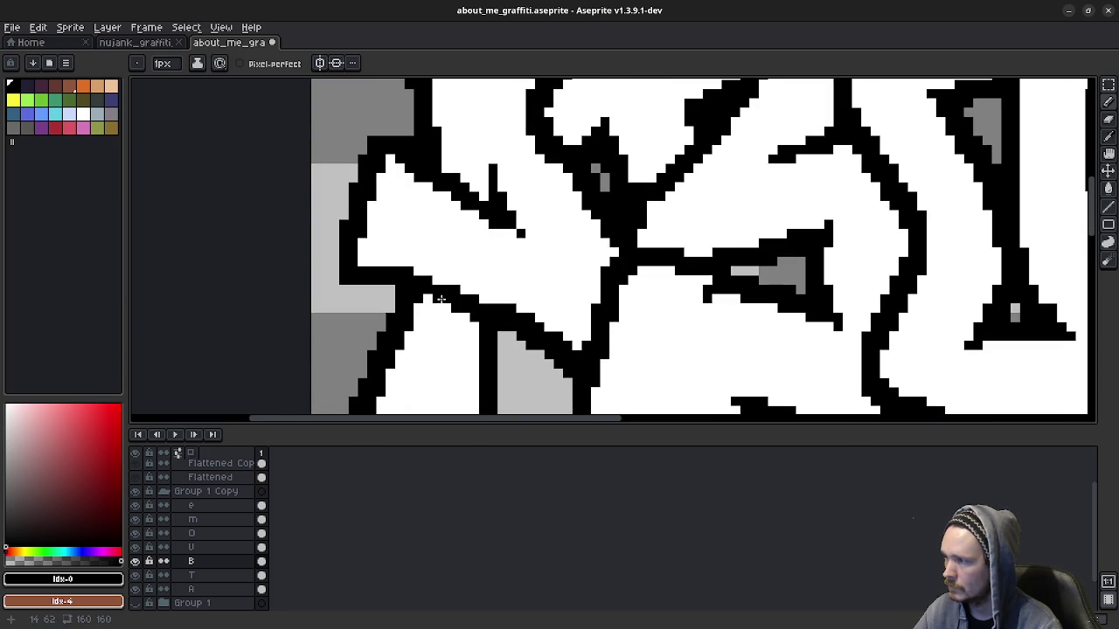
{"action": "scroll", "coordinate": [430, 296], "scroll_direction": "down", "scroll_amount": 2}
{"action": "scroll", "coordinate": [430, 296], "scroll_direction": "down", "scroll_amount": 2}
{"action": "left_click_drag", "start_coordinate": [654, 368], "coordinate": [546, 328]}
{"action": "scroll", "coordinate": [647, 308], "scroll_direction": "up", "scroll_amount": 1}
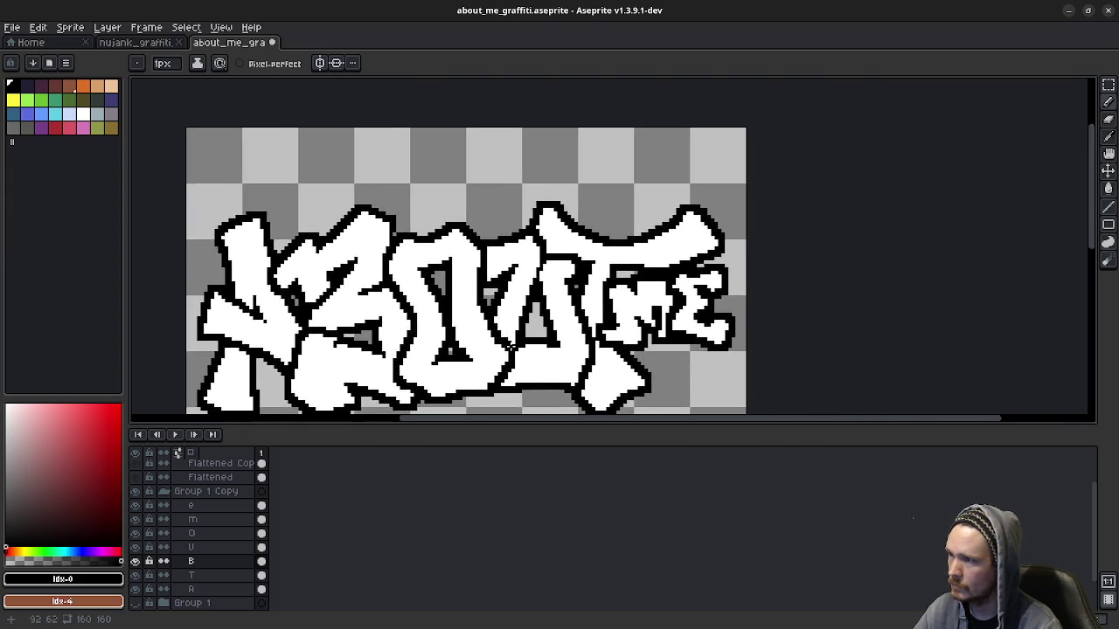
{"action": "scroll", "coordinate": [548, 274], "scroll_direction": "up", "scroll_amount": 2}
{"action": "scroll", "coordinate": [548, 274], "scroll_direction": "up", "scroll_amount": 2}
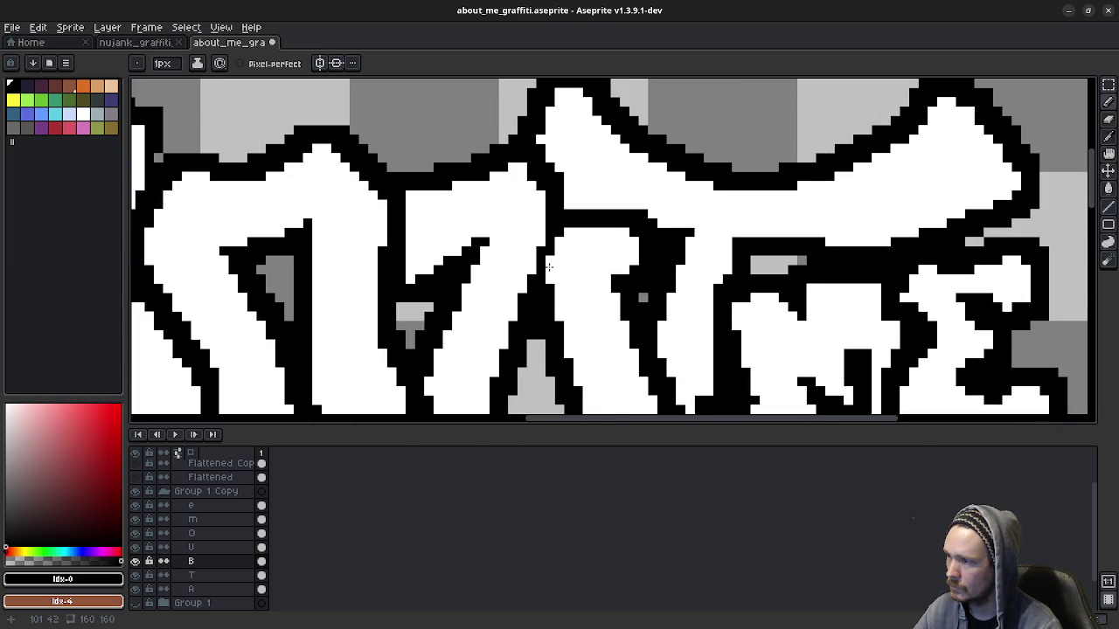
{"action": "scroll", "coordinate": [807, 241], "scroll_direction": "up", "scroll_amount": 1}
{"action": "scroll", "coordinate": [807, 241], "scroll_direction": "up", "scroll_amount": 1}
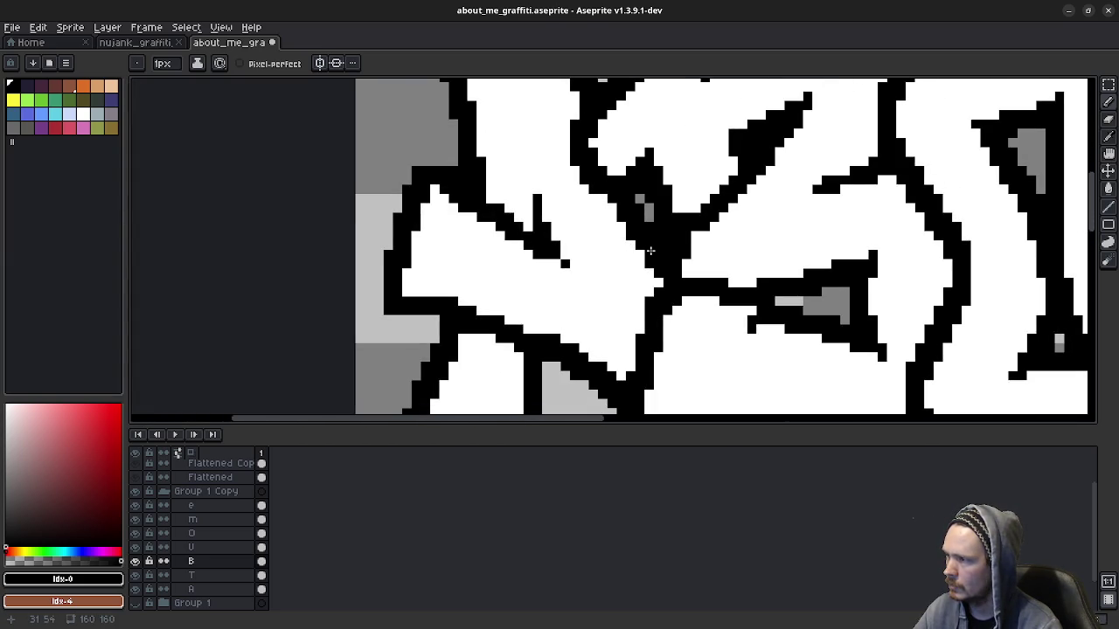
{"action": "left_click_drag", "start_coordinate": [649, 251], "coordinate": [530, 269]}
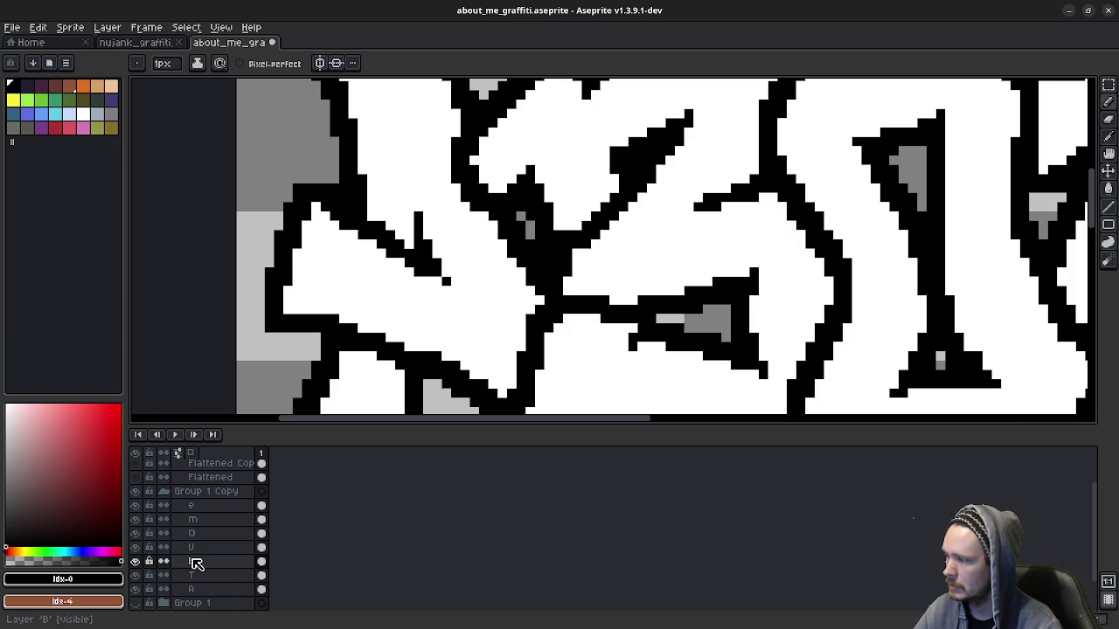
{"action": "key", "text": "ctrl+z"}
{"action": "scroll", "coordinate": [612, 254], "scroll_direction": "down", "scroll_amount": 2}
{"action": "key", "text": "v"}
{"action": "key", "text": "ctrl+z"}
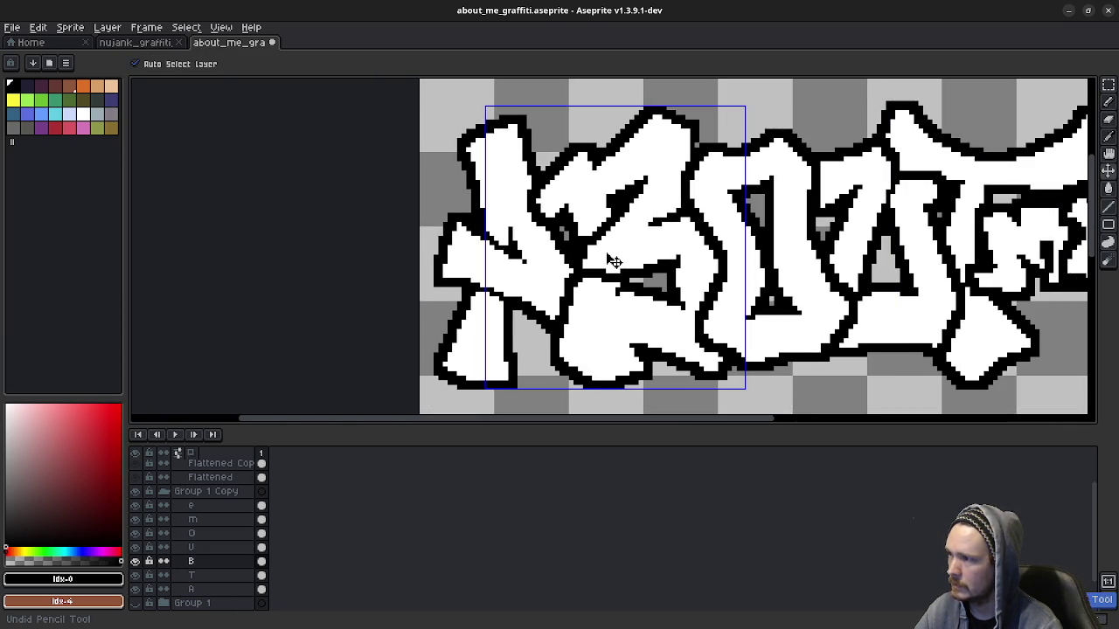
{"action": "key", "text": "ctrl+z"}
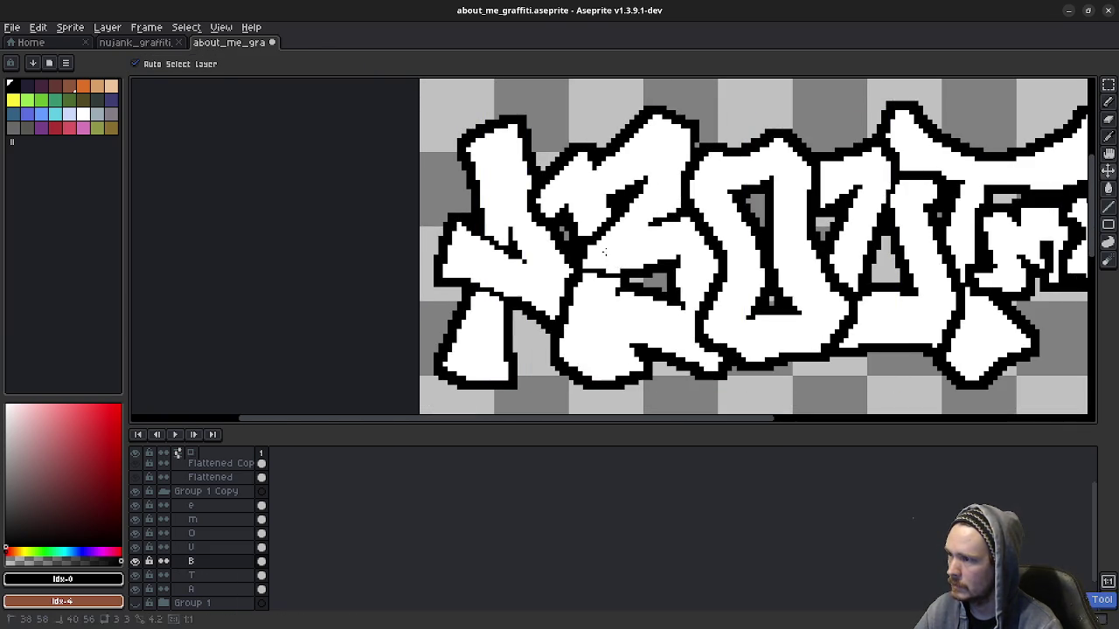
Step: On the A letter layer, add black pixels along the A's outline
{"action": "key", "text": "b"}
{"action": "left_click", "coordinate": [191, 589]}
{"action": "scroll", "coordinate": [497, 220], "scroll_direction": "up", "scroll_amount": 1}
{"action": "scroll", "coordinate": [497, 220], "scroll_direction": "up", "scroll_amount": 2}
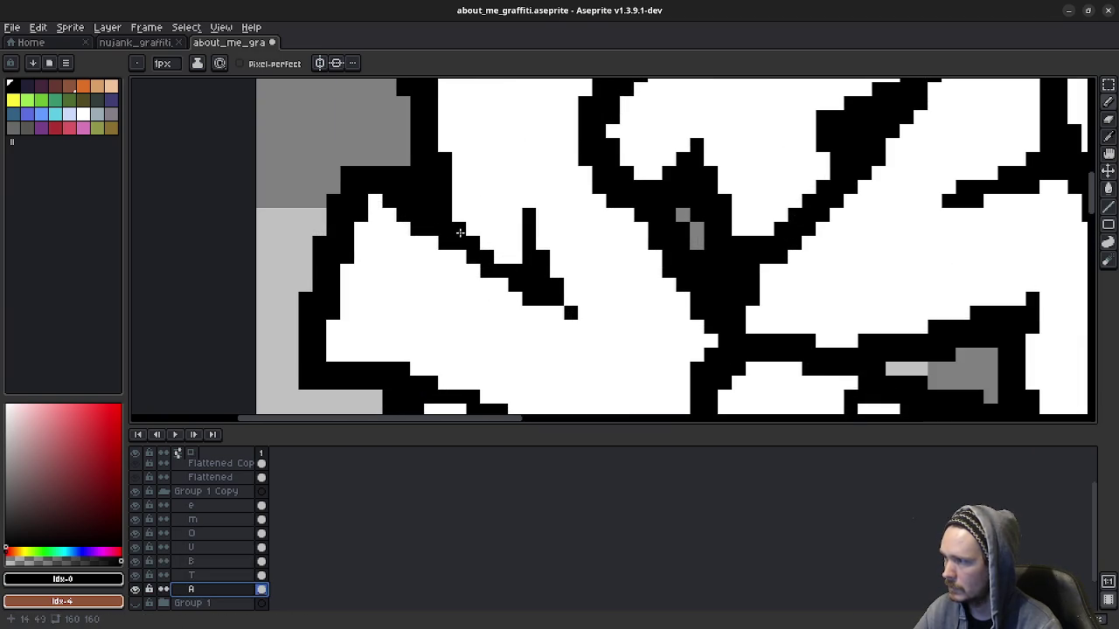
{"action": "left_click", "coordinate": [501, 254]}
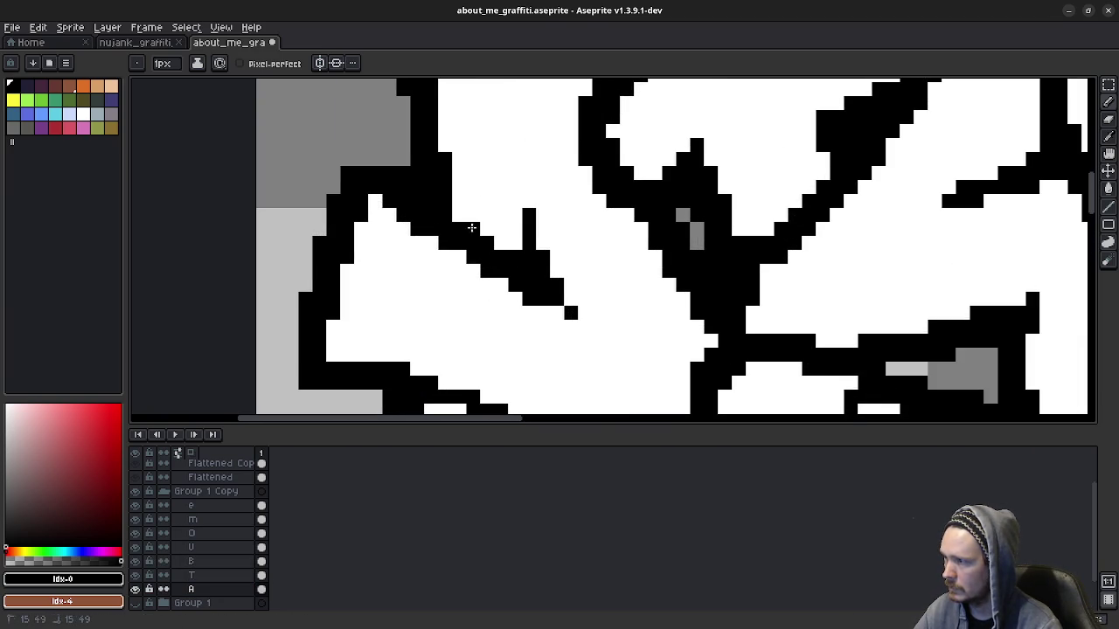
{"action": "scroll", "coordinate": [471, 234], "scroll_direction": "down", "scroll_amount": 2}
{"action": "scroll", "coordinate": [515, 258], "scroll_direction": "up", "scroll_amount": 2}
{"action": "scroll", "coordinate": [516, 258], "scroll_direction": "up", "scroll_amount": 1}
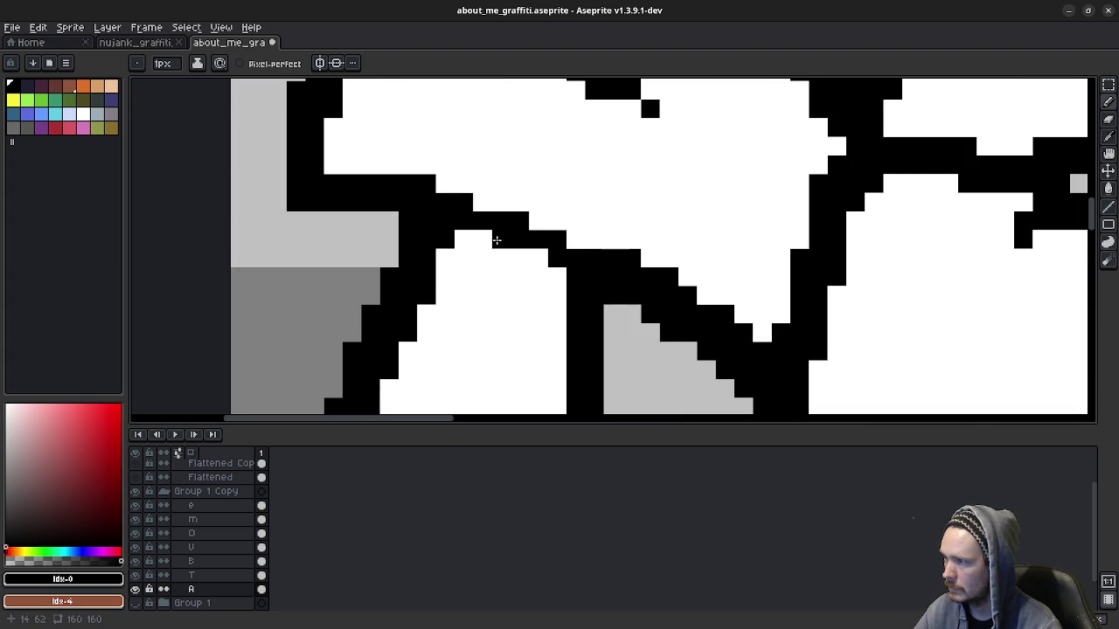
{"action": "left_click", "coordinate": [514, 250]}
{"action": "left_click", "coordinate": [538, 258]}
{"action": "left_click", "coordinate": [556, 276]}
Step: Sample white from the lettering fill and draw a short white line inside the A
{"action": "scroll", "coordinate": [585, 283], "scroll_direction": "down", "scroll_amount": 1}
{"action": "scroll", "coordinate": [685, 306], "scroll_direction": "down", "scroll_amount": 1}
{"action": "scroll", "coordinate": [612, 308], "scroll_direction": "right", "scroll_amount": 3}
{"action": "key", "text": "e"}
{"action": "left_click", "coordinate": [479, 325], "text": "alt"}
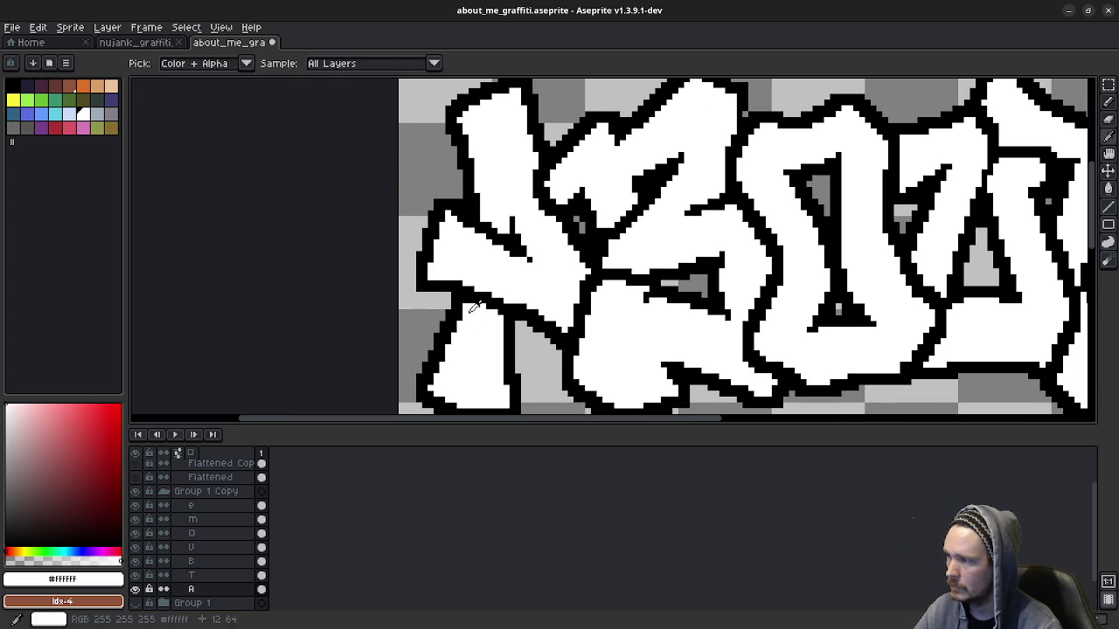
{"action": "key", "text": "b"}
{"action": "scroll", "coordinate": [564, 351], "scroll_direction": "down", "scroll_amount": 1}
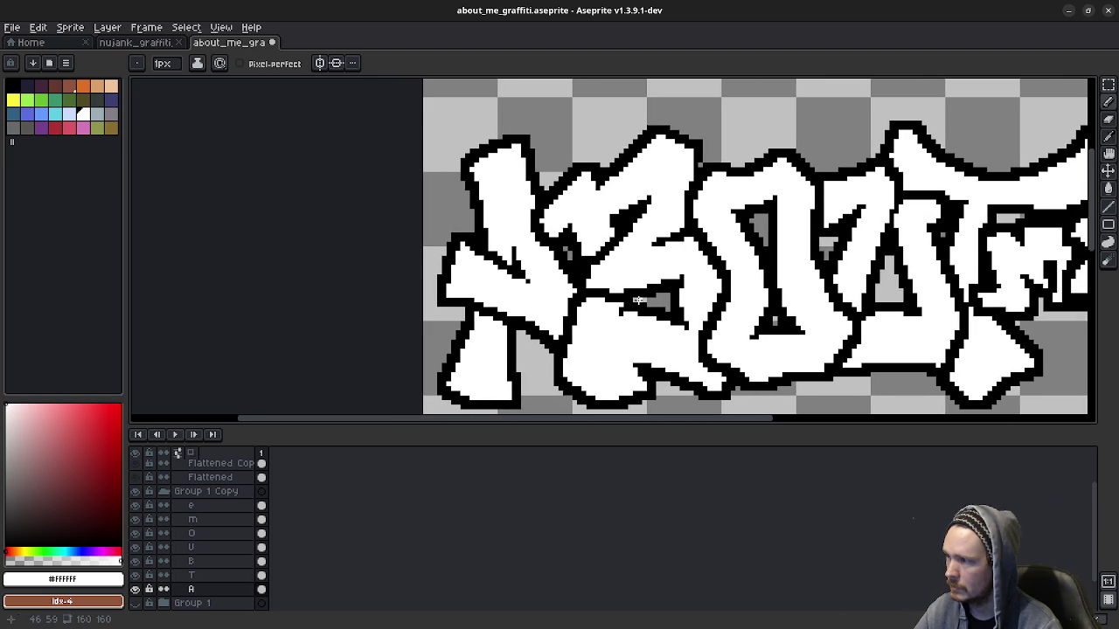
{"action": "key", "text": "ctrl"}
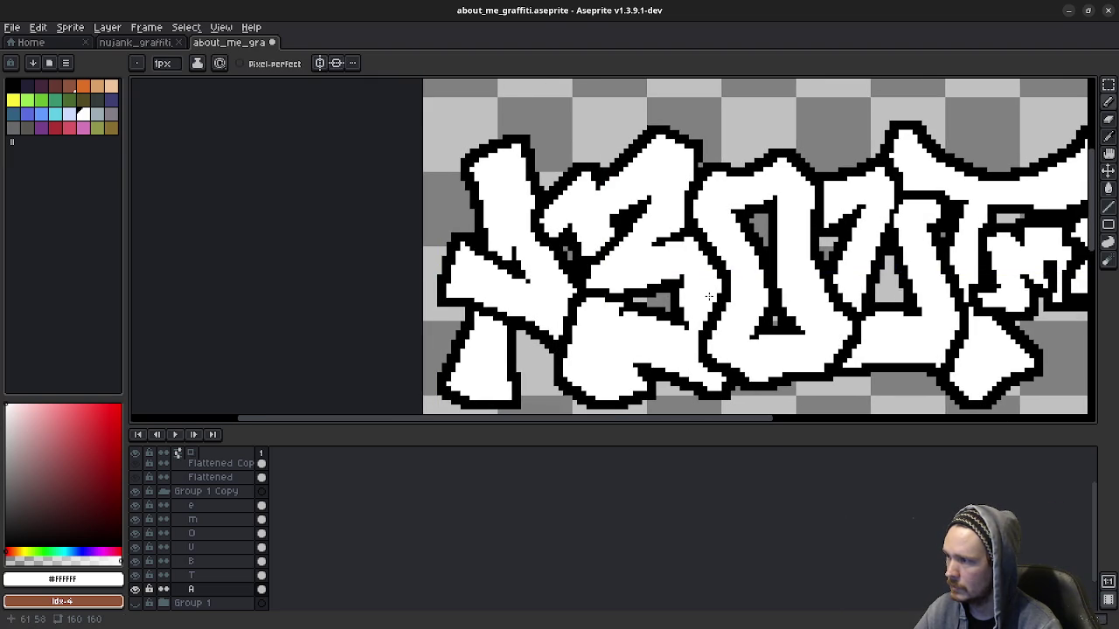
{"action": "scroll", "coordinate": [533, 281], "scroll_direction": "up", "scroll_amount": 1}
{"action": "left_click_drag", "start_coordinate": [502, 231], "coordinate": [502, 252]}
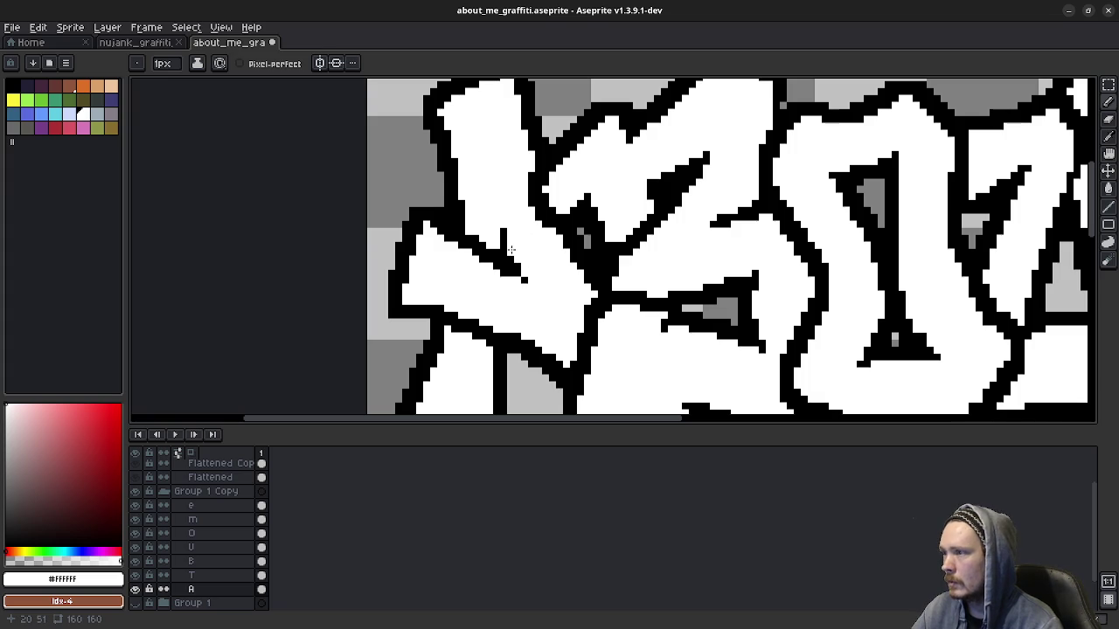
Step: Draw short black diagonal and vertical detail strokes inside the A
{"action": "left_click", "coordinate": [509, 246], "text": "alt"}
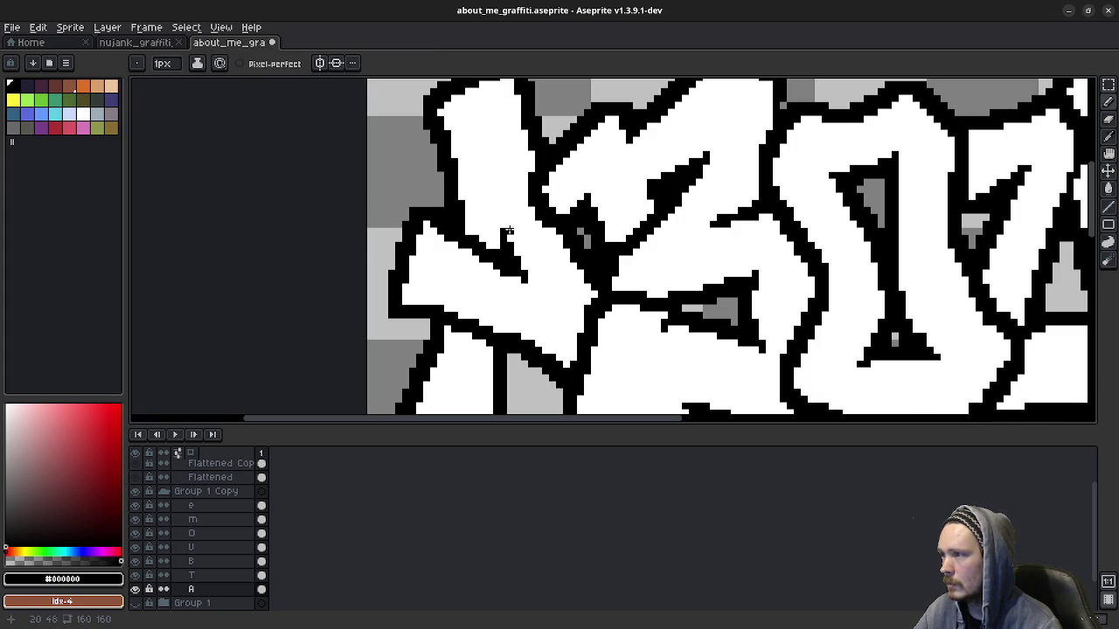
{"action": "left_click_drag", "start_coordinate": [488, 209], "coordinate": [497, 228]}
{"action": "scroll", "coordinate": [497, 228], "scroll_direction": "up", "scroll_amount": 2}
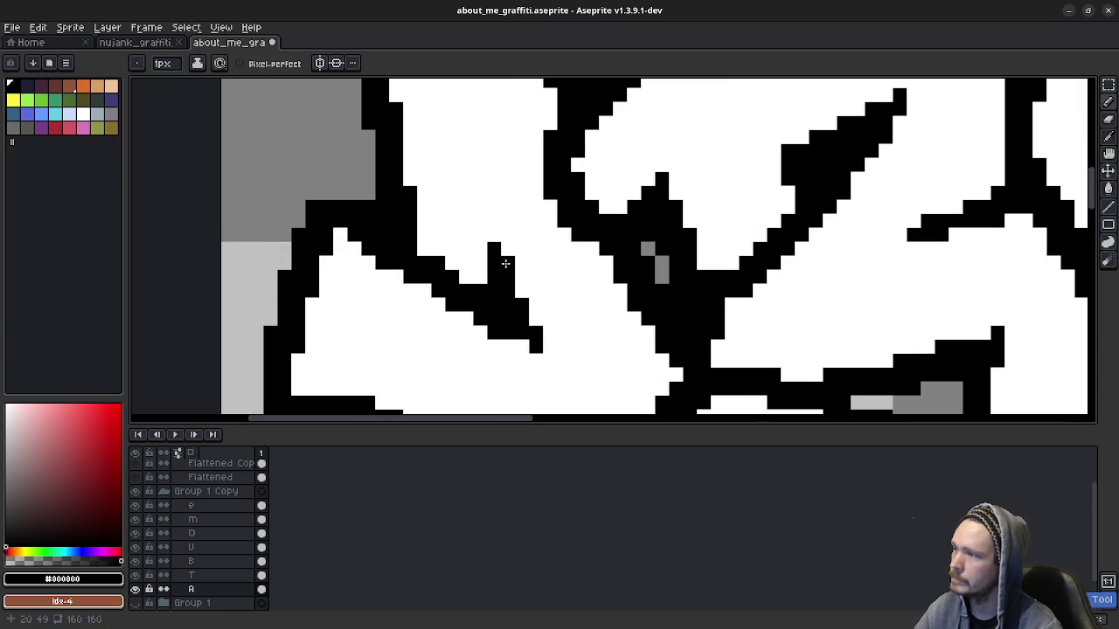
{"action": "left_click_drag", "start_coordinate": [479, 264], "coordinate": [479, 222]}
{"action": "left_click", "coordinate": [522, 291]}
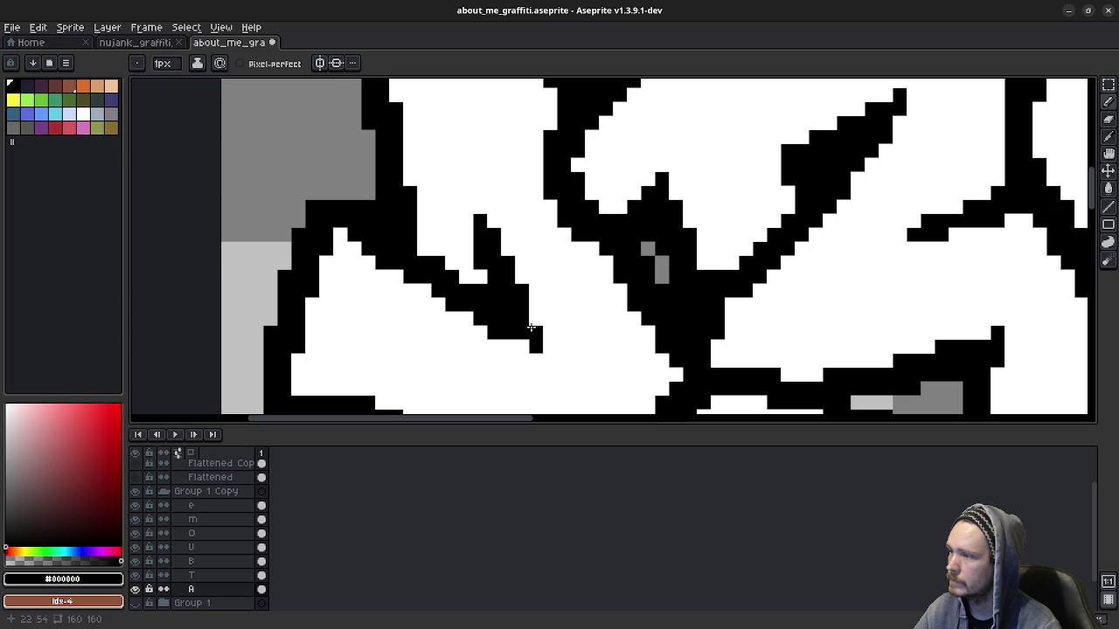
Step: Pan and zoom around the lettering to review the new A details
{"action": "scroll", "coordinate": [591, 383], "scroll_direction": "down", "scroll_amount": 2}
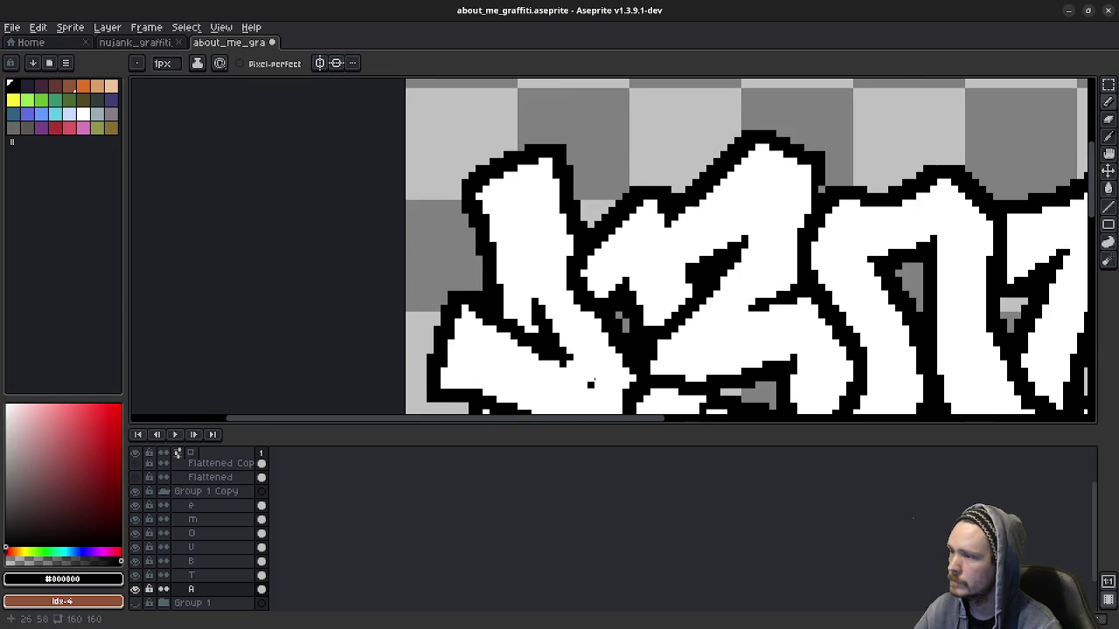
{"action": "scroll", "coordinate": [591, 382], "scroll_direction": "down", "scroll_amount": 2}
{"action": "scroll", "coordinate": [591, 383], "scroll_direction": "up", "scroll_amount": 1}
{"action": "left_click_drag", "start_coordinate": [683, 395], "coordinate": [628, 282]}
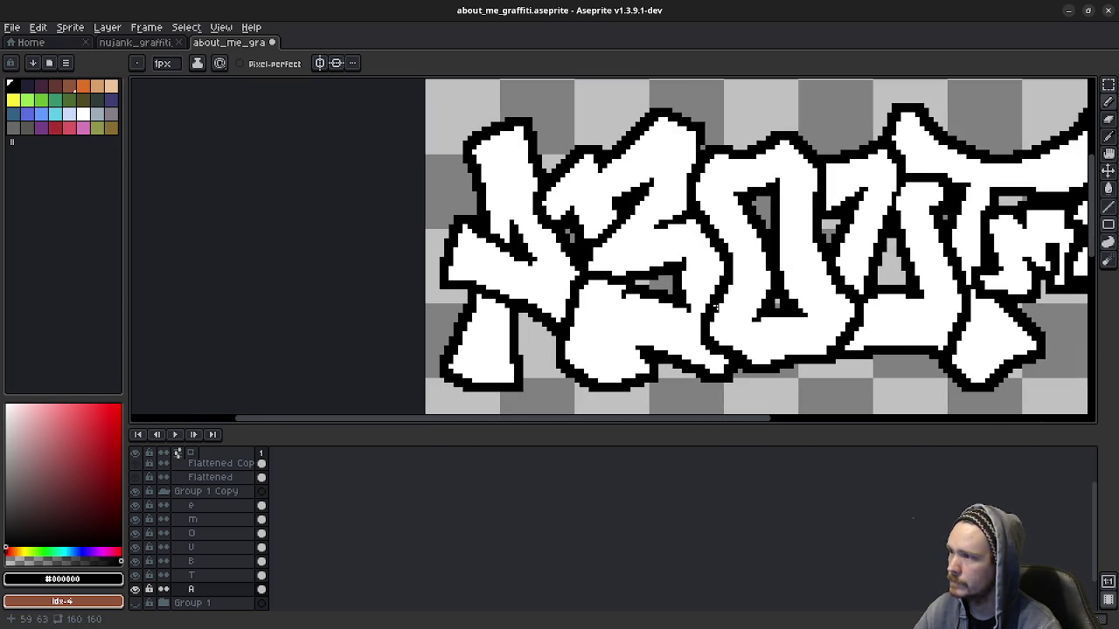
{"action": "left_click_drag", "start_coordinate": [721, 306], "coordinate": [637, 282]}
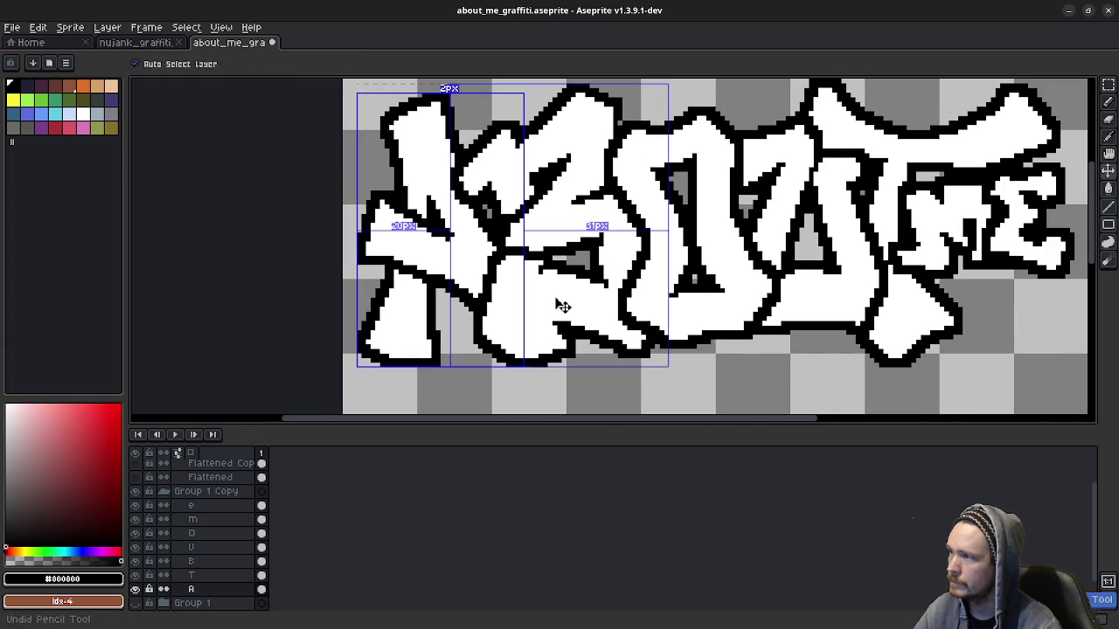
{"action": "scroll", "coordinate": [554, 297], "scroll_direction": "up", "scroll_amount": 2}
{"action": "scroll", "coordinate": [554, 297], "scroll_direction": "right", "scroll_amount": 3}
{"action": "scroll", "coordinate": [556, 297], "scroll_direction": "down", "scroll_amount": 2}
{"action": "scroll", "coordinate": [556, 297], "scroll_direction": "left", "scroll_amount": 1}
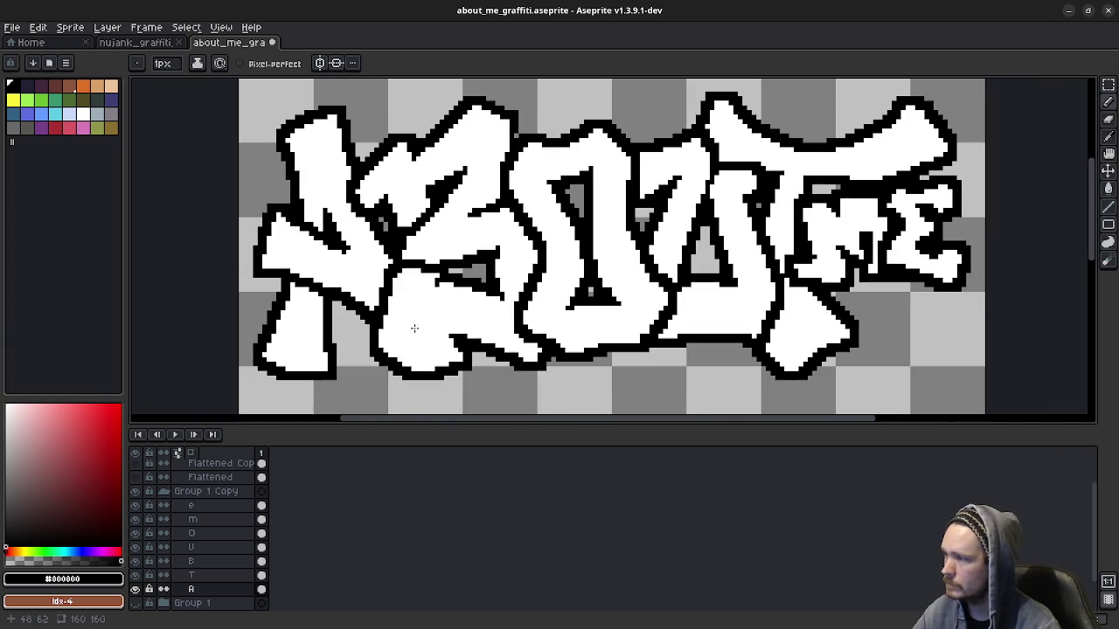
Step: Select the U letter's layer and pan across the lettering to inspect it
{"action": "left_click", "coordinate": [212, 547]}
{"action": "scroll", "coordinate": [767, 288], "scroll_direction": "up", "scroll_amount": 1}
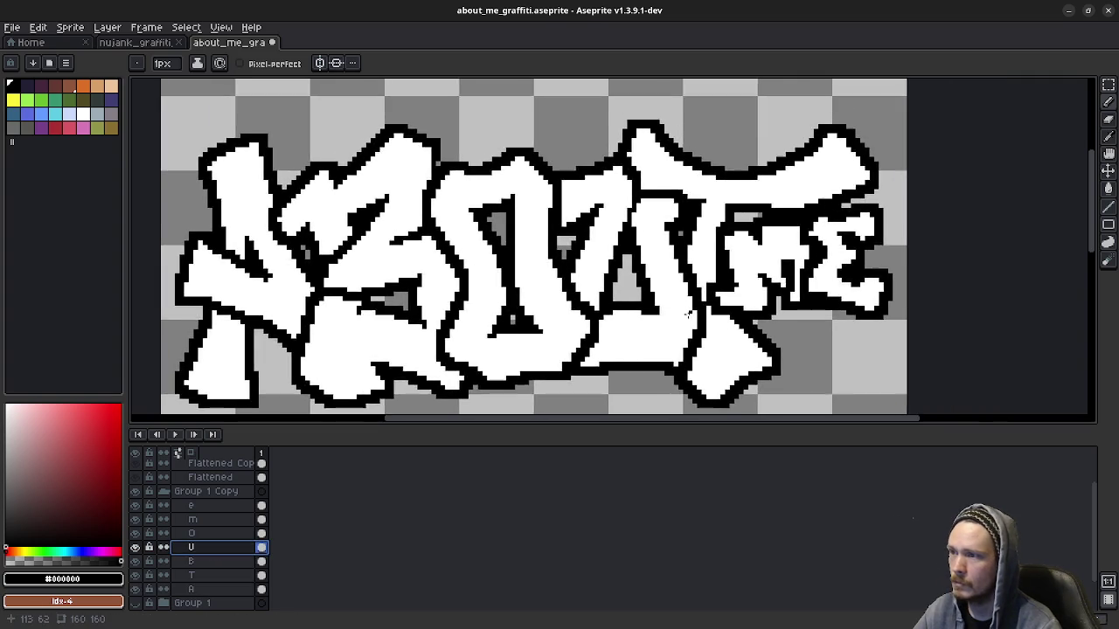
{"action": "scroll", "coordinate": [657, 235], "scroll_direction": "up", "scroll_amount": 2}
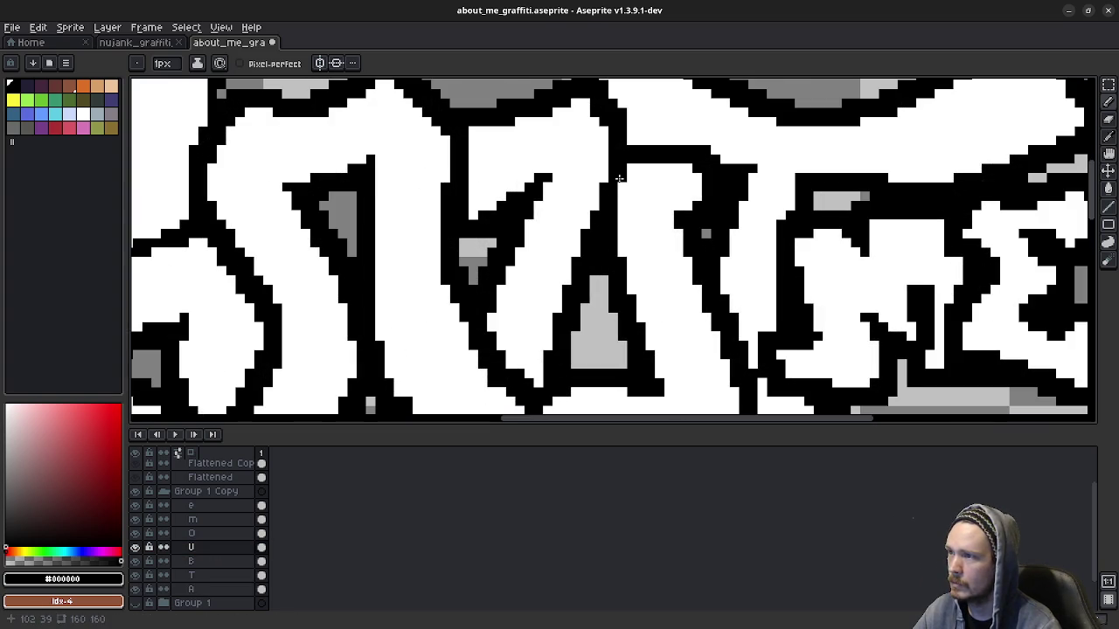
{"action": "scroll", "coordinate": [687, 301], "scroll_direction": "down", "scroll_amount": 2}
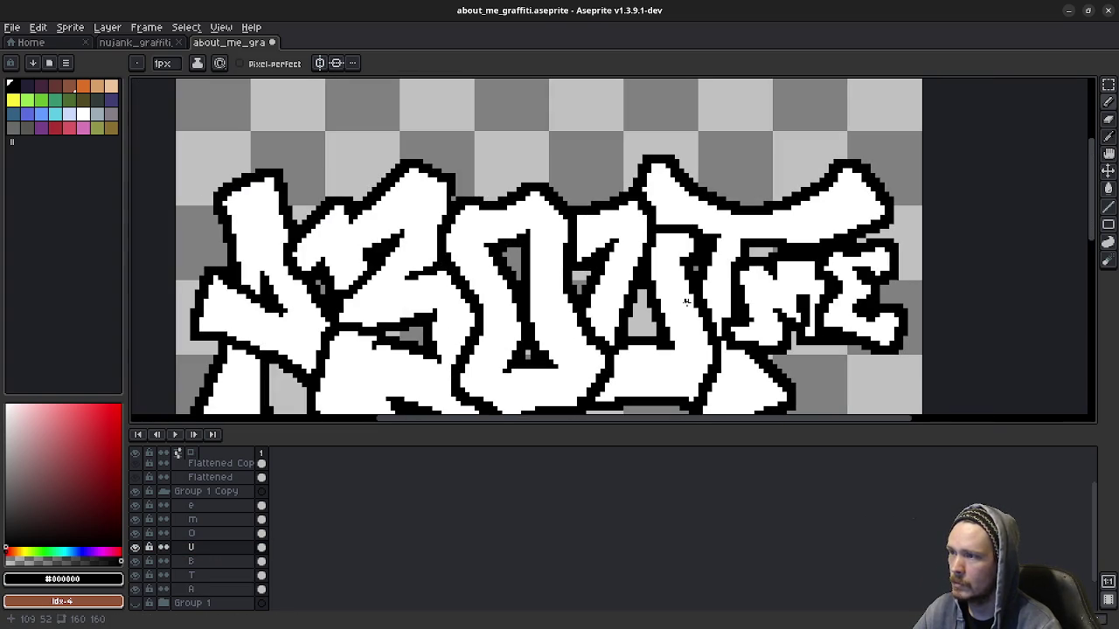
{"action": "scroll", "coordinate": [686, 302], "scroll_direction": "down", "scroll_amount": 1}
{"action": "left_click_drag", "start_coordinate": [696, 345], "coordinate": [498, 329]}
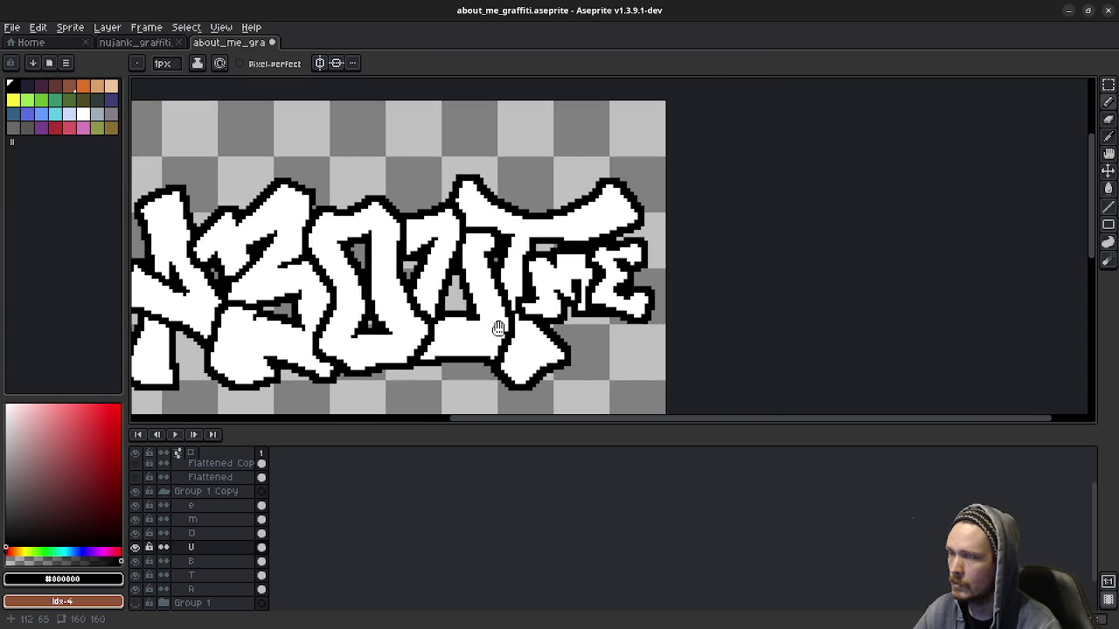
{"action": "scroll", "coordinate": [582, 325], "scroll_direction": "up", "scroll_amount": 1}
{"action": "scroll", "coordinate": [570, 262], "scroll_direction": "up", "scroll_amount": 1}
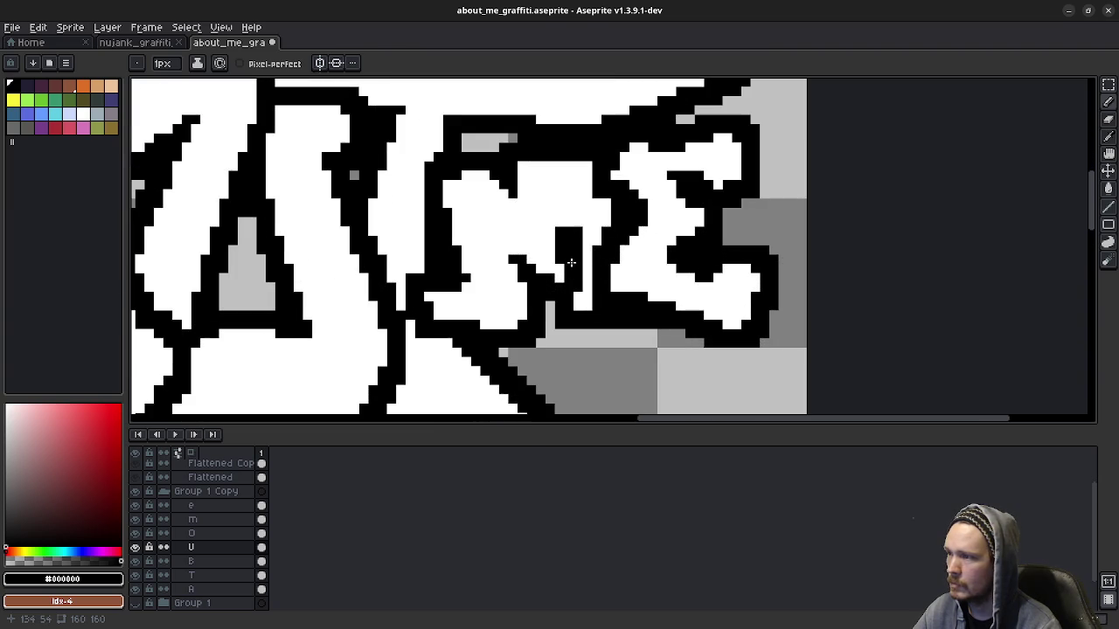
Step: On the m layer, paint a white line inside the m's stroke, then black pixels along it
{"action": "left_click", "coordinate": [182, 518]}
{"action": "left_click", "coordinate": [554, 274], "text": "alt"}
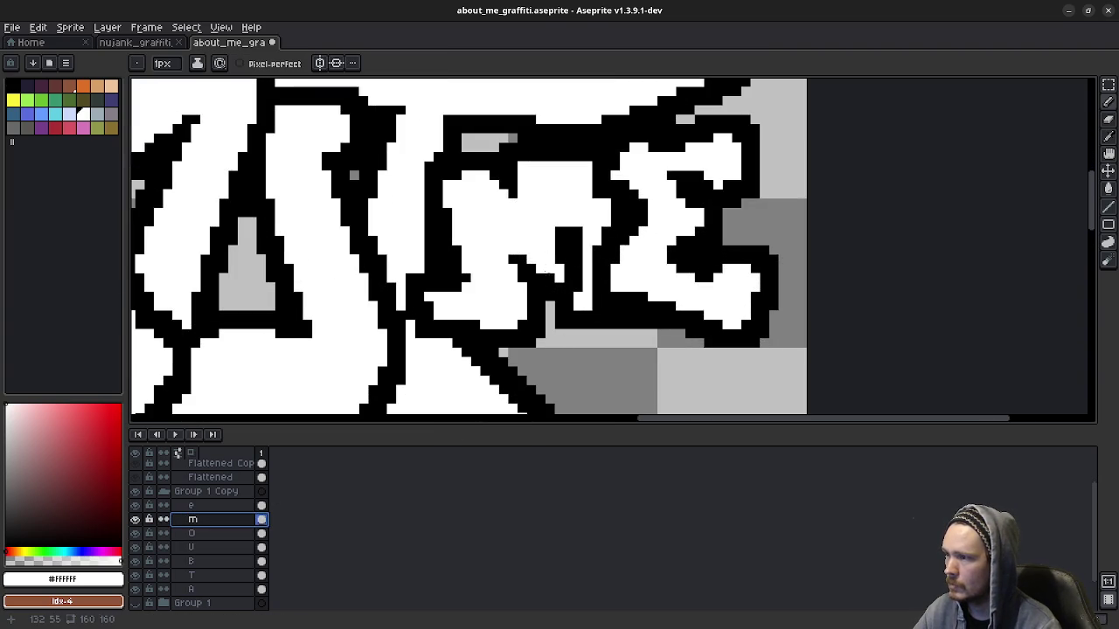
{"action": "mouse_move", "coordinate": [566, 247]}
{"action": "left_mouse_down"}
{"action": "mouse_move", "coordinate": [568, 288]}
{"action": "mouse_move", "coordinate": [541, 274]}
{"action": "left_mouse_up"}
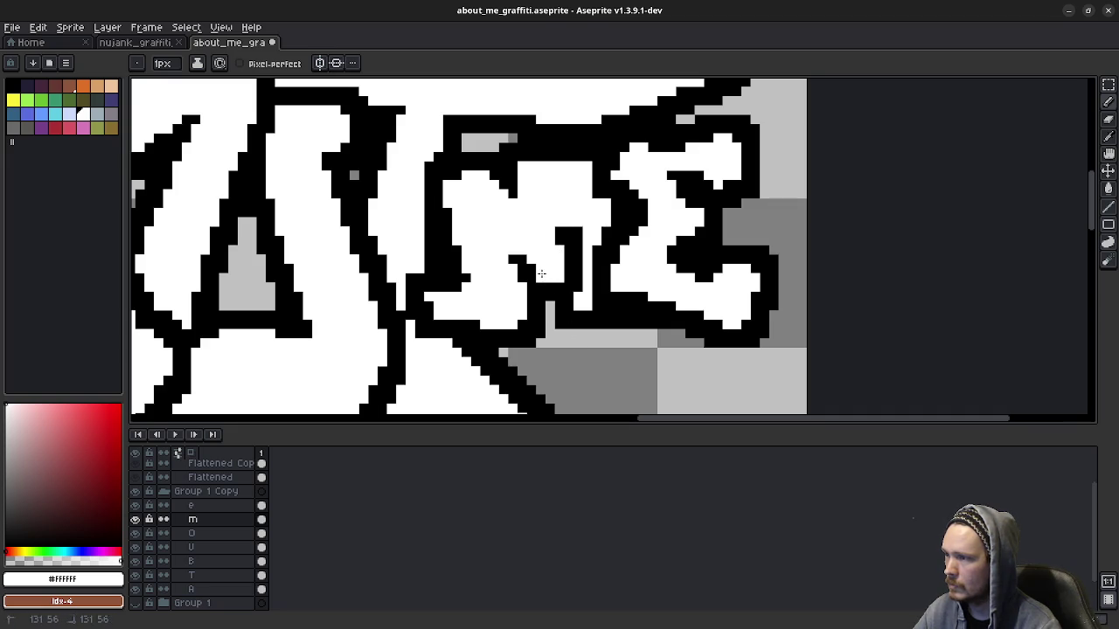
{"action": "left_click", "coordinate": [558, 278], "text": "alt"}
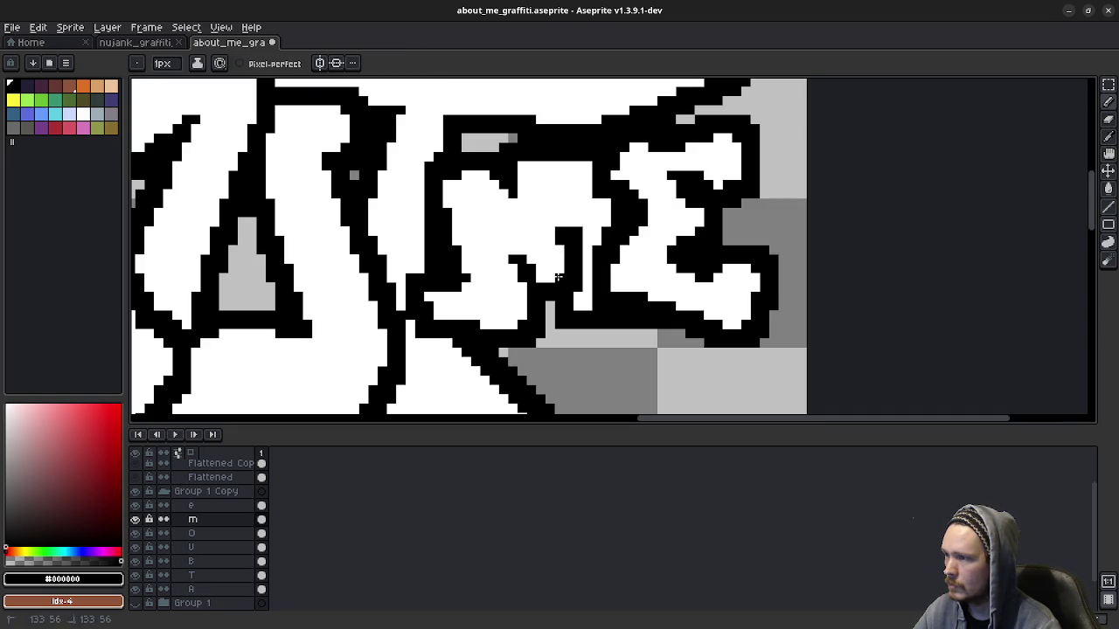
{"action": "mouse_move", "coordinate": [558, 269]}
{"action": "left_mouse_down"}
{"action": "mouse_move", "coordinate": [561, 253]}
{"action": "mouse_move", "coordinate": [554, 267]}
{"action": "left_mouse_up"}
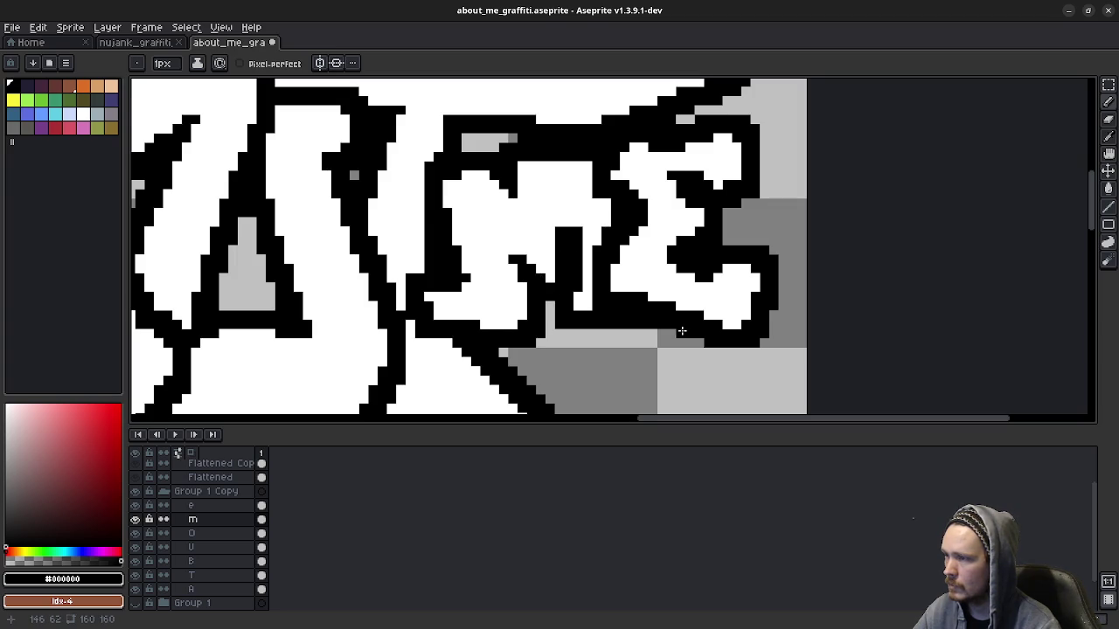
Step: Undo and redo the m's pencil stroke to compare the two versions
{"action": "scroll", "coordinate": [547, 337], "scroll_direction": "down", "scroll_amount": 2}
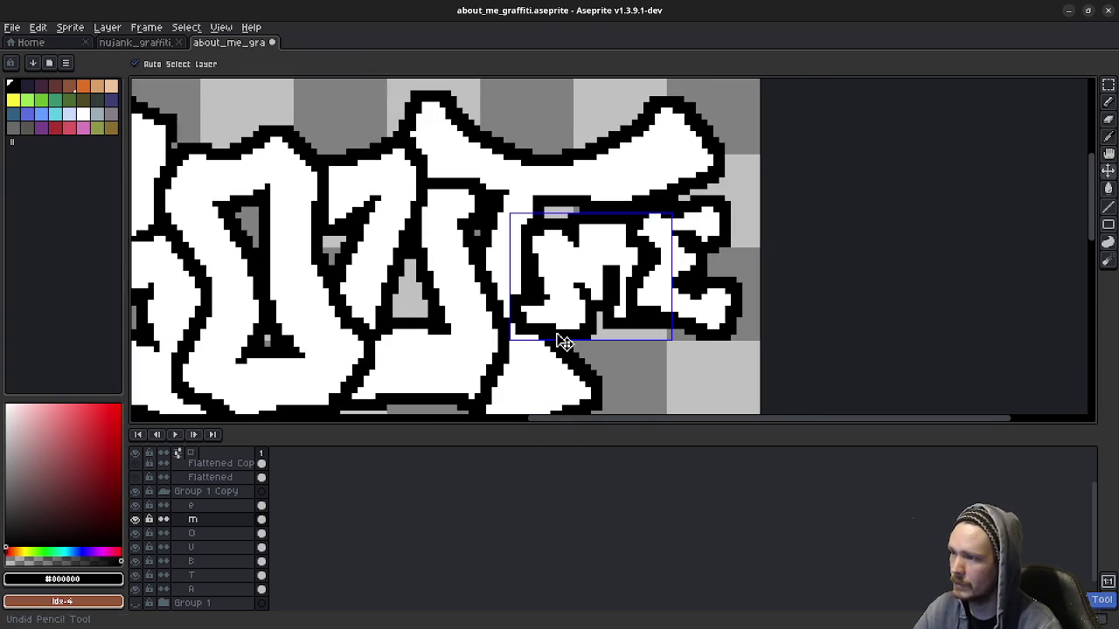
{"action": "key", "text": "ctrl+z"}
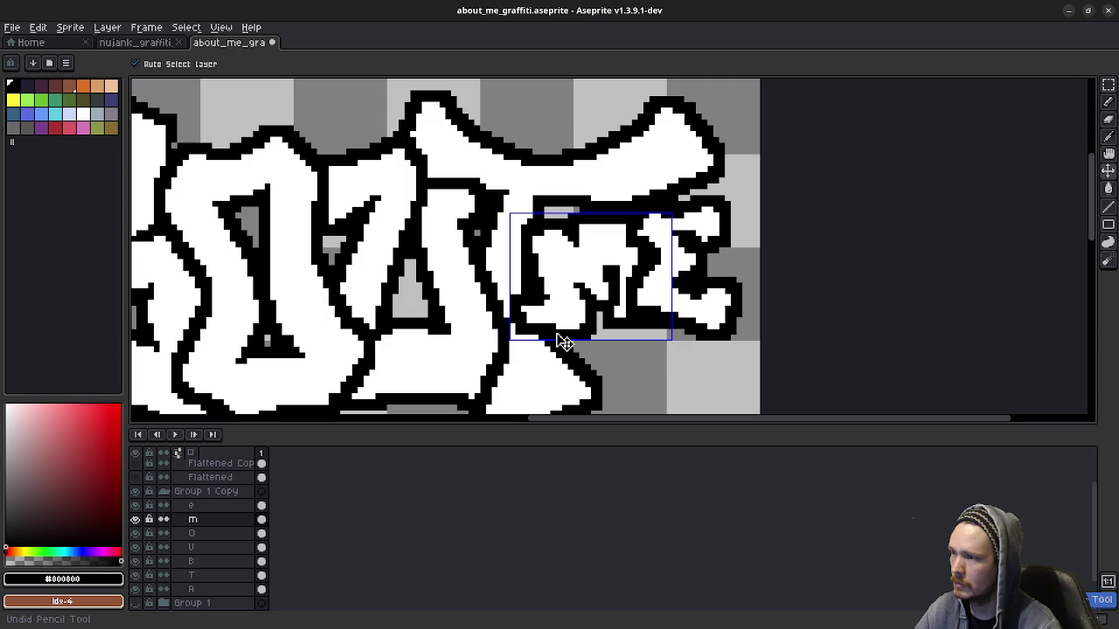
{"action": "left_click", "coordinate": [564, 341], "text": "ctrl"}
{"action": "key", "text": "ctrl+y"}
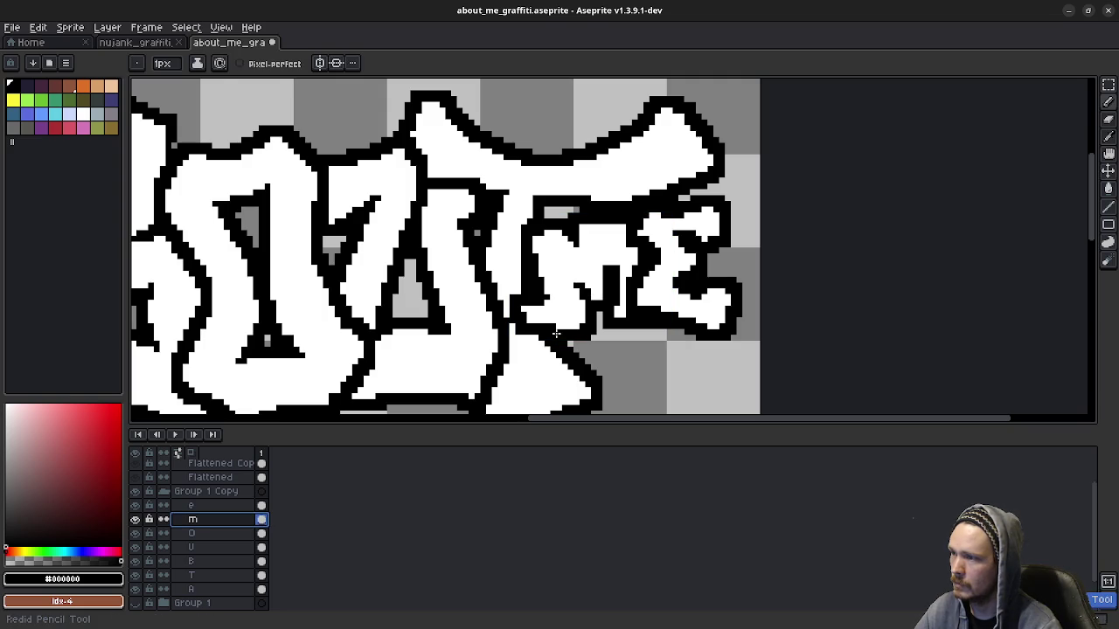
Step: Pick white, then sample black from the artwork, for more touch-ups on the m
{"action": "scroll", "coordinate": [595, 293], "scroll_direction": "up", "scroll_amount": 2}
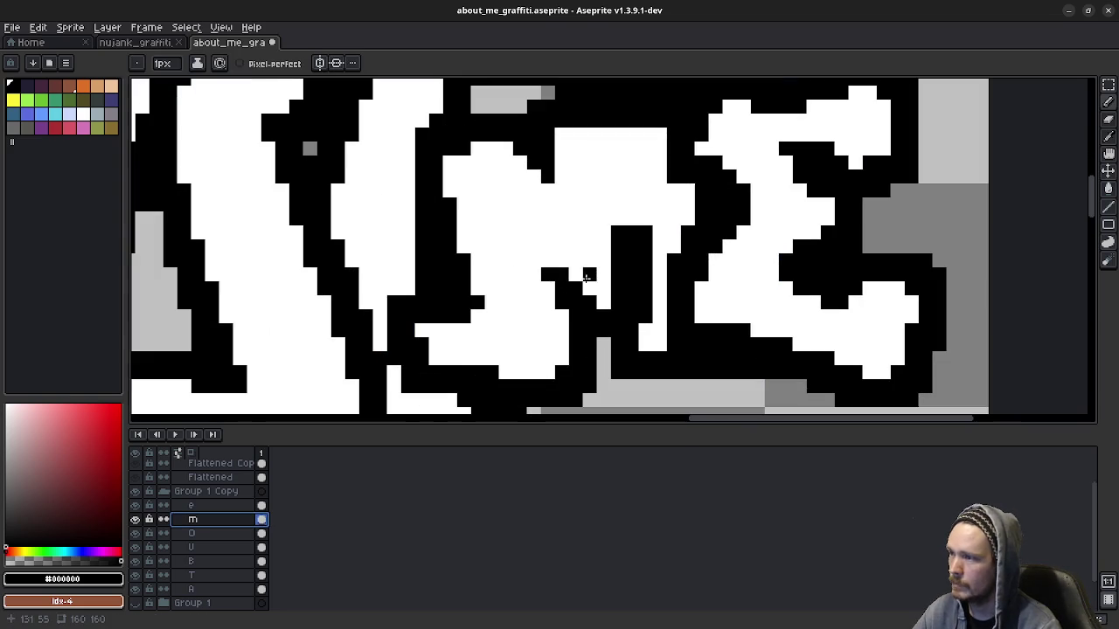
{"action": "left_click", "coordinate": [557, 272]}
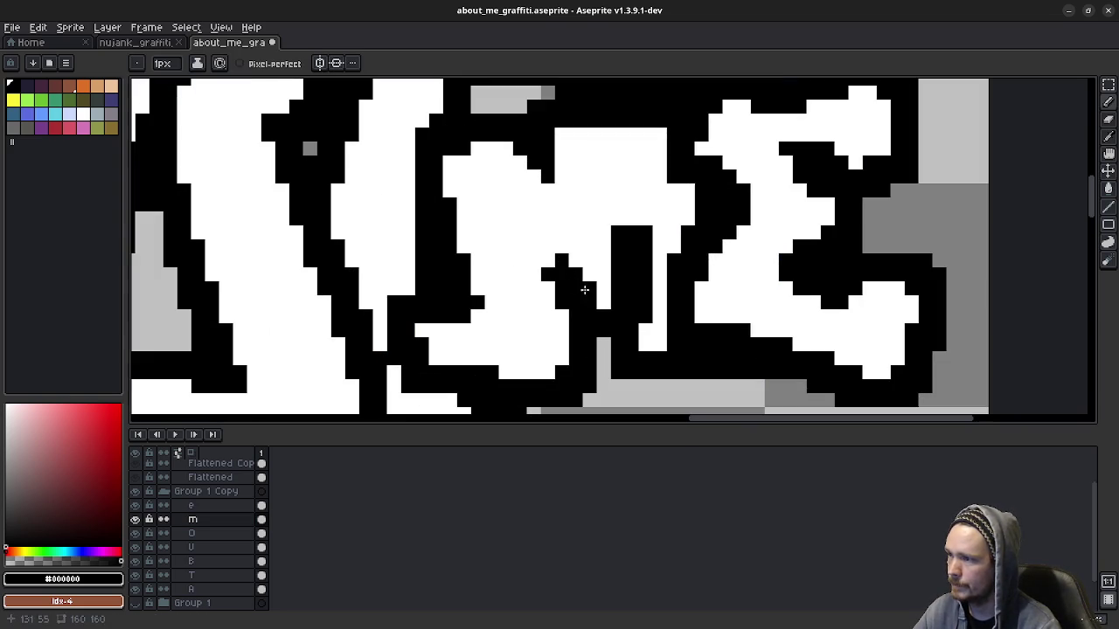
{"action": "scroll", "coordinate": [677, 353], "scroll_direction": "down", "scroll_amount": 2}
{"action": "scroll", "coordinate": [683, 339], "scroll_direction": "down", "scroll_amount": 1}
{"action": "scroll", "coordinate": [683, 339], "scroll_direction": "down", "scroll_amount": 1}
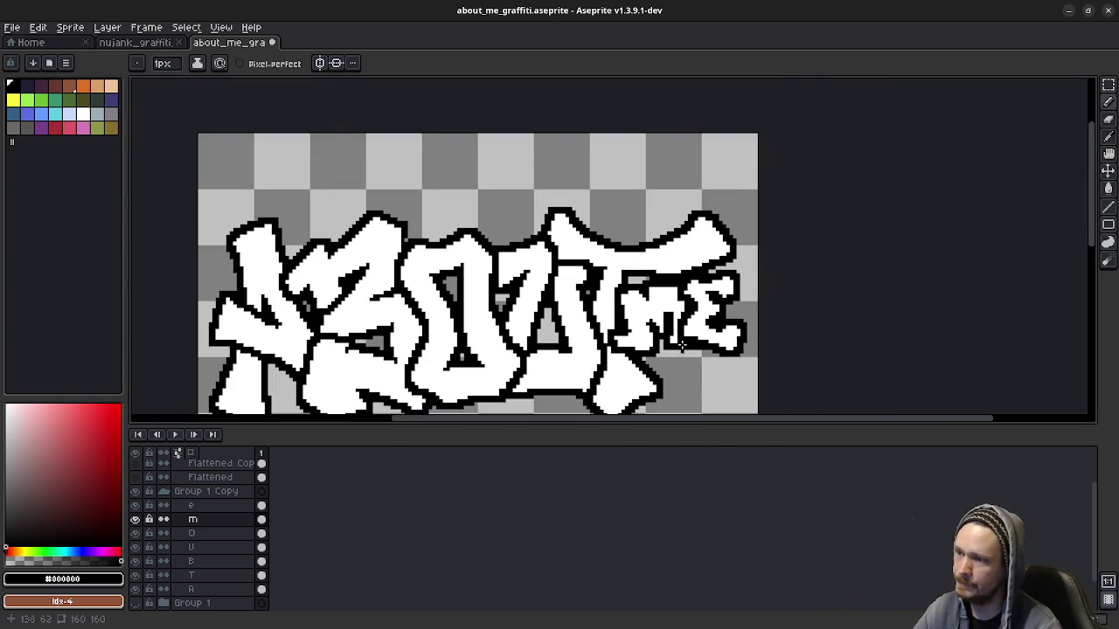
{"action": "scroll", "coordinate": [658, 286], "scroll_direction": "up", "scroll_amount": 2}
{"action": "left_click", "coordinate": [644, 285]}
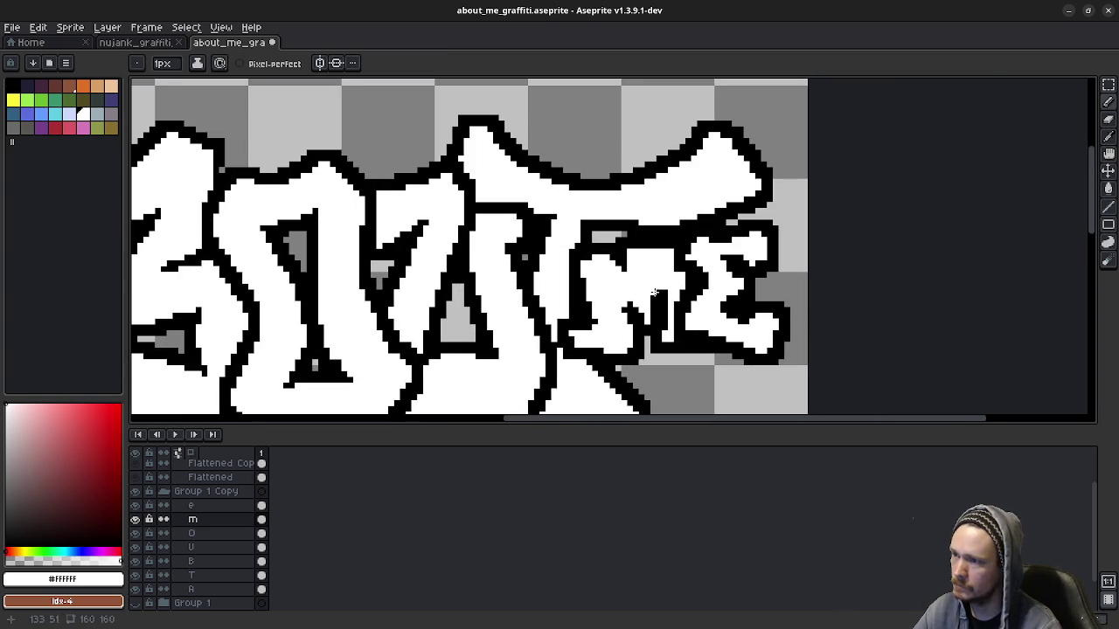
{"action": "scroll", "coordinate": [660, 290], "scroll_direction": "up", "scroll_amount": 1}
{"action": "left_click", "coordinate": [662, 288], "text": "alt"}
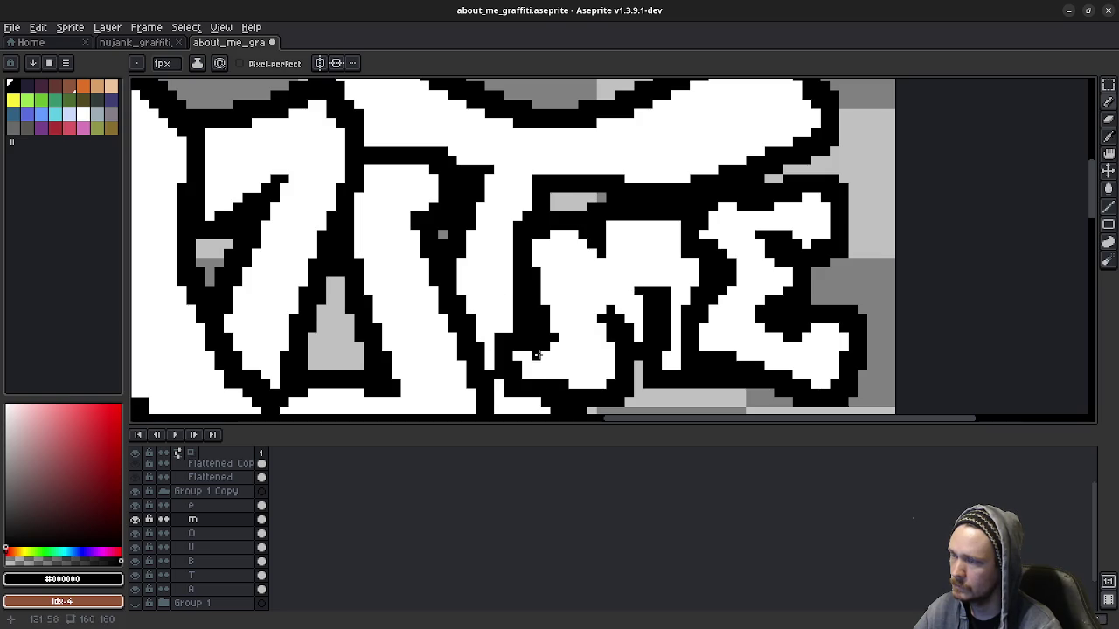
Step: Undo the latest pencil touch-up on the m layer
{"action": "scroll", "coordinate": [681, 312], "scroll_direction": "down", "scroll_amount": 2}
{"action": "scroll", "coordinate": [664, 289], "scroll_direction": "down", "scroll_amount": 2}
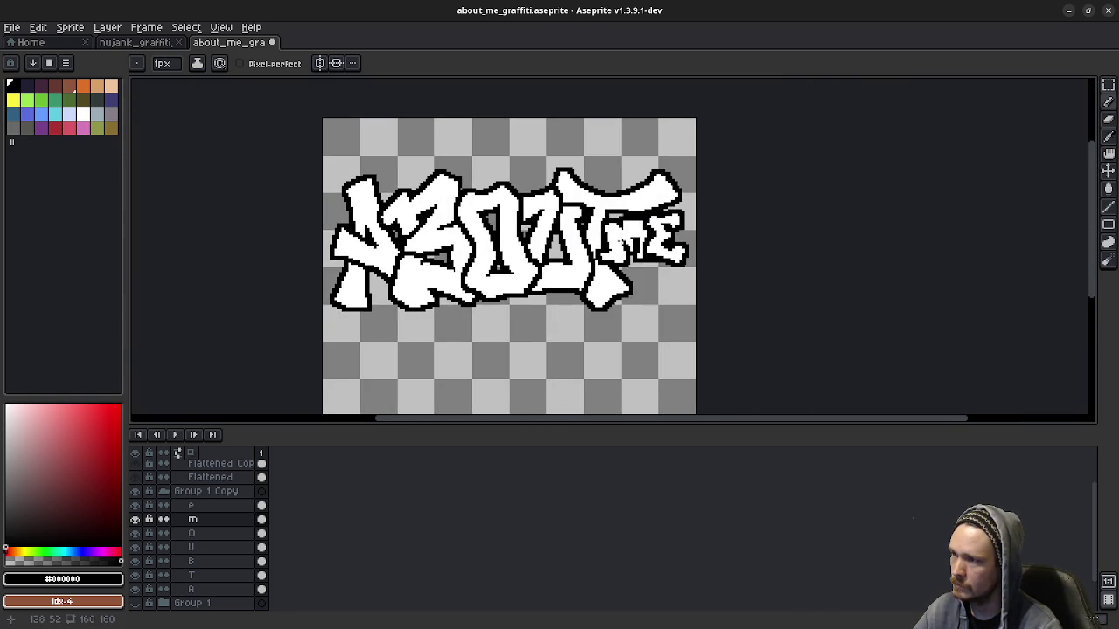
{"action": "scroll", "coordinate": [619, 240], "scroll_direction": "up", "scroll_amount": 2}
{"action": "scroll", "coordinate": [618, 234], "scroll_direction": "up", "scroll_amount": 2}
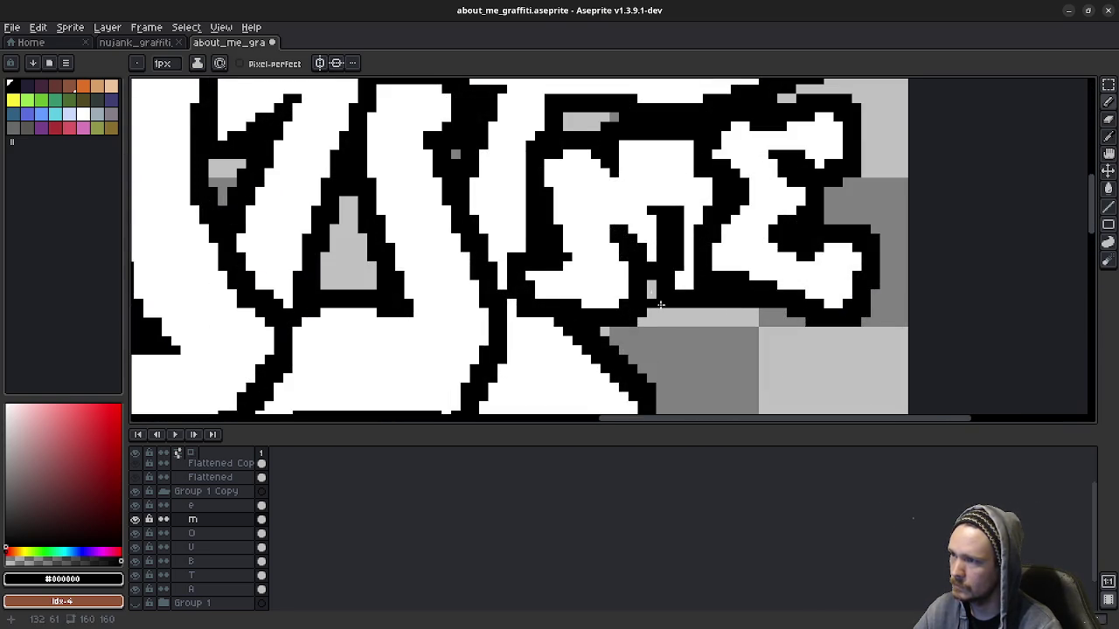
{"action": "scroll", "coordinate": [651, 296], "scroll_direction": "down", "scroll_amount": 3}
{"action": "scroll", "coordinate": [654, 339], "scroll_direction": "down", "scroll_amount": 1}
{"action": "scroll", "coordinate": [664, 313], "scroll_direction": "up", "scroll_amount": 2}
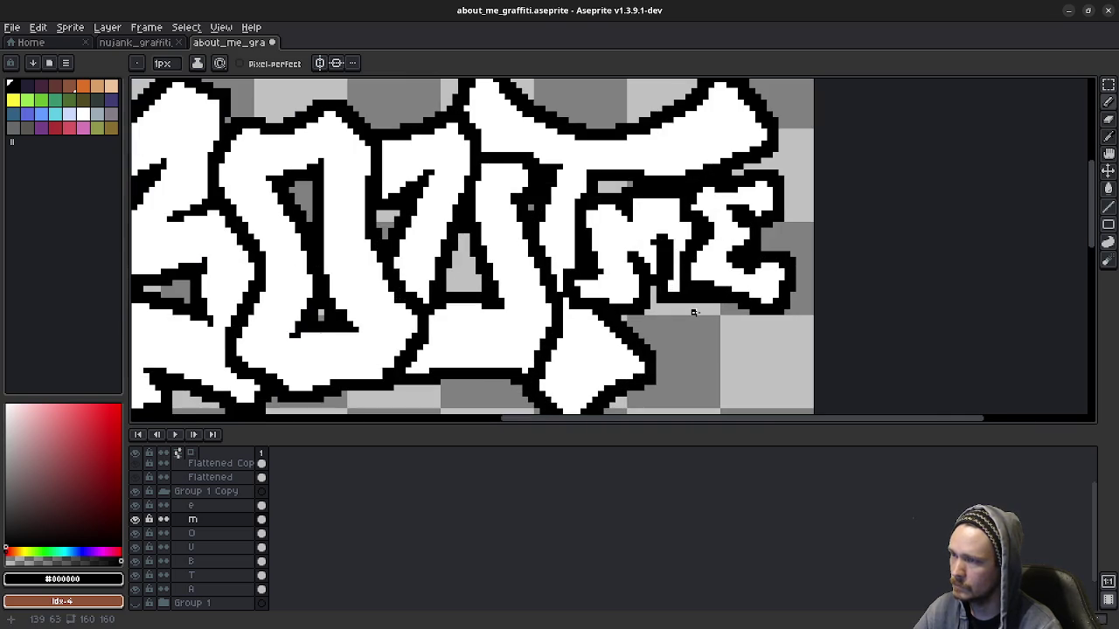
{"action": "key", "text": "ctrl"}
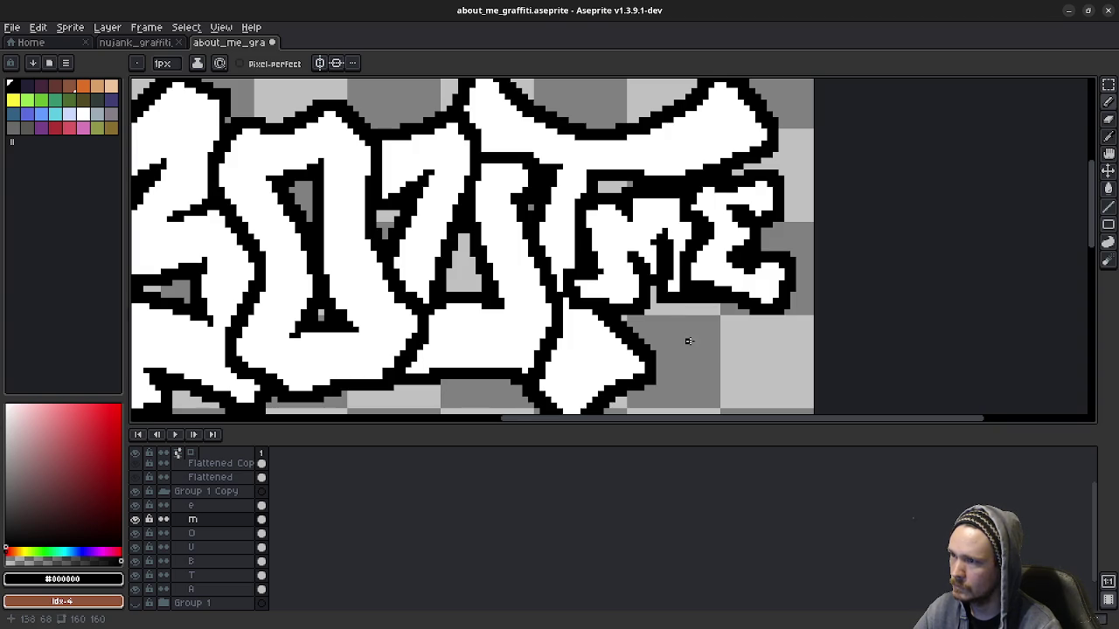
{"action": "scroll", "coordinate": [688, 341], "scroll_direction": "down", "scroll_amount": 2}
{"action": "key", "text": "ctrl+z"}
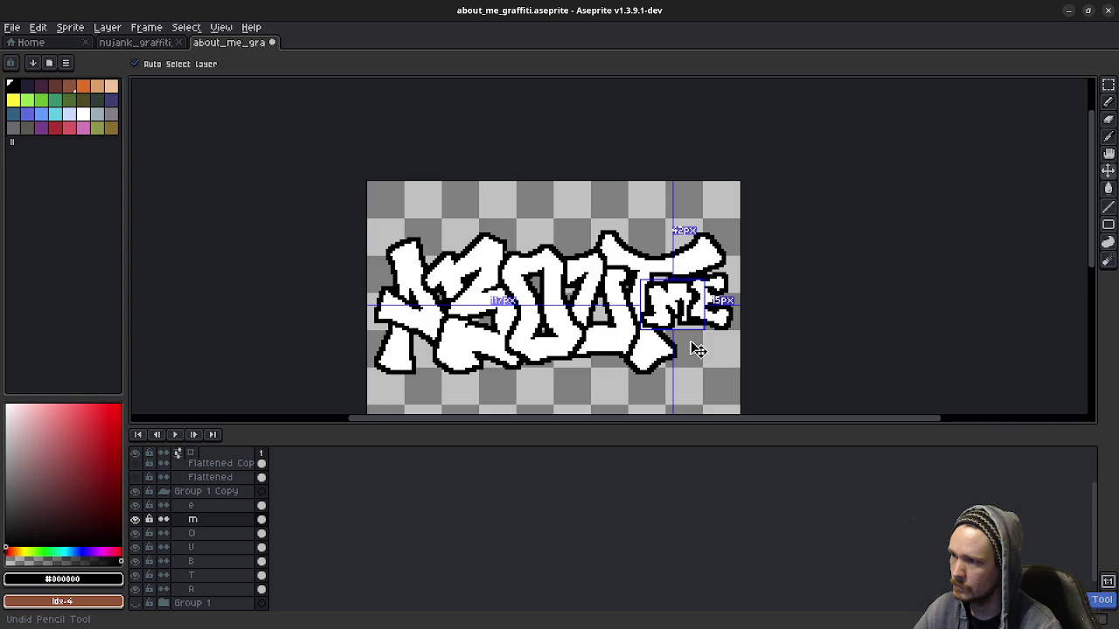
{"action": "key", "text": "b"}
{"action": "scroll", "coordinate": [697, 349], "scroll_direction": "up", "scroll_amount": 2}
{"action": "scroll", "coordinate": [682, 324], "scroll_direction": "up", "scroll_amount": 2}
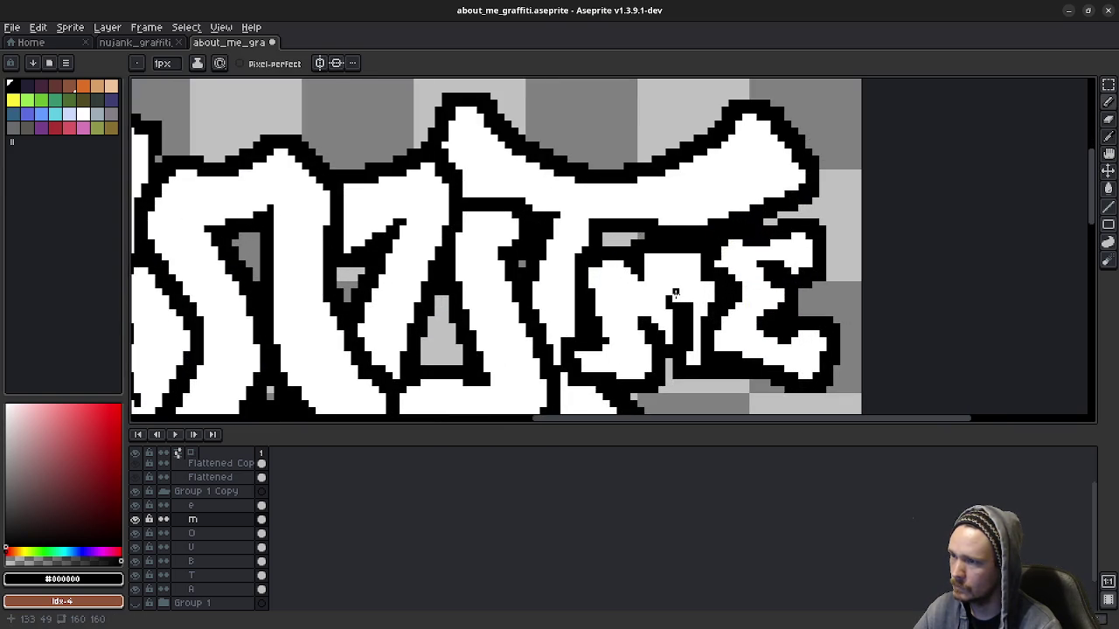
{"action": "left_click", "coordinate": [668, 304], "text": "alt"}
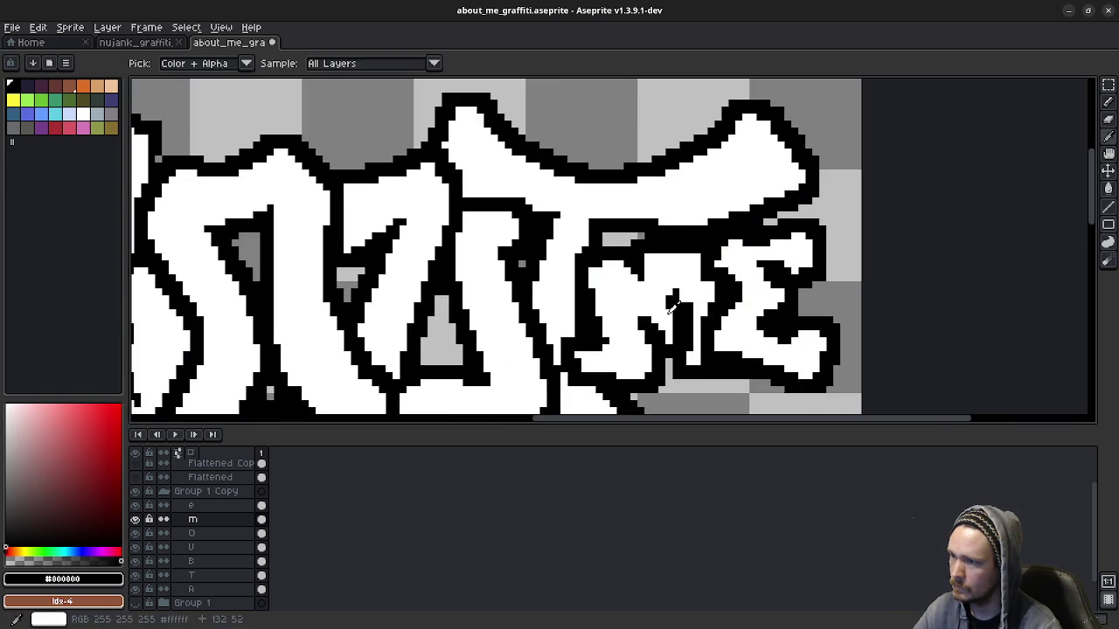
{"action": "scroll", "coordinate": [669, 302], "scroll_direction": "up", "scroll_amount": 1}
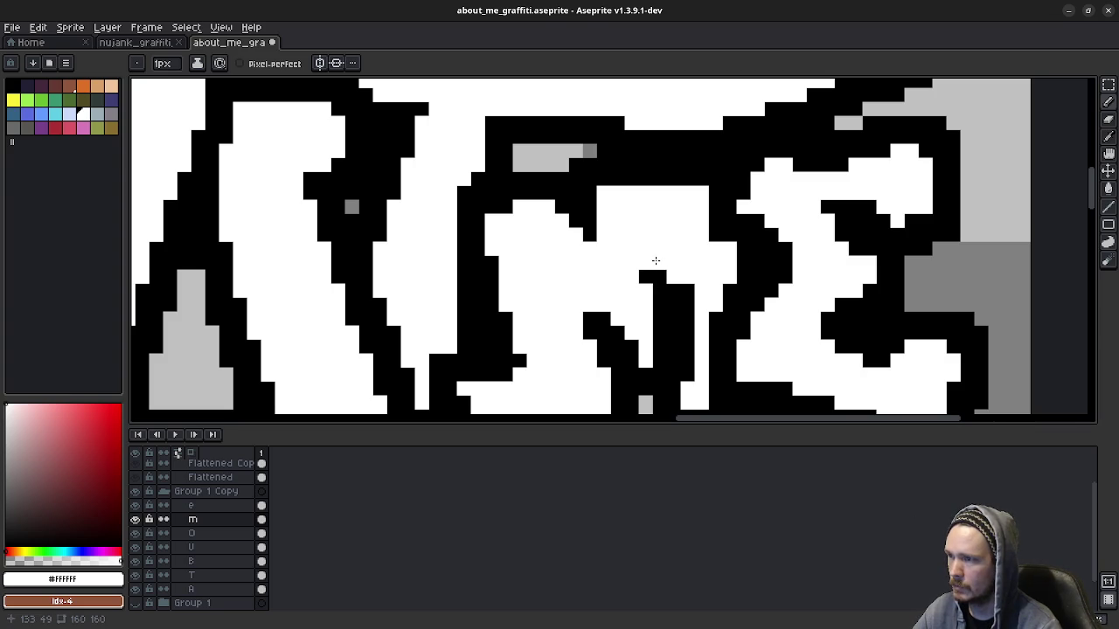
{"action": "scroll", "coordinate": [687, 361], "scroll_direction": "down", "scroll_amount": 1}
{"action": "scroll", "coordinate": [687, 361], "scroll_direction": "down", "scroll_amount": 1}
{"action": "scroll", "coordinate": [687, 350], "scroll_direction": "down", "scroll_amount": 1}
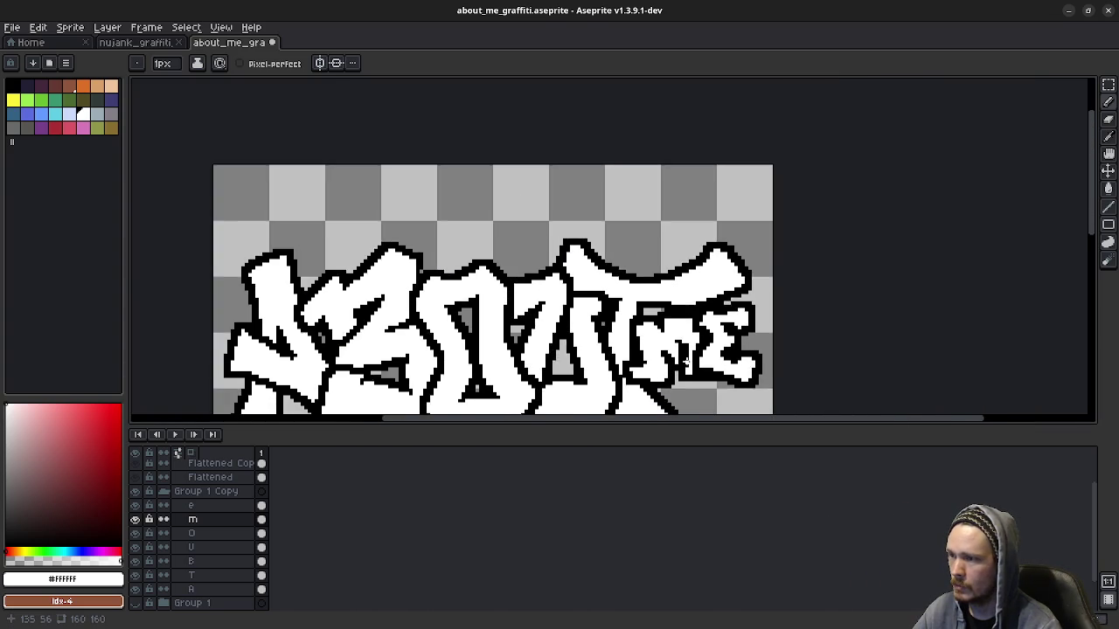
{"action": "scroll", "coordinate": [687, 323], "scroll_direction": "down", "scroll_amount": 2}
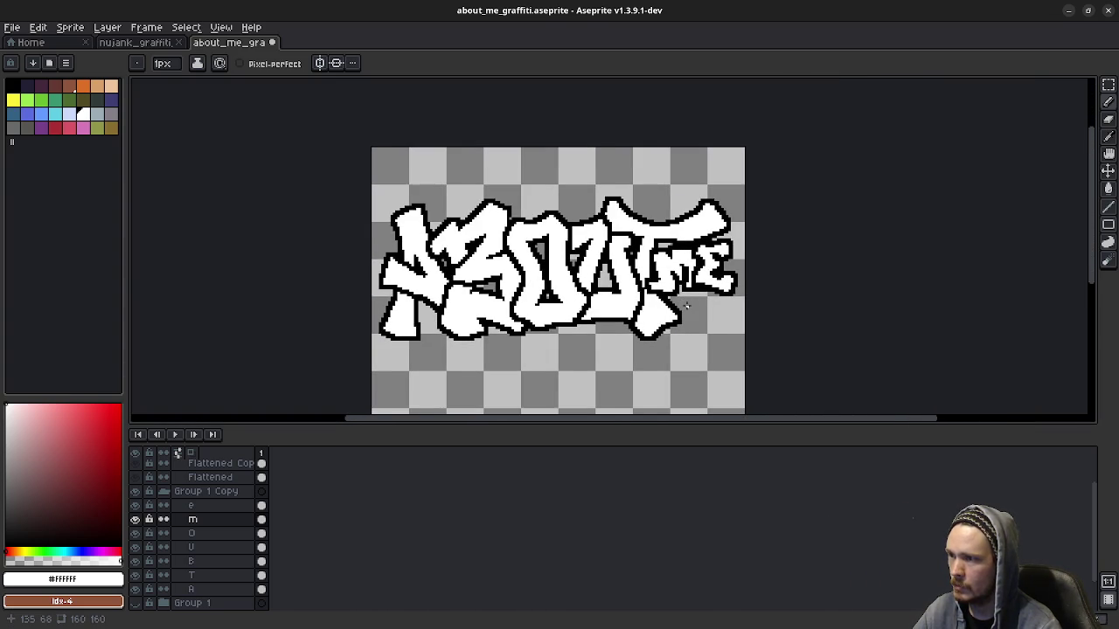
{"action": "scroll", "coordinate": [687, 305], "scroll_direction": "up", "scroll_amount": 1}
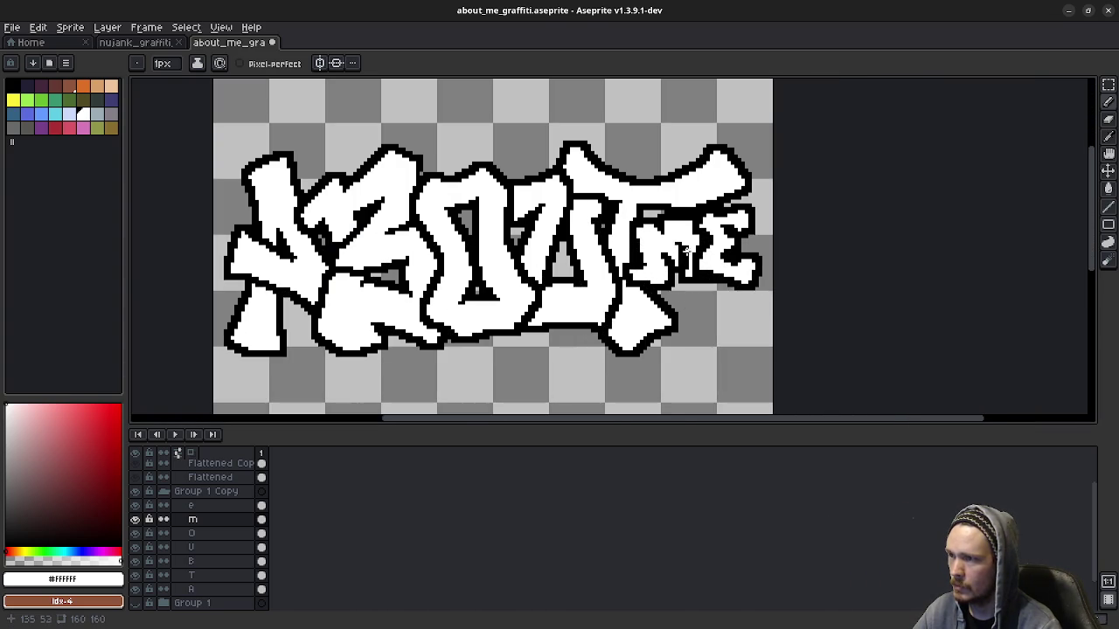
{"action": "left_click", "coordinate": [674, 248], "text": "alt"}
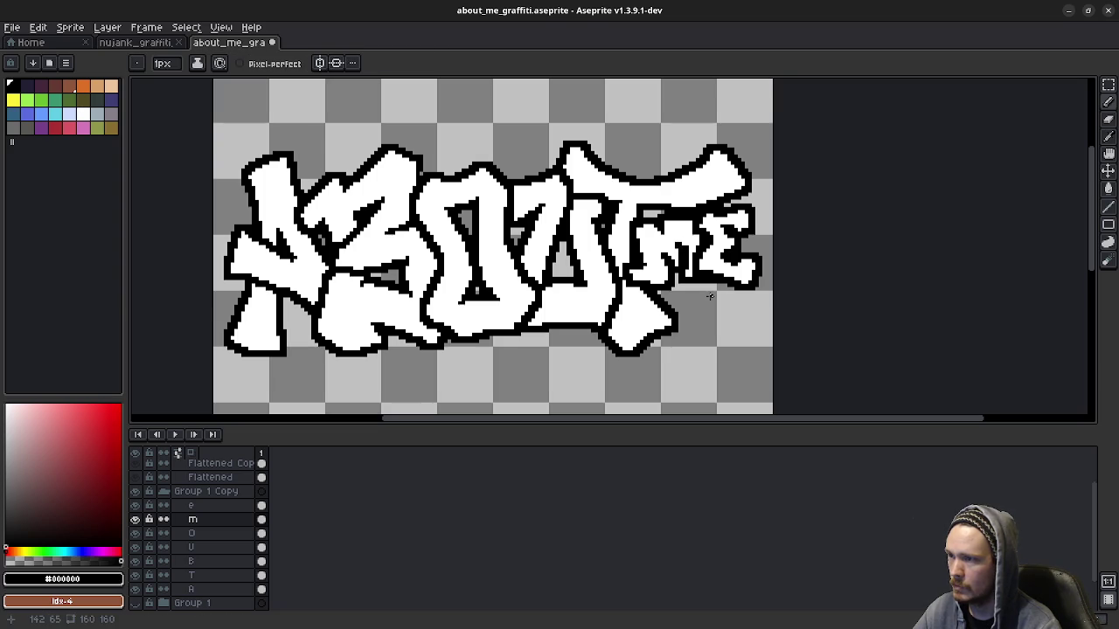
{"action": "scroll", "coordinate": [710, 296], "scroll_direction": "down", "scroll_amount": 4}
{"action": "scroll", "coordinate": [710, 297], "scroll_direction": "up", "scroll_amount": 1}
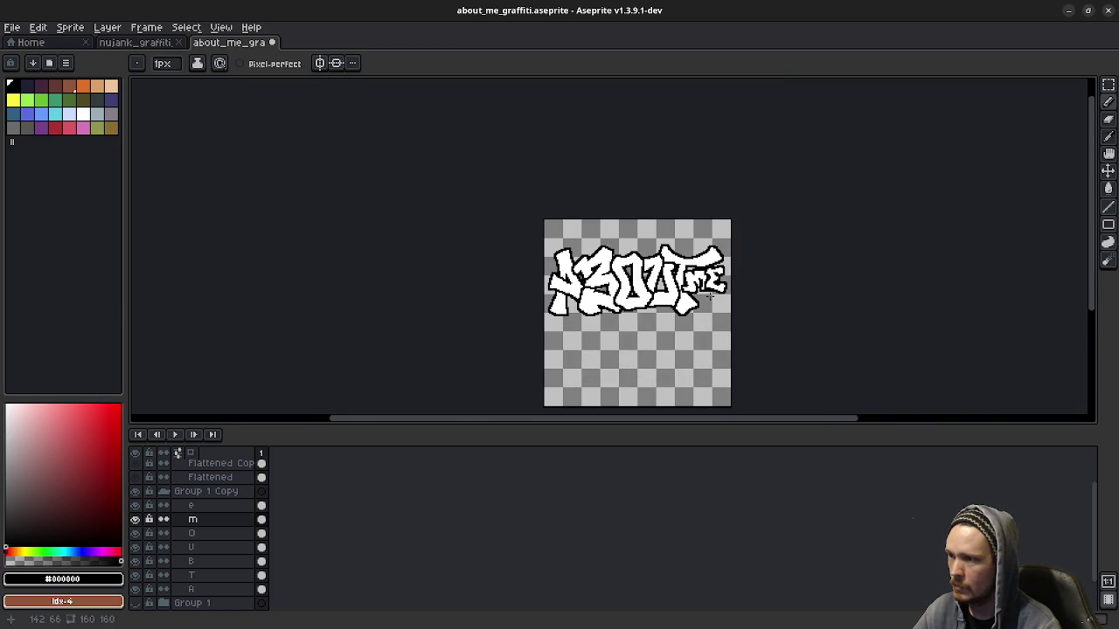
{"action": "scroll", "coordinate": [709, 301], "scroll_direction": "up", "scroll_amount": 2}
{"action": "key", "text": "ctrl+z"}
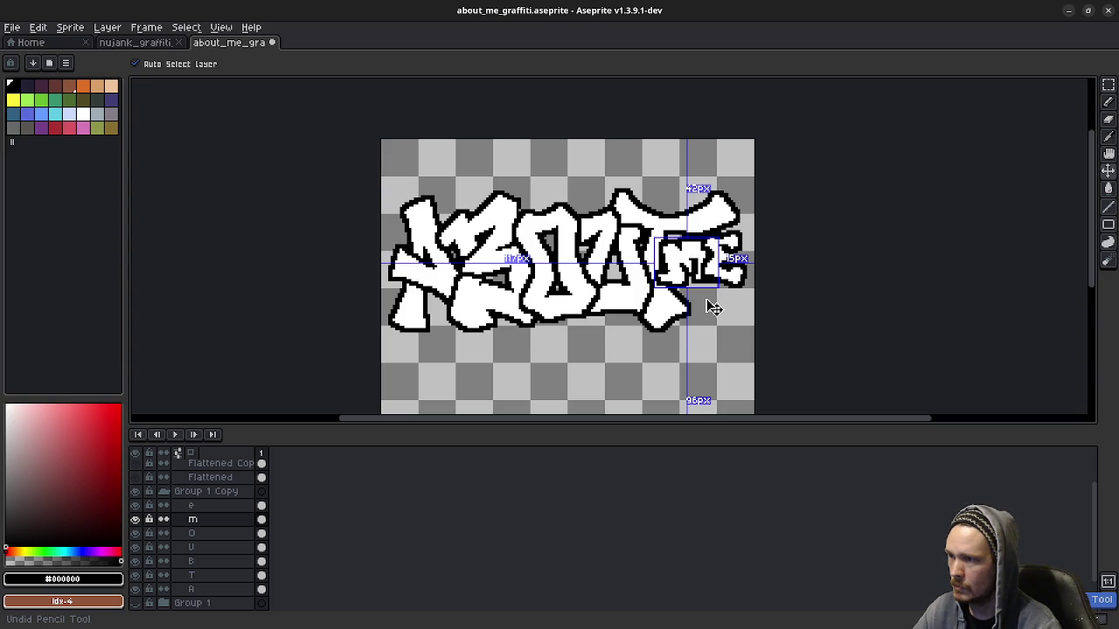
{"action": "scroll", "coordinate": [691, 260], "scroll_direction": "up", "scroll_amount": 2}
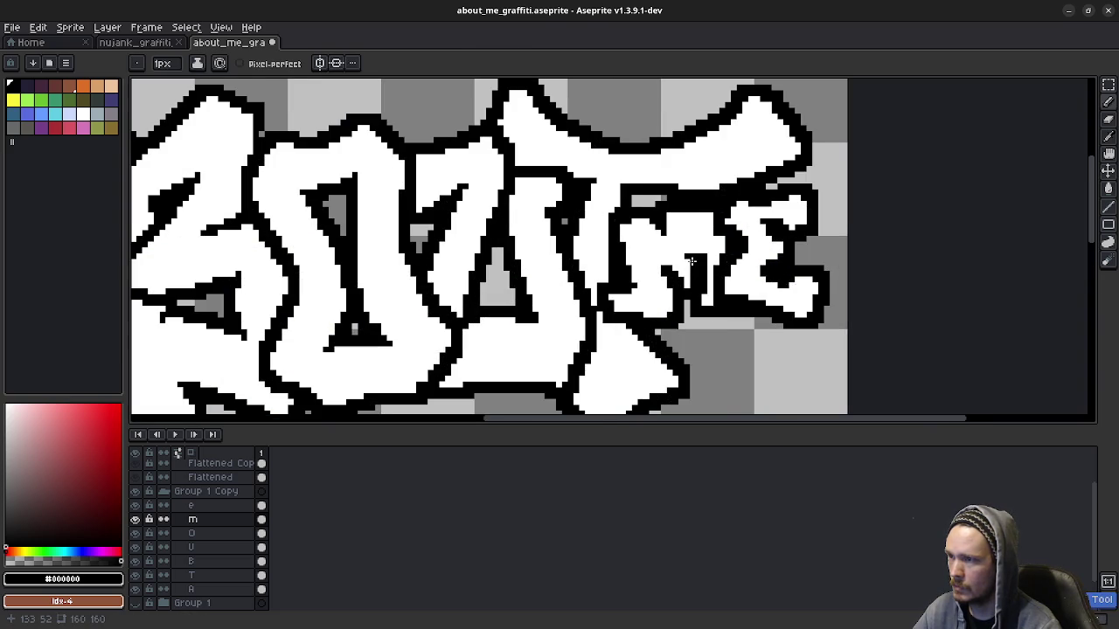
{"action": "left_click", "coordinate": [687, 253], "text": "alt"}
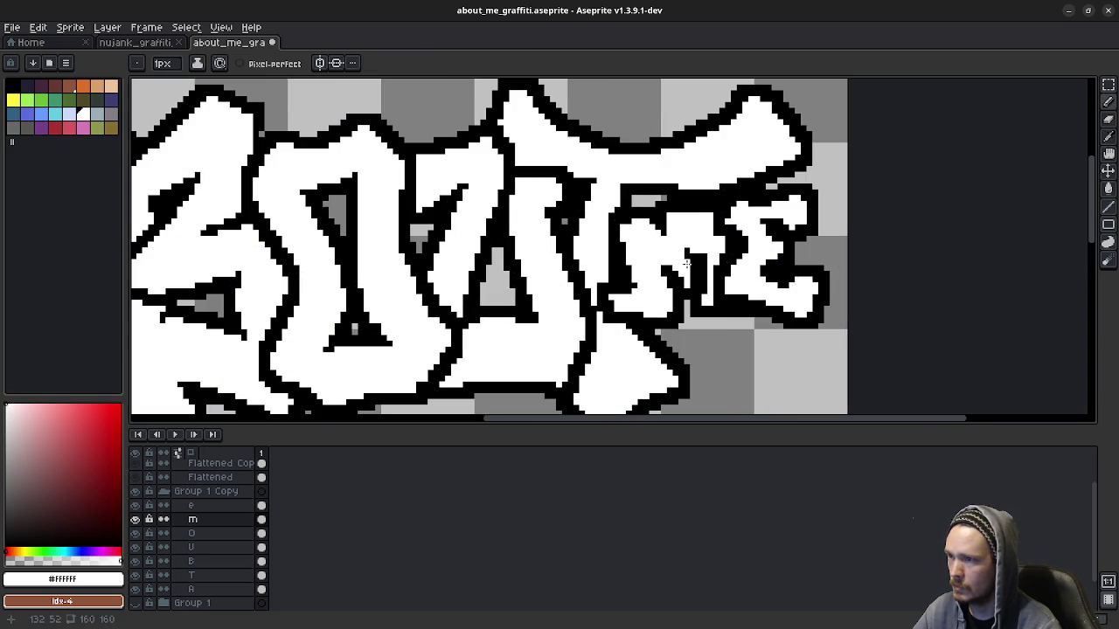
{"action": "scroll", "coordinate": [711, 307], "scroll_direction": "down", "scroll_amount": 2}
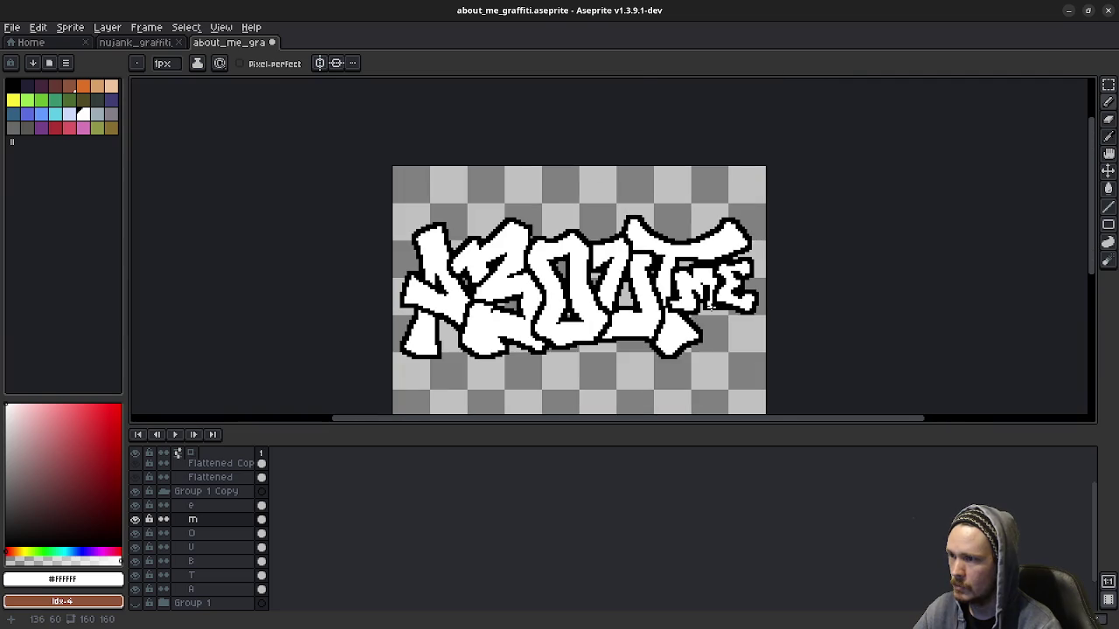
{"action": "key", "text": "ctrl+z"}
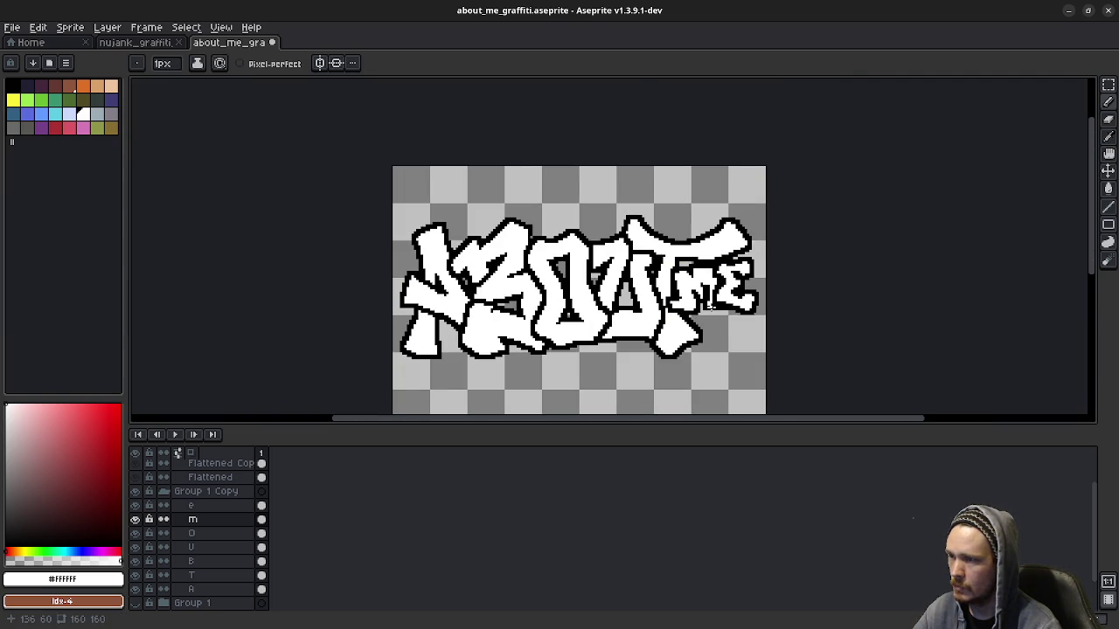
{"action": "key", "text": "ctrl+z"}
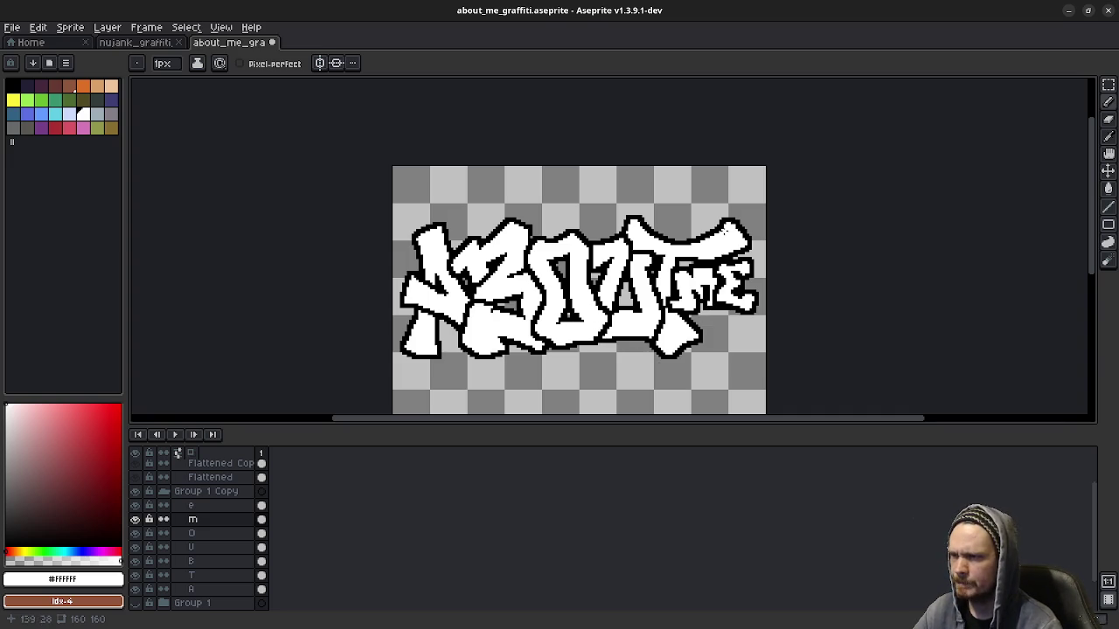
{"action": "scroll", "coordinate": [760, 220], "scroll_direction": "up", "scroll_amount": 2}
{"action": "scroll", "coordinate": [760, 220], "scroll_direction": "up", "scroll_amount": 1}
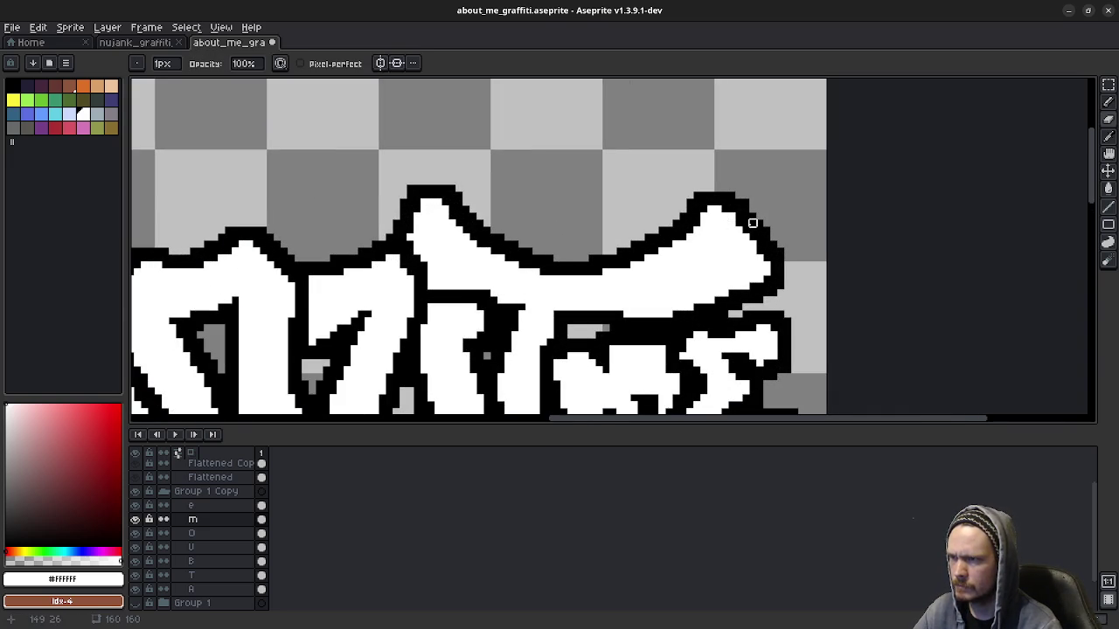
{"action": "key", "text": "alt"}
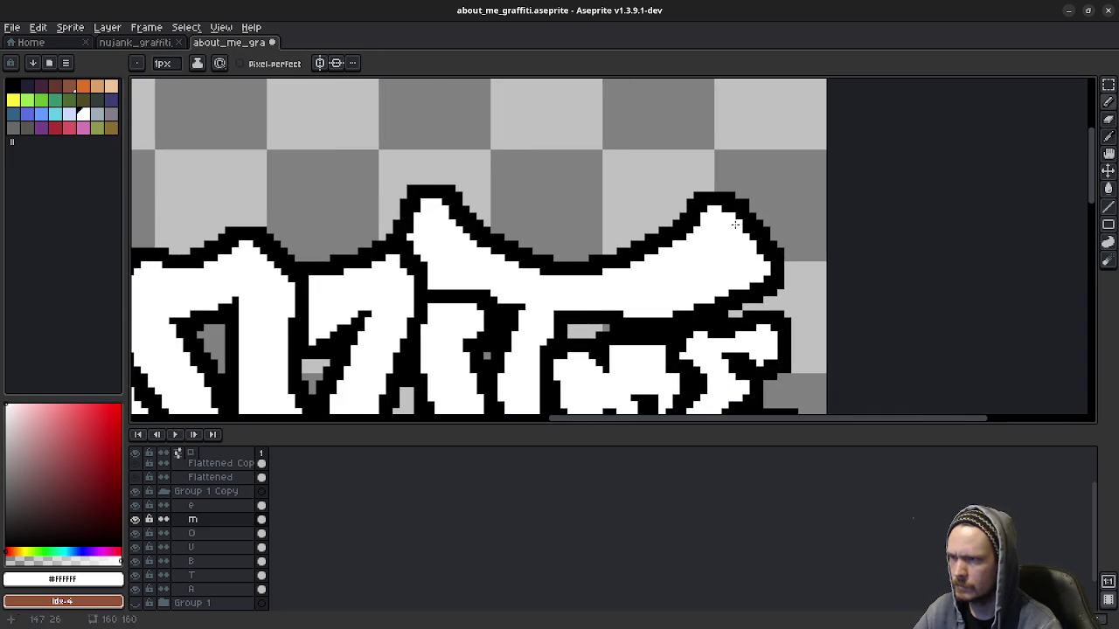
{"action": "scroll", "coordinate": [767, 291], "scroll_direction": "down", "scroll_amount": 1}
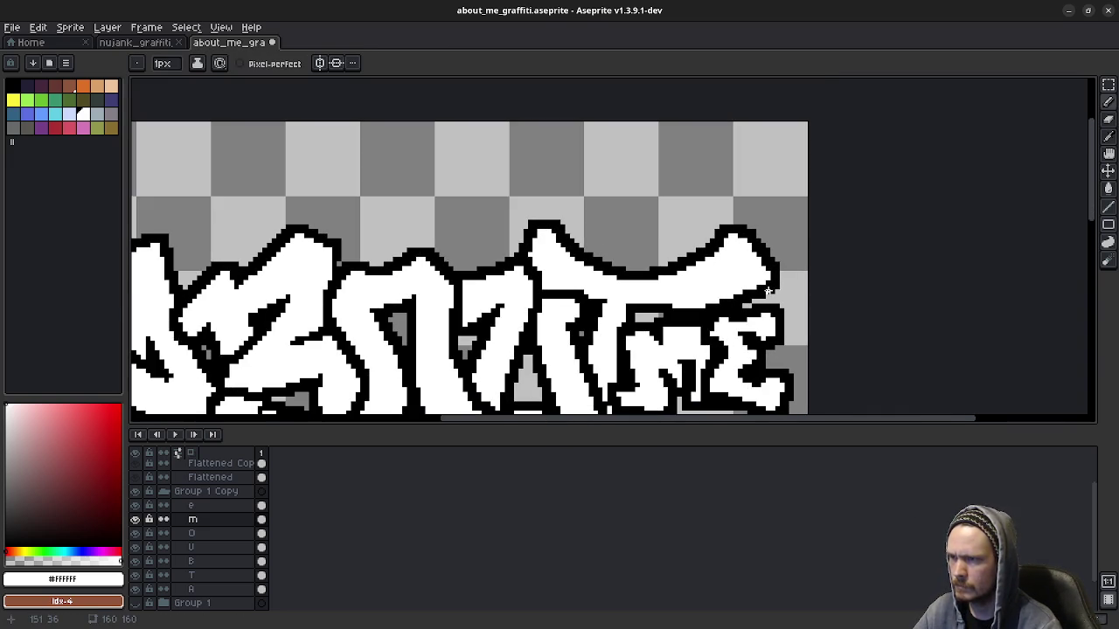
{"action": "left_click", "coordinate": [767, 237], "text": "alt"}
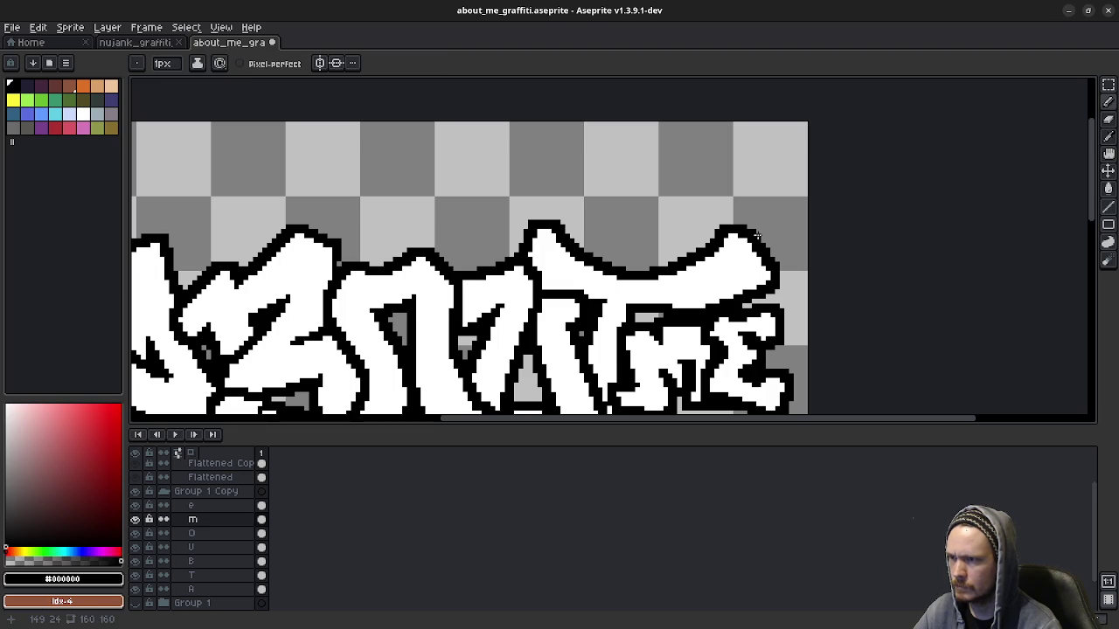
{"action": "scroll", "coordinate": [756, 278], "scroll_direction": "down", "scroll_amount": 1}
{"action": "left_click_drag", "start_coordinate": [754, 323], "coordinate": [735, 275]}
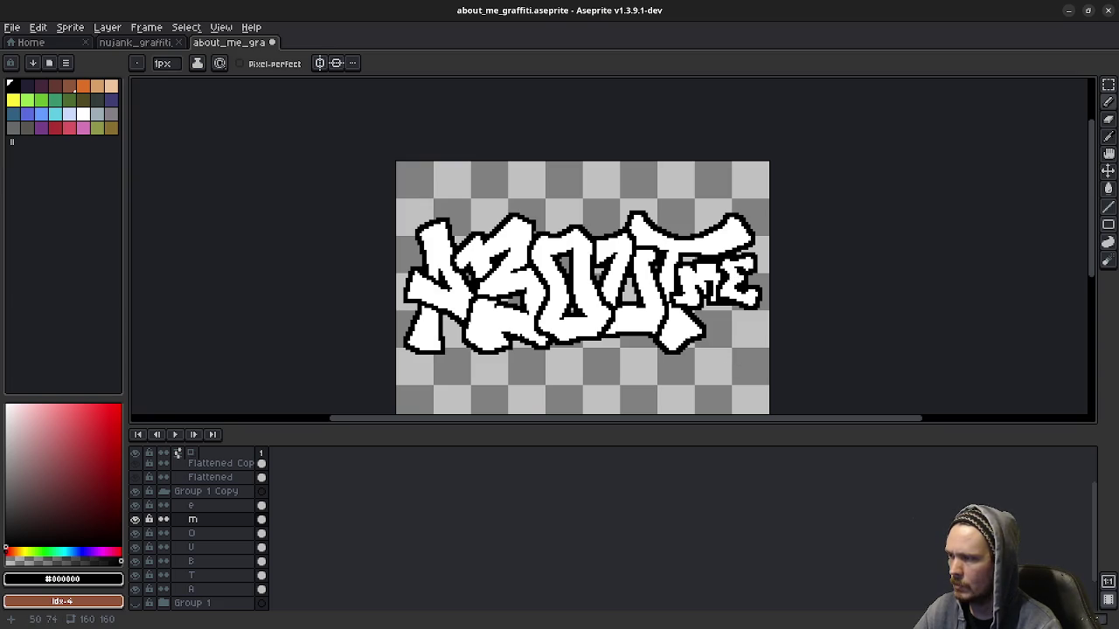
Step: Pick up white from the letter fill and zoom around the lettering
{"action": "scroll", "coordinate": [450, 322], "scroll_direction": "up", "scroll_amount": 1}
{"action": "left_click", "coordinate": [544, 296], "text": "alt"}
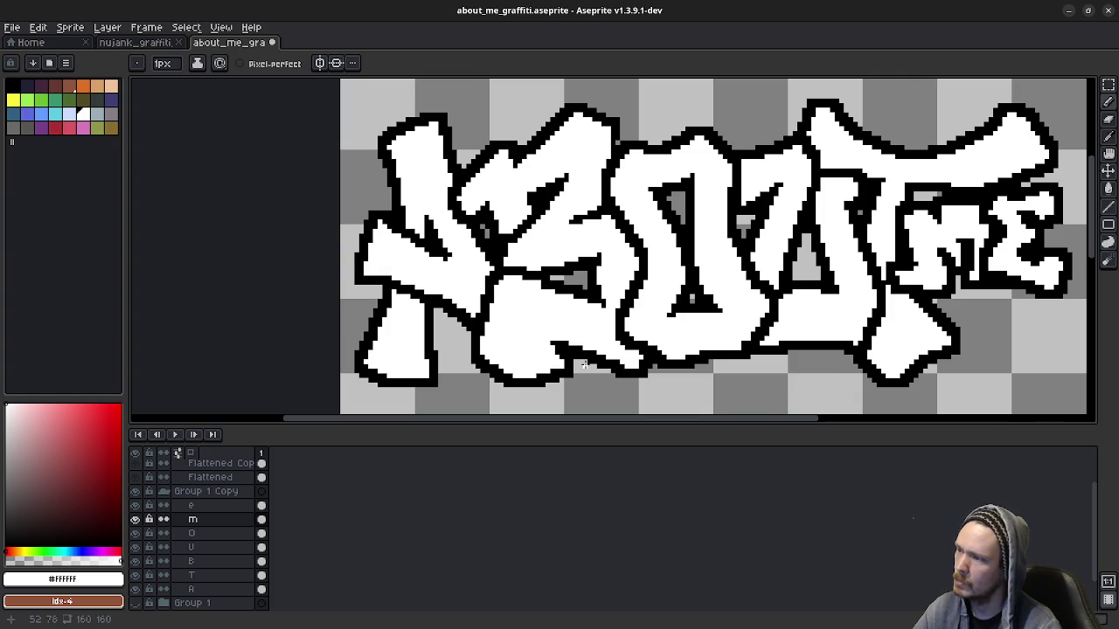
{"action": "scroll", "coordinate": [584, 365], "scroll_direction": "down", "scroll_amount": 1}
{"action": "scroll", "coordinate": [588, 368], "scroll_direction": "down", "scroll_amount": 1}
{"action": "scroll", "coordinate": [589, 369], "scroll_direction": "up", "scroll_amount": 1}
{"action": "scroll", "coordinate": [589, 369], "scroll_direction": "down", "scroll_amount": 1}
{"action": "scroll", "coordinate": [583, 364], "scroll_direction": "up", "scroll_amount": 1}
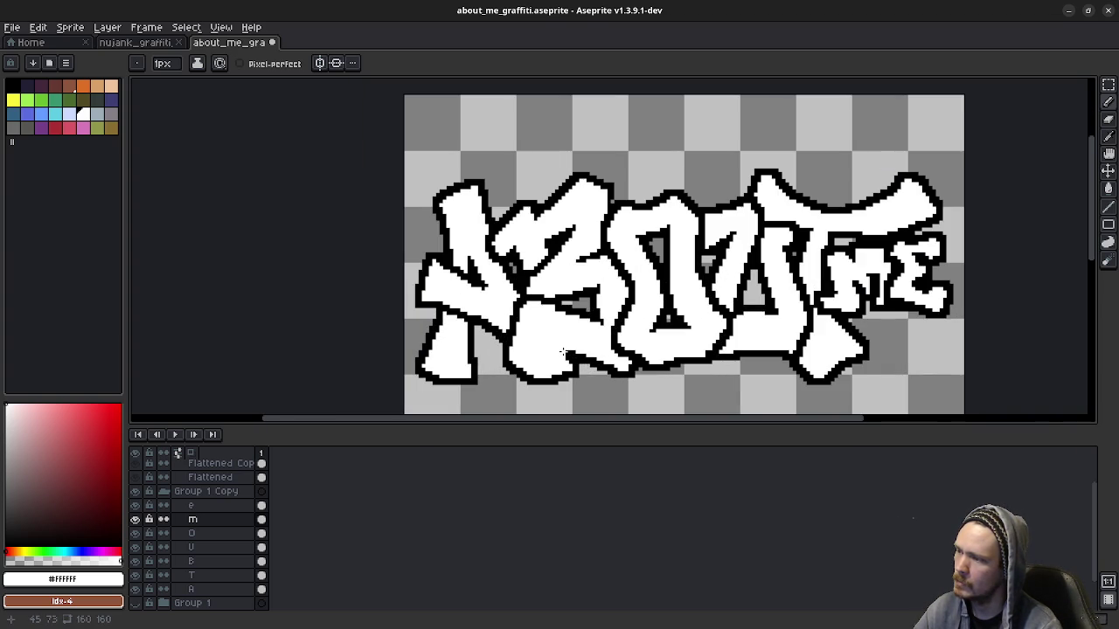
{"action": "scroll", "coordinate": [677, 346], "scroll_direction": "down", "scroll_amount": 1}
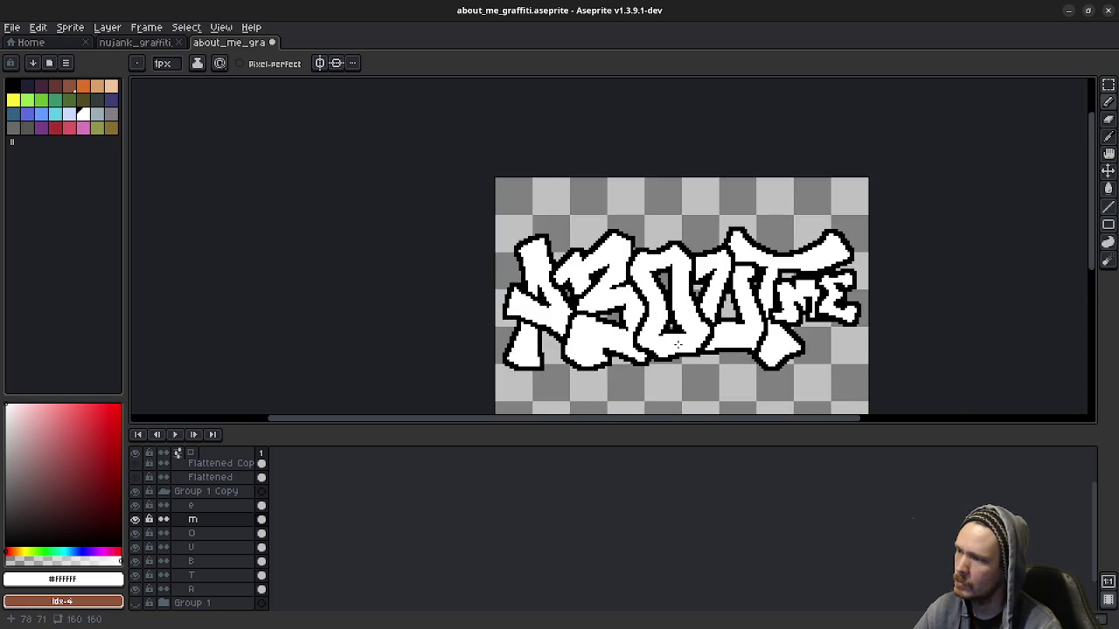
{"action": "scroll", "coordinate": [677, 345], "scroll_direction": "down", "scroll_amount": 1}
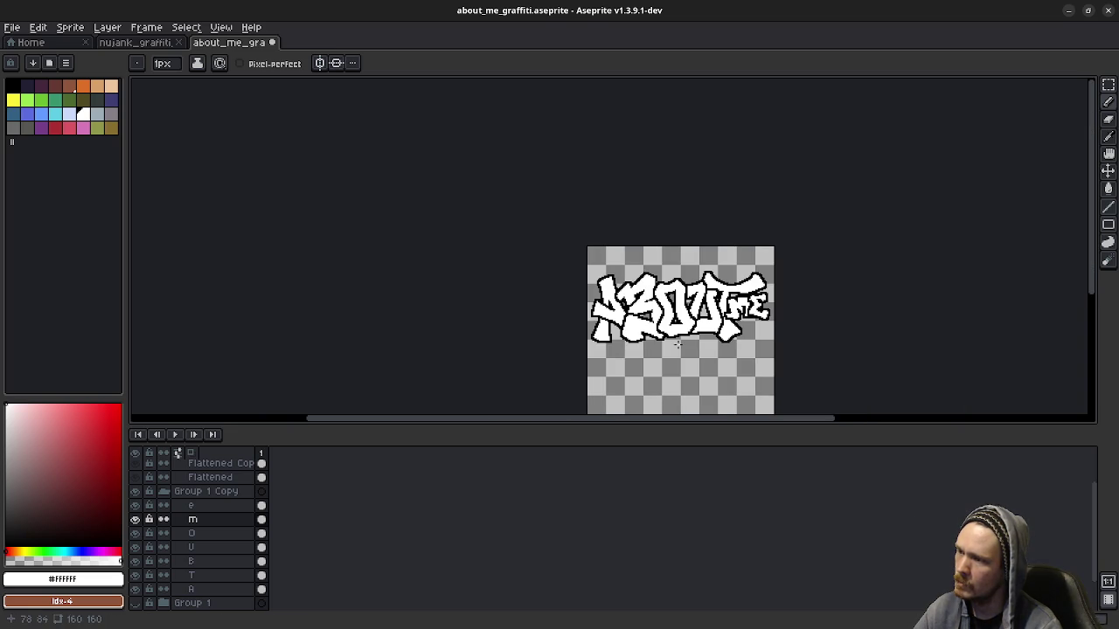
{"action": "scroll", "coordinate": [659, 340], "scroll_direction": "up", "scroll_amount": 4}
{"action": "scroll", "coordinate": [659, 340], "scroll_direction": "up", "scroll_amount": 1}
Step: Sample black from the outline and undo the last pencil stroke
{"action": "left_click", "coordinate": [504, 285], "text": "alt"}
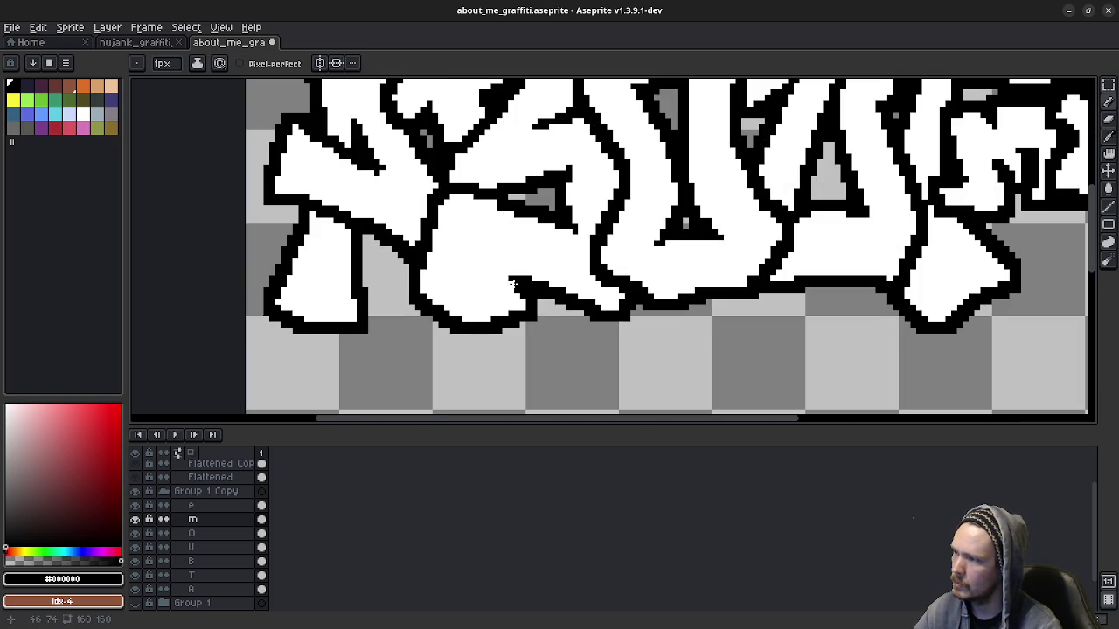
{"action": "scroll", "coordinate": [597, 347], "scroll_direction": "down", "scroll_amount": 3}
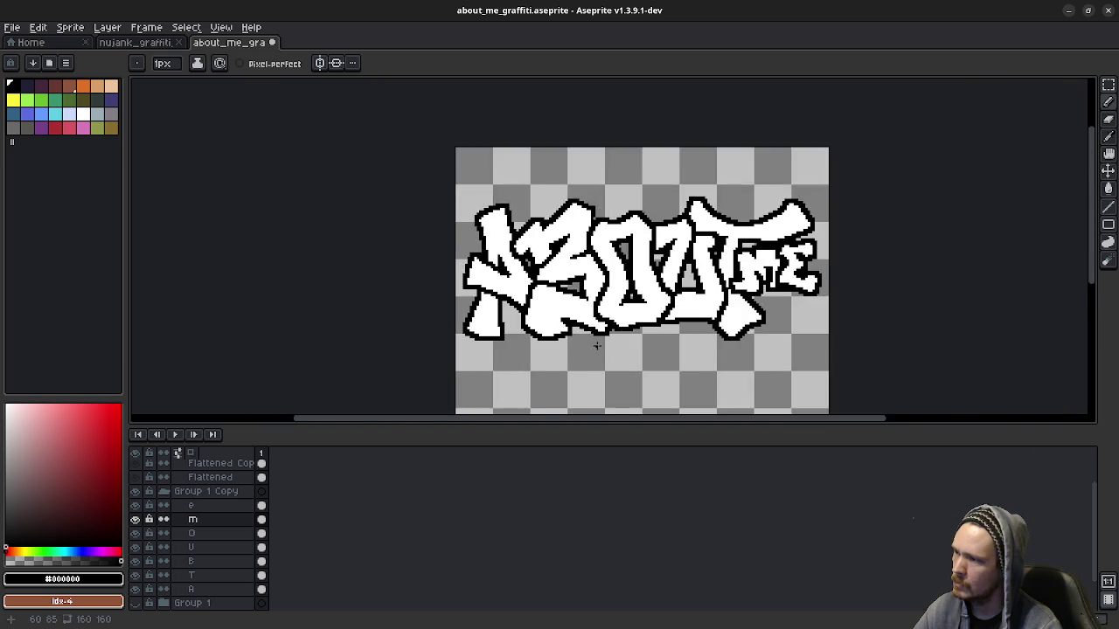
{"action": "scroll", "coordinate": [597, 347], "scroll_direction": "down", "scroll_amount": 2}
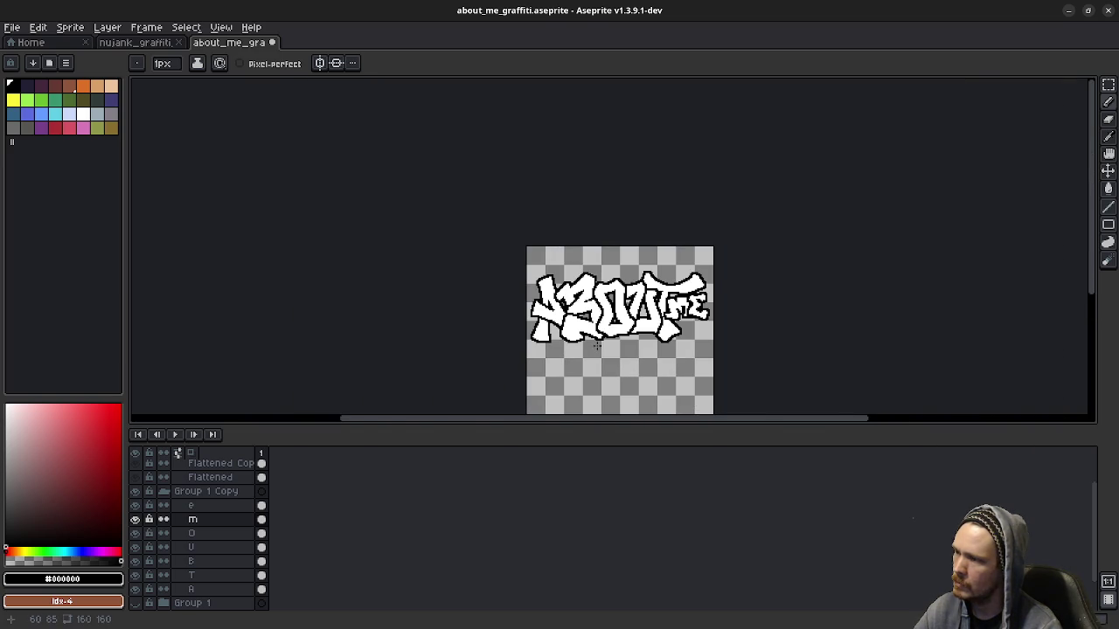
{"action": "key", "text": "ctrl+z"}
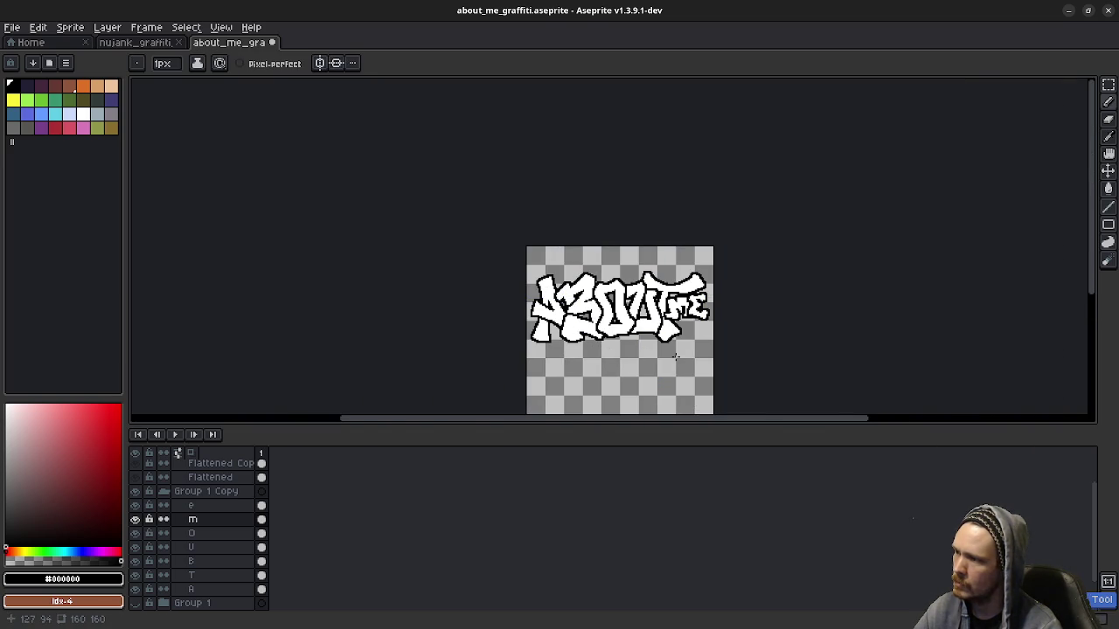
{"action": "scroll", "coordinate": [675, 356], "scroll_direction": "up", "scroll_amount": 3}
{"action": "scroll", "coordinate": [655, 332], "scroll_direction": "up", "scroll_amount": 2}
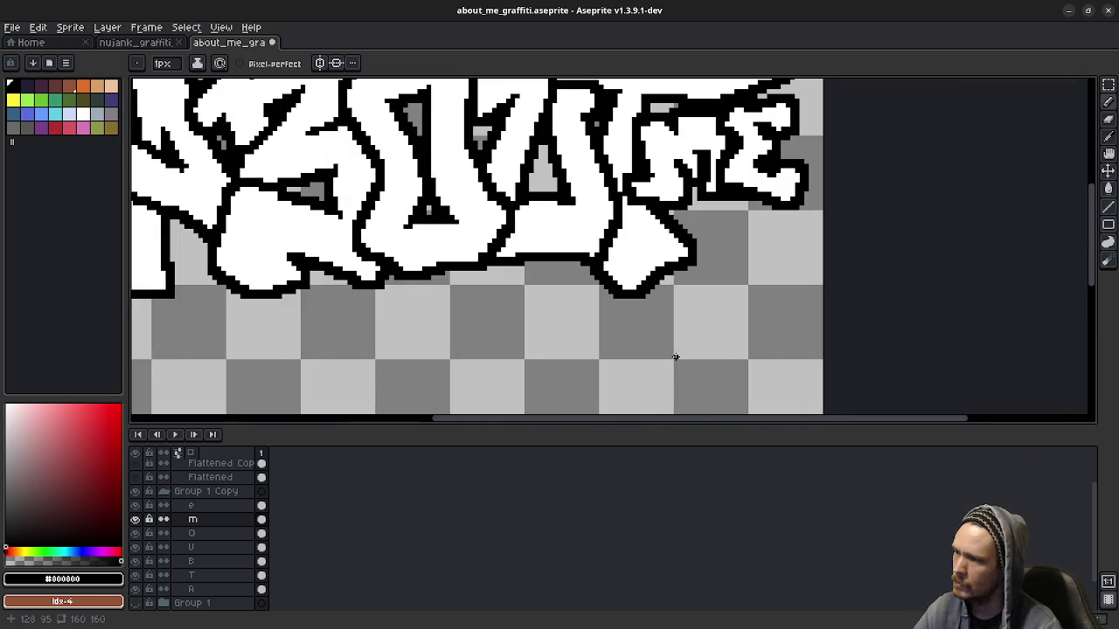
{"action": "scroll", "coordinate": [637, 293], "scroll_direction": "up", "scroll_amount": 1}
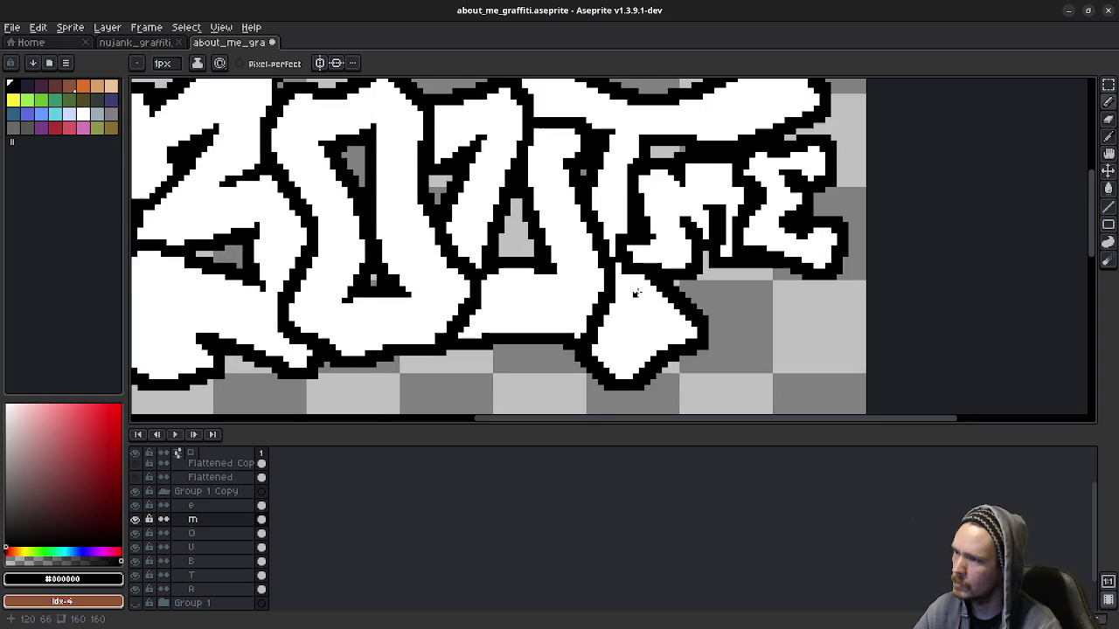
{"action": "scroll", "coordinate": [631, 281], "scroll_direction": "up", "scroll_amount": 1}
{"action": "scroll", "coordinate": [626, 273], "scroll_direction": "up", "scroll_amount": 1}
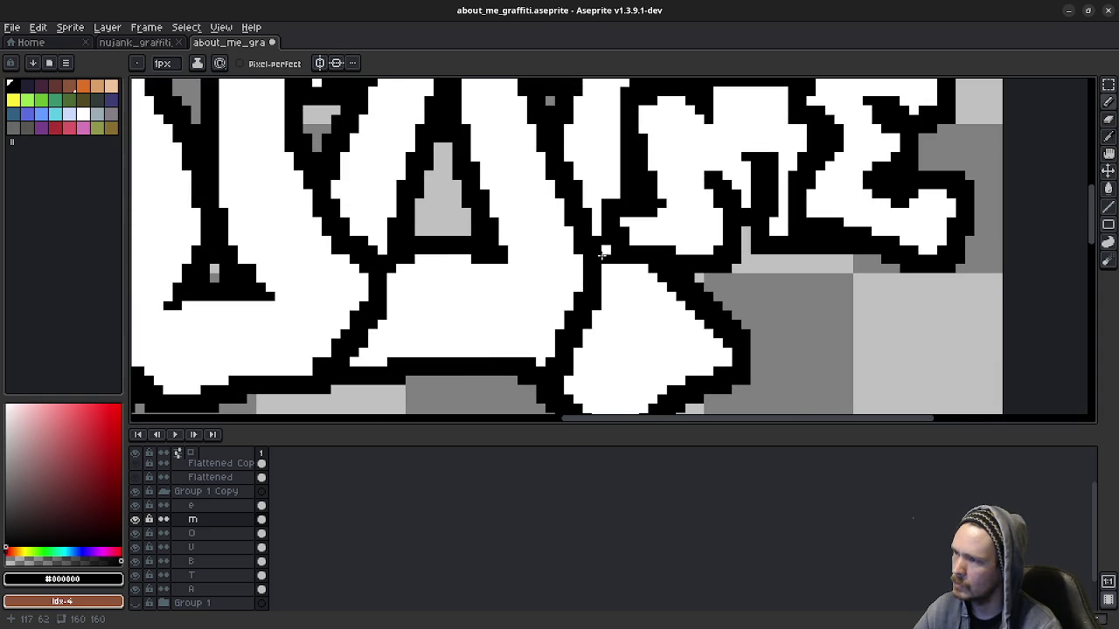
Step: Pick white #FFFFFF from the letter fill again and zoom out to the whole sprite
{"action": "left_click", "coordinate": [603, 253], "text": "alt"}
{"action": "scroll", "coordinate": [668, 348], "scroll_direction": "down", "scroll_amount": 1}
{"action": "scroll", "coordinate": [668, 349], "scroll_direction": "down", "scroll_amount": 2}
{"action": "scroll", "coordinate": [667, 349], "scroll_direction": "down", "scroll_amount": 1}
{"action": "scroll", "coordinate": [639, 297], "scroll_direction": "up", "scroll_amount": 3}
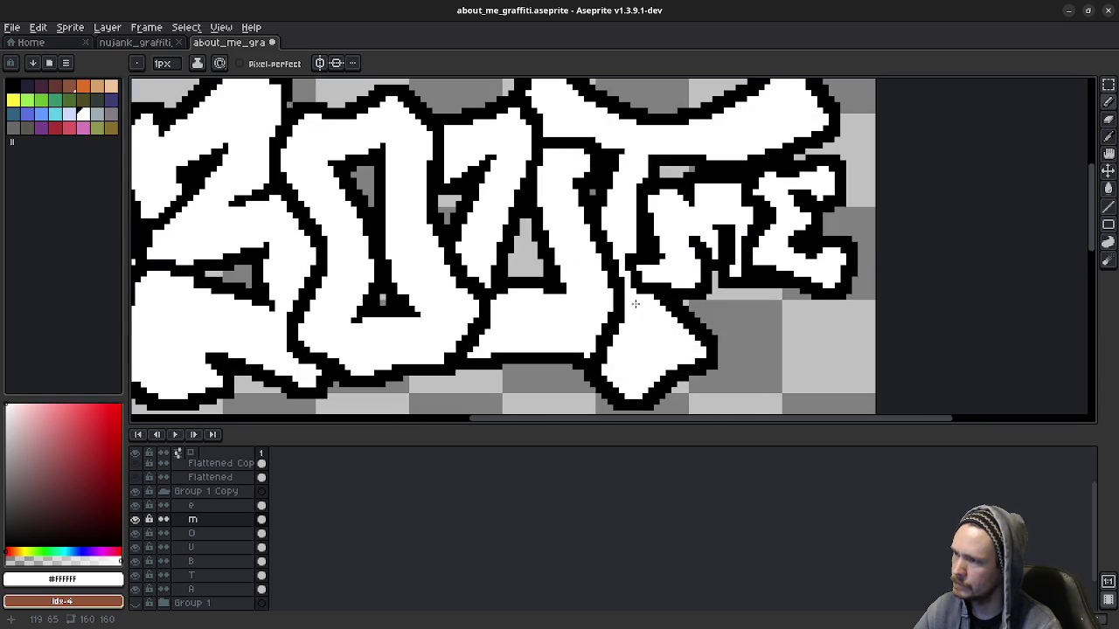
{"action": "scroll", "coordinate": [661, 338], "scroll_direction": "down", "scroll_amount": 3}
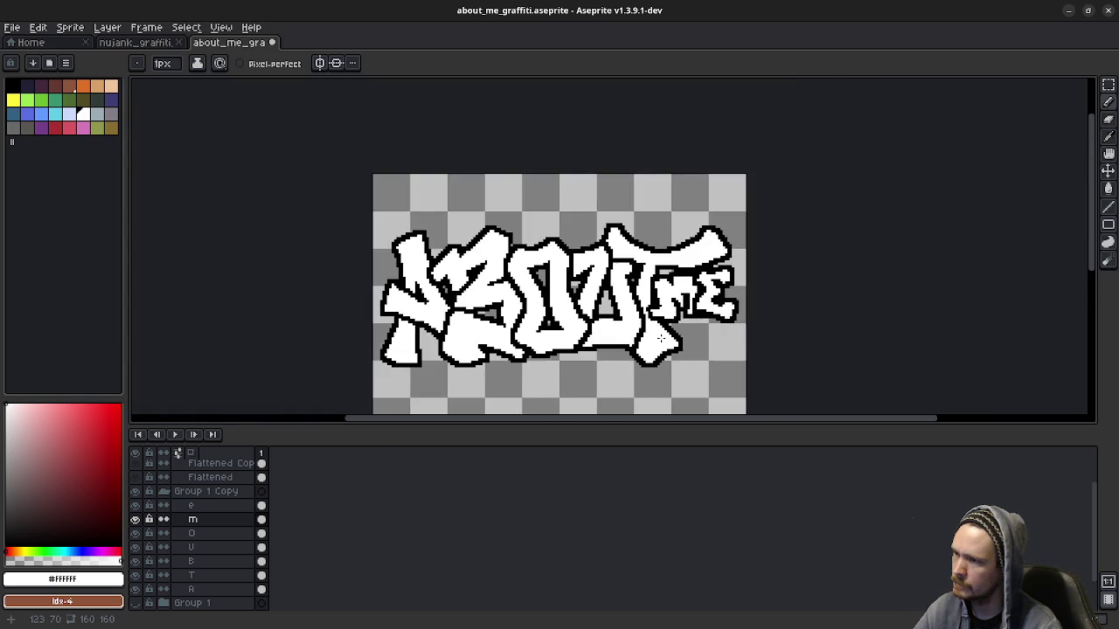
{"action": "scroll", "coordinate": [664, 341], "scroll_direction": "down", "scroll_amount": 1}
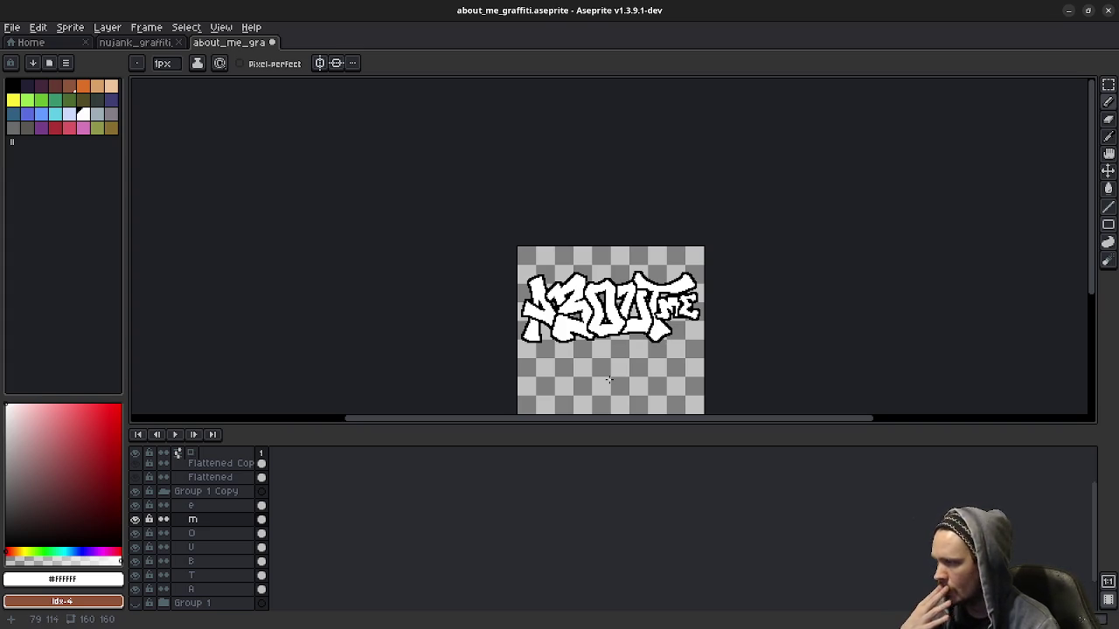
Step: Show Group 2's yellow, red and blue ABOUT ME graffiti, inspect it, then view nujank_graffiti
{"action": "scroll", "coordinate": [217, 496], "scroll_direction": "up", "scroll_amount": 2}
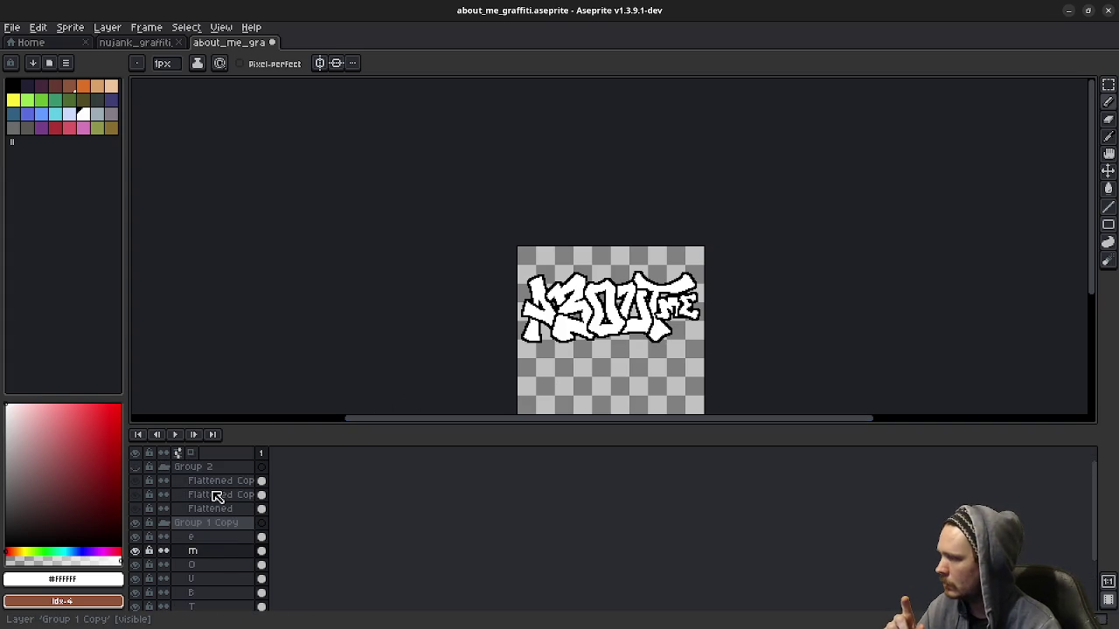
{"action": "left_click", "coordinate": [136, 467]}
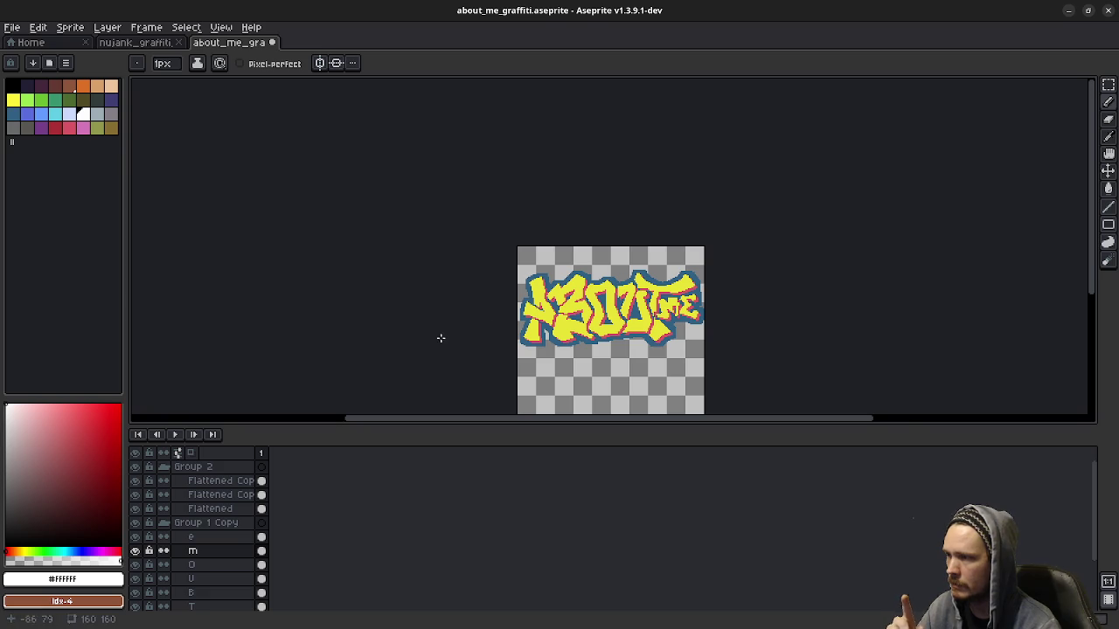
{"action": "scroll", "coordinate": [512, 322], "scroll_direction": "up", "scroll_amount": 3}
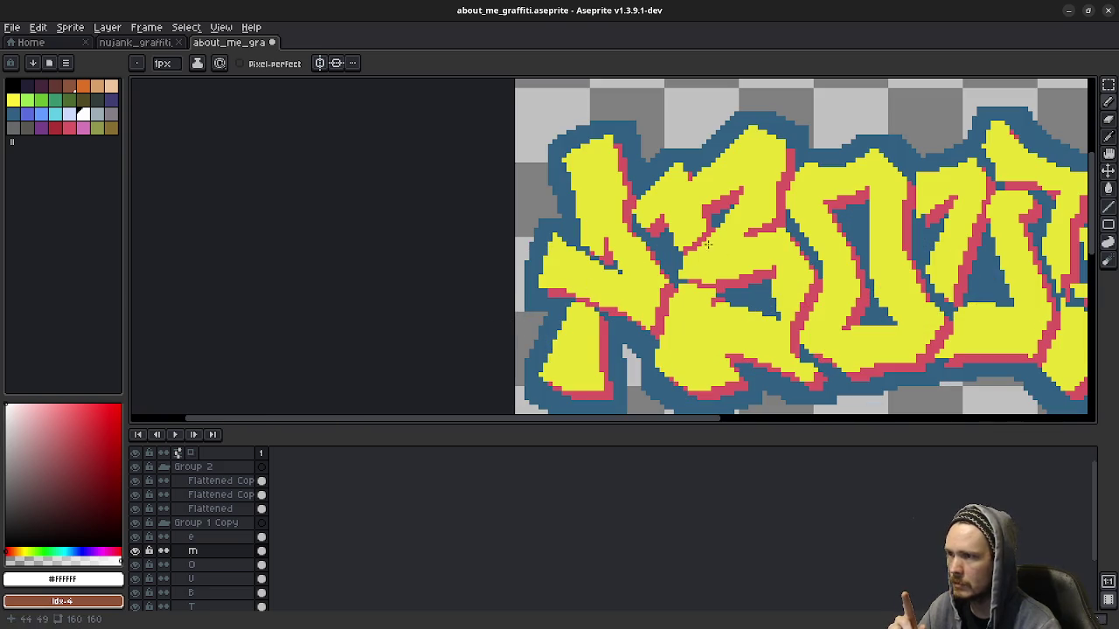
{"action": "scroll", "coordinate": [702, 302], "scroll_direction": "right", "scroll_amount": 3}
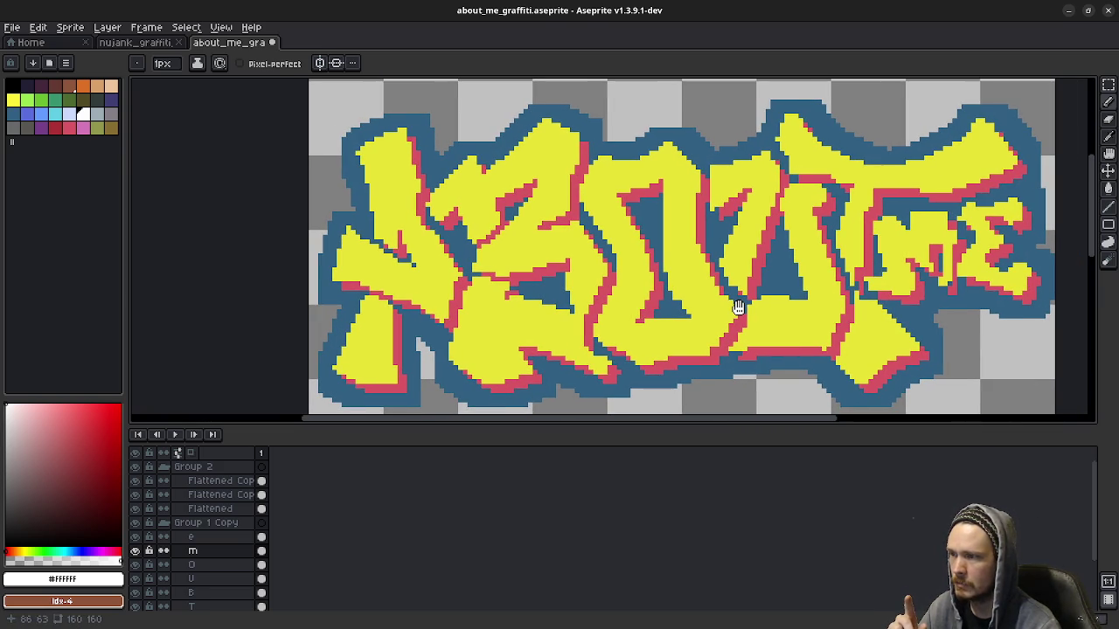
{"action": "left_click_drag", "start_coordinate": [739, 308], "coordinate": [746, 304]}
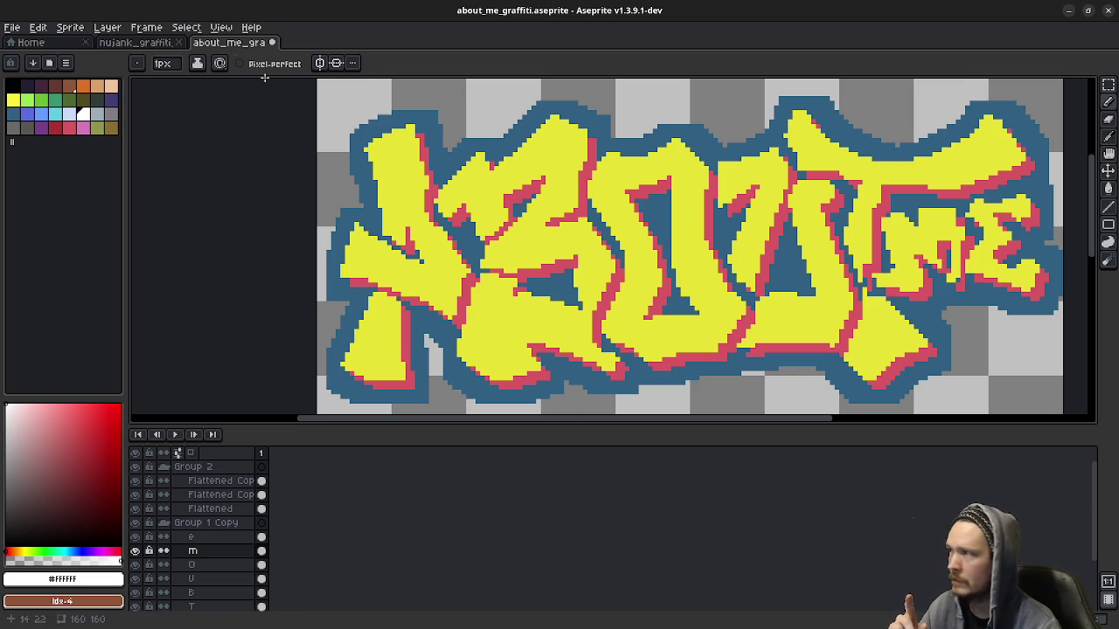
{"action": "left_click", "coordinate": [135, 42]}
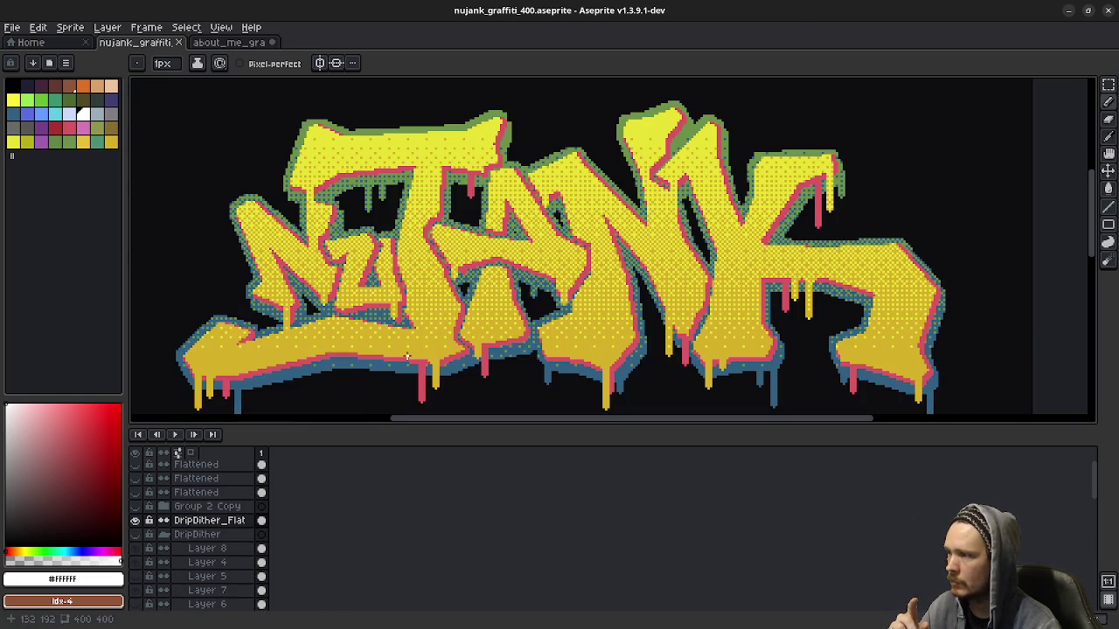
Step: Zoom into the NUJANK reference and pan to its lower-left letters
{"action": "scroll", "coordinate": [263, 313], "scroll_direction": "up", "scroll_amount": 1}
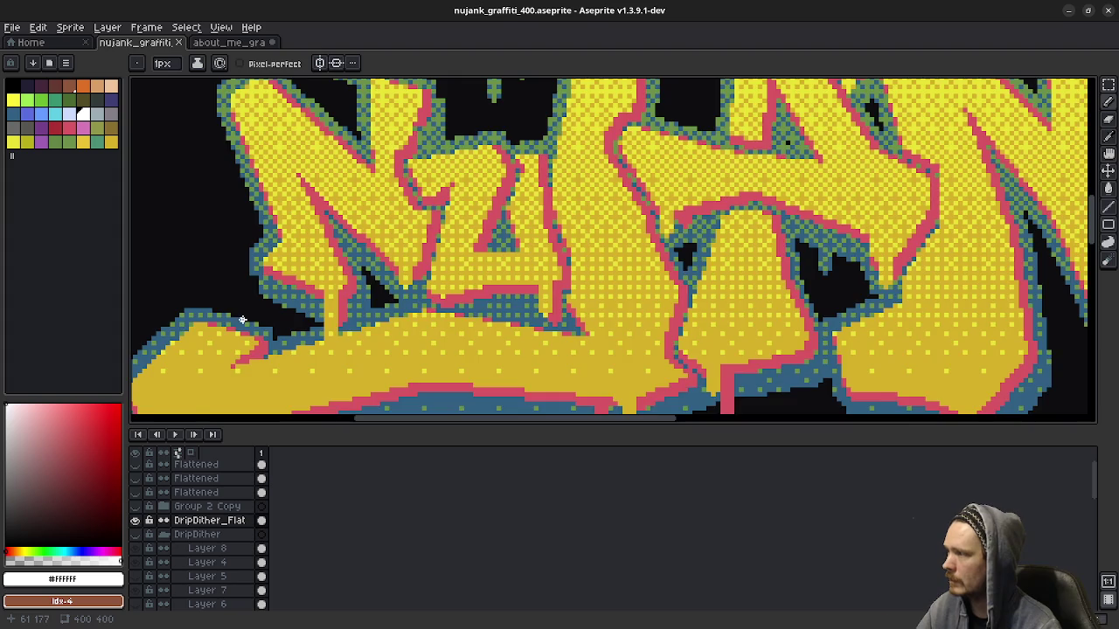
{"action": "scroll", "coordinate": [237, 288], "scroll_direction": "up", "scroll_amount": 1}
{"action": "scroll", "coordinate": [244, 288], "scroll_direction": "up", "scroll_amount": 1}
{"action": "scroll", "coordinate": [367, 302], "scroll_direction": "up", "scroll_amount": 1}
{"action": "scroll", "coordinate": [403, 315], "scroll_direction": "down", "scroll_amount": 1}
{"action": "scroll", "coordinate": [416, 337], "scroll_direction": "up", "scroll_amount": 1}
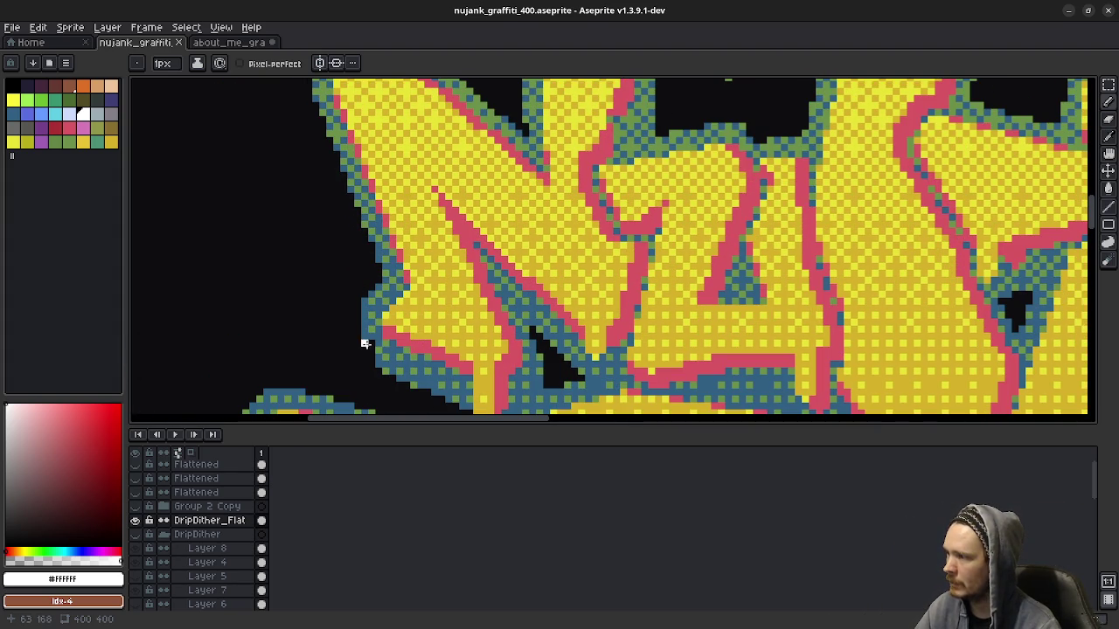
{"action": "scroll", "coordinate": [432, 336], "scroll_direction": "down", "scroll_amount": 1}
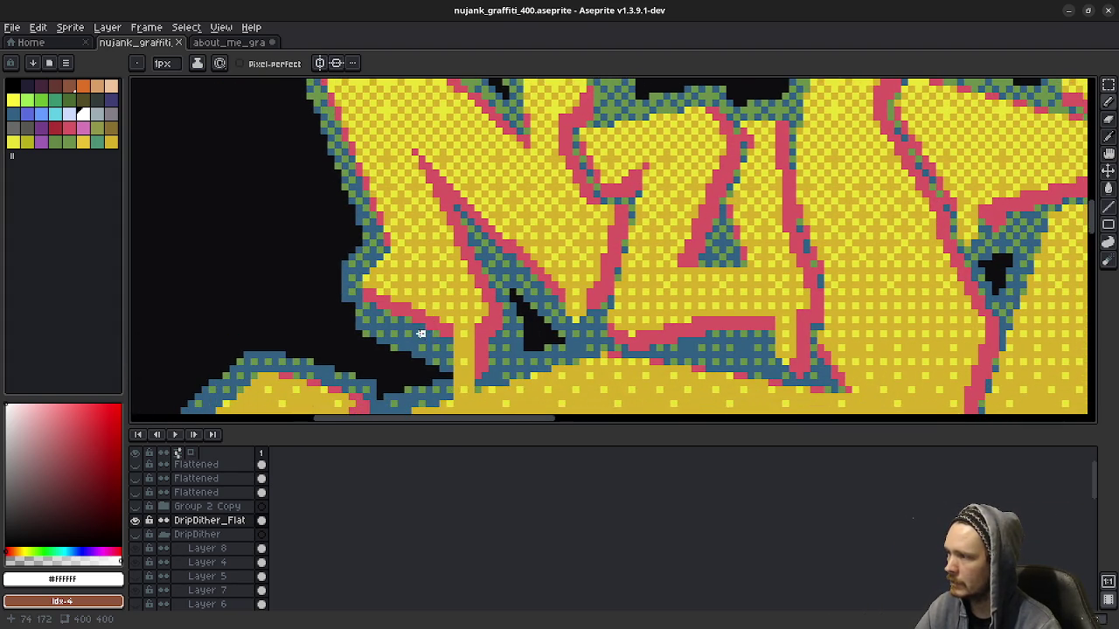
{"action": "left_click_drag", "start_coordinate": [421, 333], "coordinate": [426, 368]}
{"action": "scroll", "coordinate": [429, 337], "scroll_direction": "down", "scroll_amount": 1}
{"action": "scroll", "coordinate": [421, 354], "scroll_direction": "up", "scroll_amount": 1}
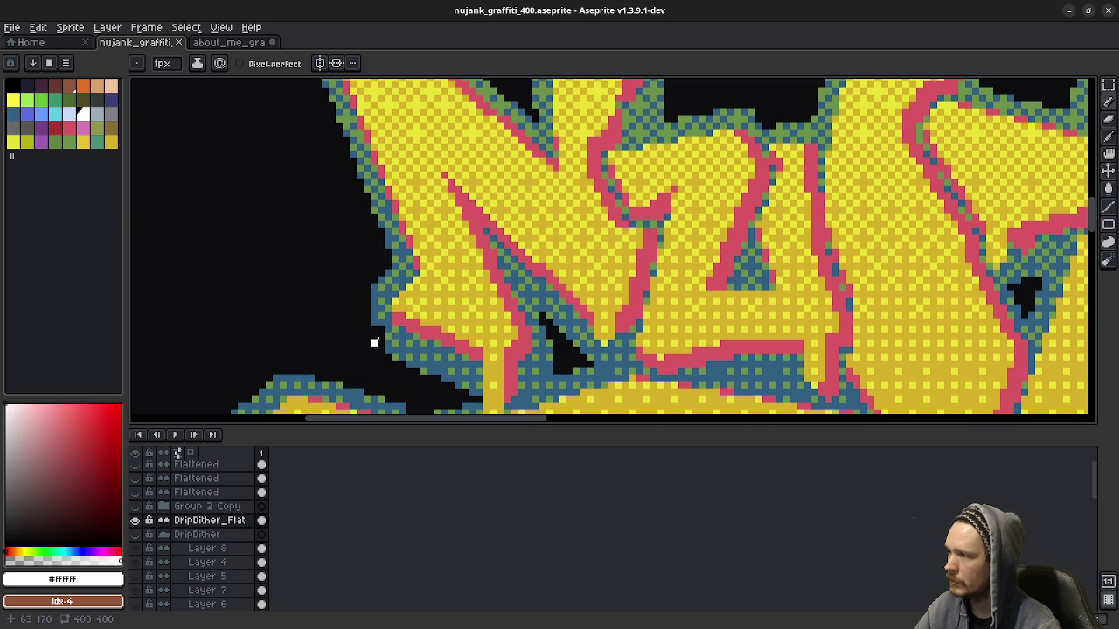
{"action": "scroll", "coordinate": [393, 322], "scroll_direction": "down", "scroll_amount": 1}
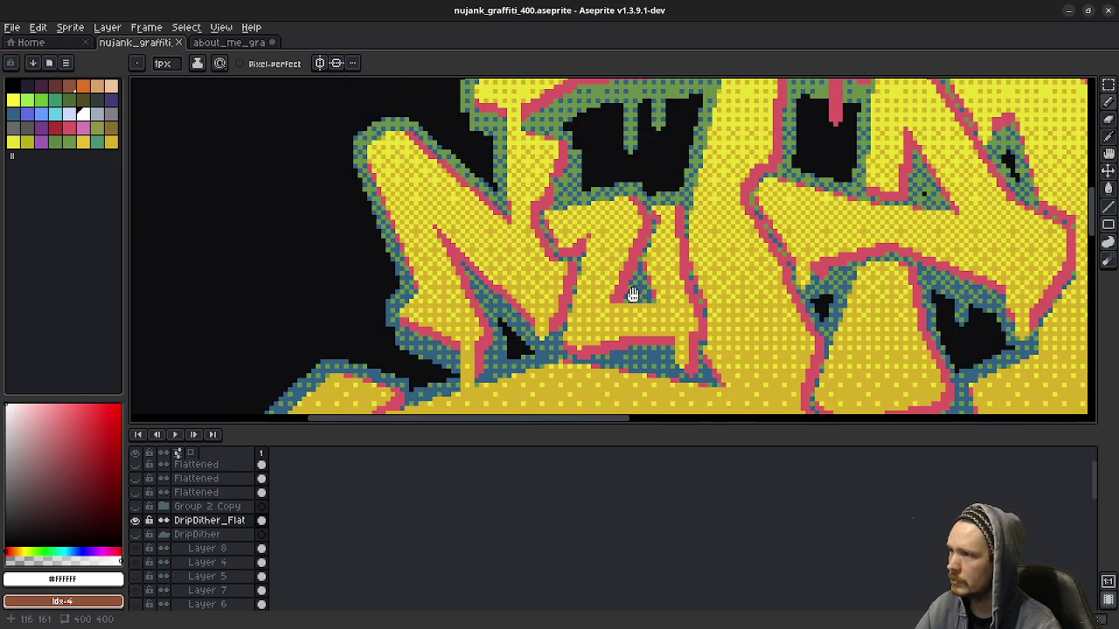
{"action": "scroll", "coordinate": [489, 367], "scroll_direction": "up", "scroll_amount": 1}
{"action": "scroll", "coordinate": [529, 395], "scroll_direction": "up", "scroll_amount": 1}
{"action": "scroll", "coordinate": [350, 324], "scroll_direction": "down", "scroll_amount": 2}
{"action": "scroll", "coordinate": [524, 263], "scroll_direction": "up", "scroll_amount": 2}
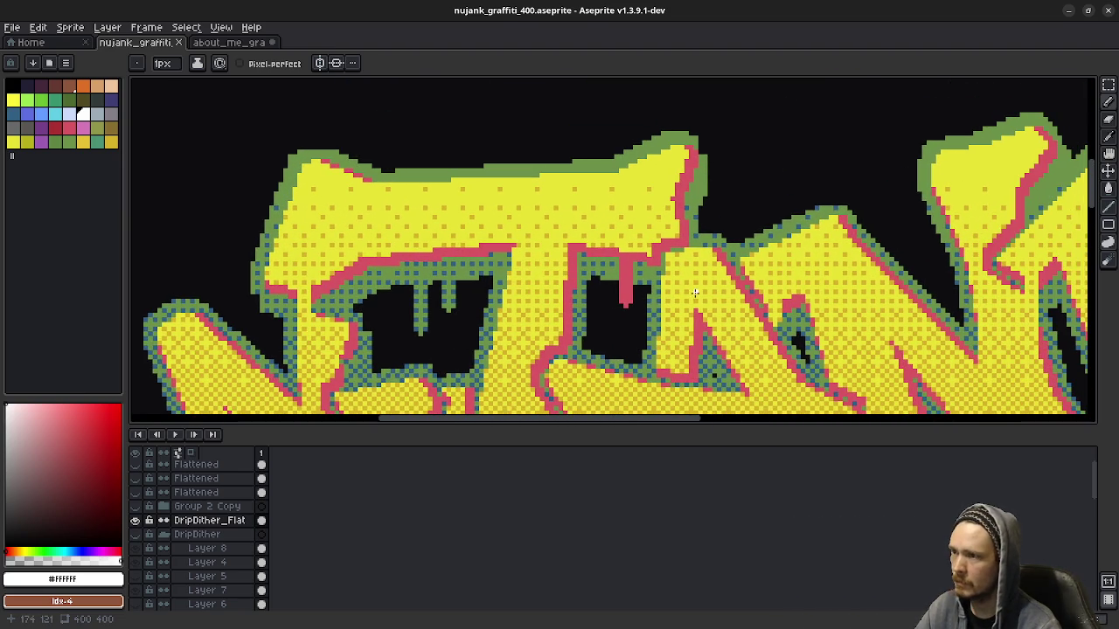
{"action": "scroll", "coordinate": [871, 271], "scroll_direction": "down", "scroll_amount": 1}
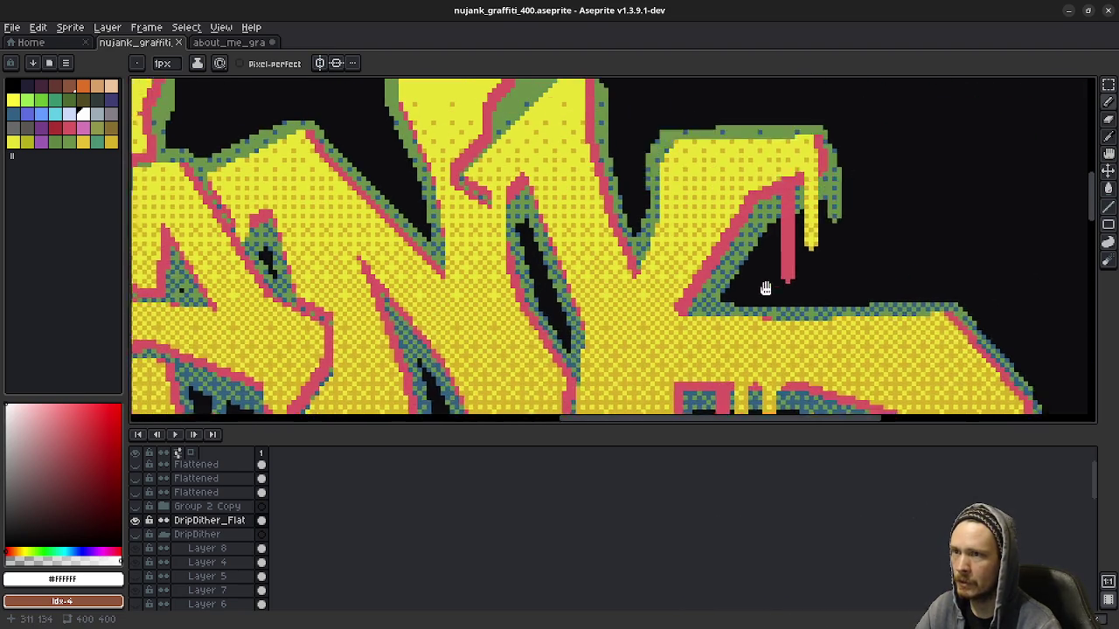
{"action": "scroll", "coordinate": [868, 352], "scroll_direction": "up", "scroll_amount": 1}
Step: Pan over the NUJANK drip area and up to the tops of its letters
{"action": "mouse_move", "coordinate": [868, 352]}
{"action": "left_mouse_down"}
{"action": "mouse_move", "coordinate": [685, 279]}
{"action": "mouse_move", "coordinate": [744, 257]}
{"action": "left_mouse_up"}
{"action": "scroll", "coordinate": [789, 280], "scroll_direction": "down", "scroll_amount": 1}
{"action": "scroll", "coordinate": [594, 292], "scroll_direction": "up", "scroll_amount": 1}
{"action": "scroll", "coordinate": [522, 375], "scroll_direction": "down", "scroll_amount": 1}
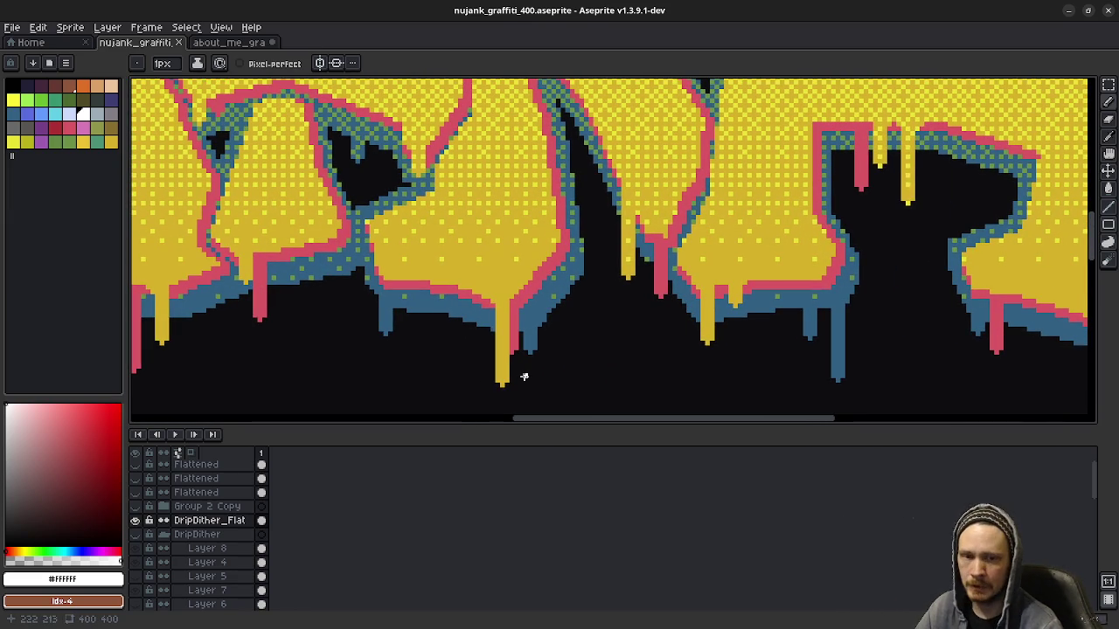
{"action": "scroll", "coordinate": [542, 335], "scroll_direction": "up", "scroll_amount": 1}
{"action": "left_click_drag", "start_coordinate": [447, 315], "coordinate": [723, 347]}
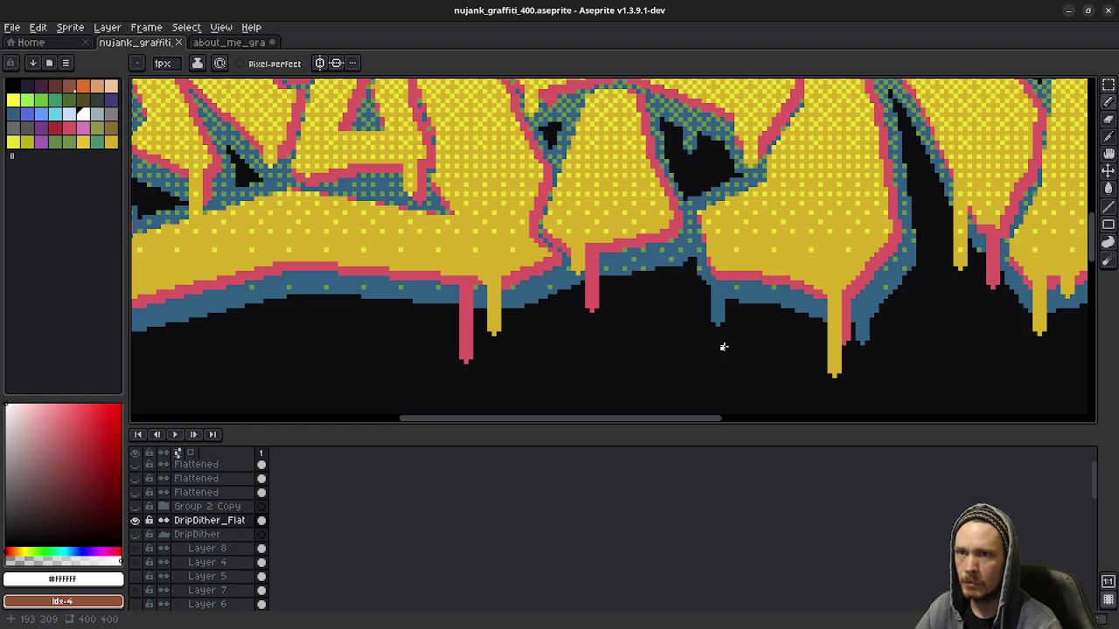
{"action": "left_click_drag", "start_coordinate": [599, 342], "coordinate": [725, 344]}
{"action": "left_click_drag", "start_coordinate": [527, 347], "coordinate": [537, 348]}
{"action": "left_click_drag", "start_coordinate": [569, 300], "coordinate": [569, 347]}
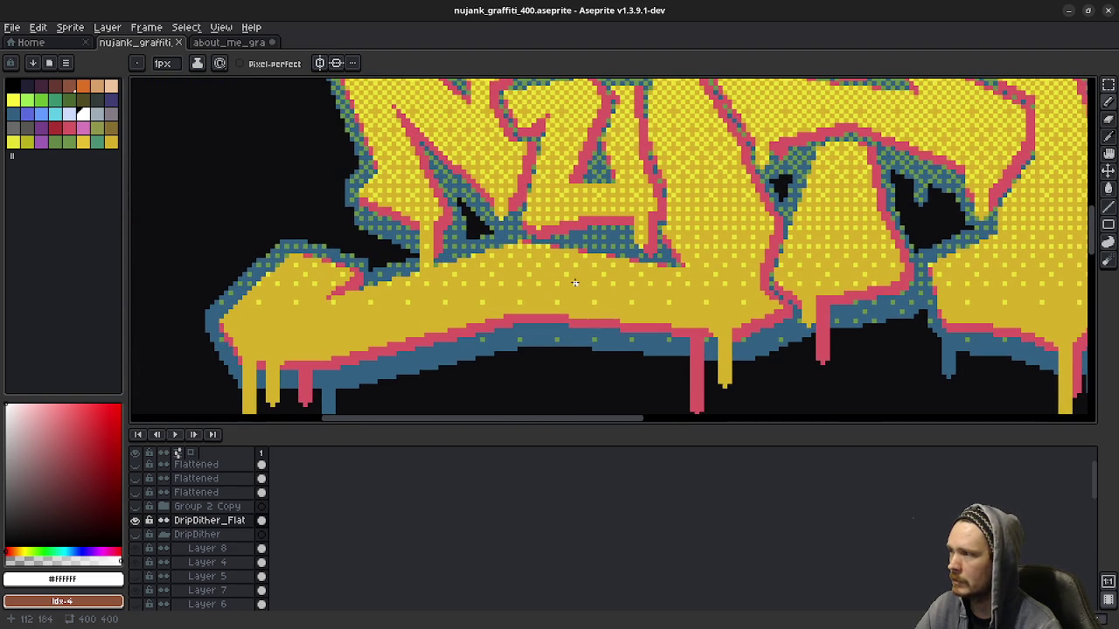
{"action": "scroll", "coordinate": [626, 267], "scroll_direction": "down", "scroll_amount": 2}
{"action": "scroll", "coordinate": [594, 307], "scroll_direction": "up", "scroll_amount": 1}
{"action": "scroll", "coordinate": [657, 320], "scroll_direction": "up", "scroll_amount": 1}
{"action": "scroll", "coordinate": [656, 320], "scroll_direction": "up", "scroll_amount": 2}
{"action": "mouse_move", "coordinate": [653, 254]}
{"action": "left_mouse_down"}
{"action": "mouse_move", "coordinate": [670, 331]}
{"action": "mouse_move", "coordinate": [696, 331]}
{"action": "mouse_move", "coordinate": [682, 348]}
{"action": "left_mouse_up"}
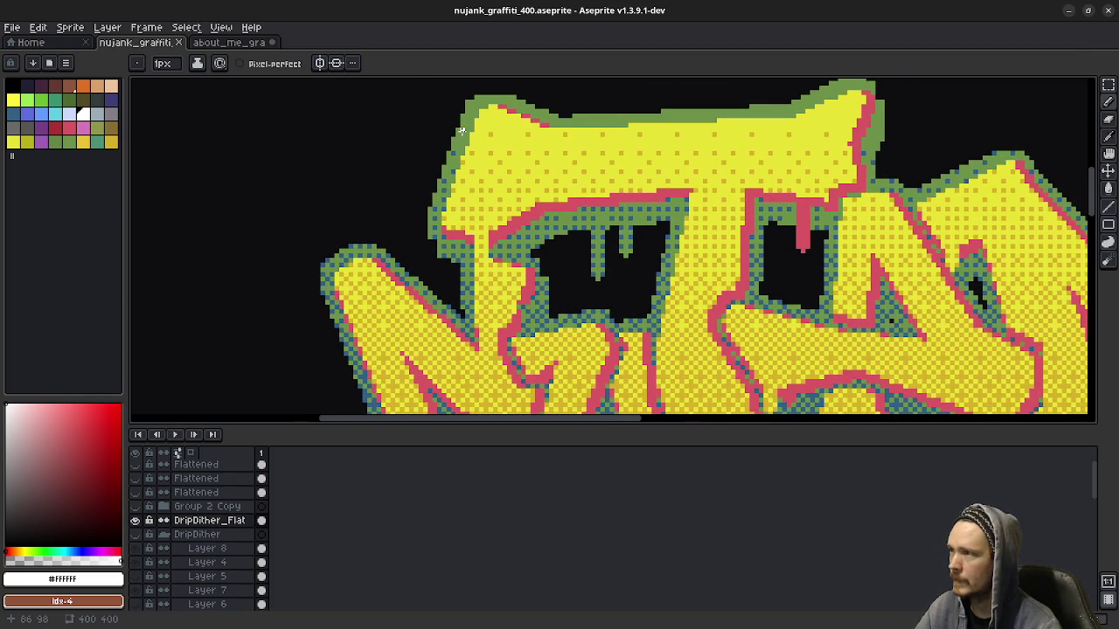
{"action": "scroll", "coordinate": [579, 286], "scroll_direction": "down", "scroll_amount": 10}
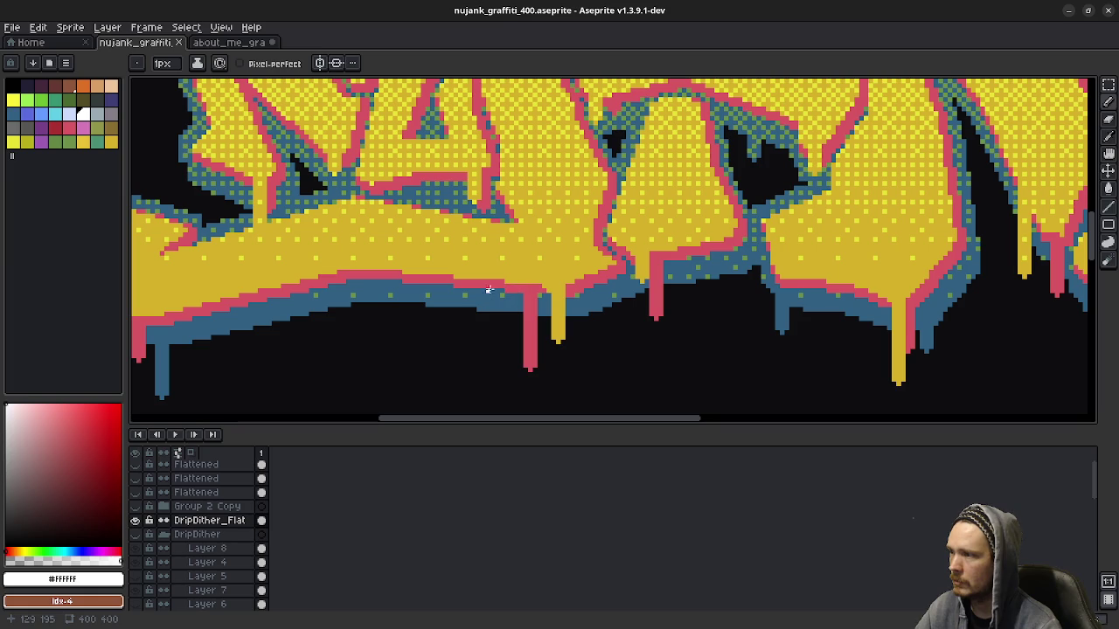
Step: Return to the about_me_graffiti document and zoom out
{"action": "left_click", "coordinate": [220, 42]}
{"action": "scroll", "coordinate": [786, 254], "scroll_direction": "down", "scroll_amount": 3}
{"action": "scroll", "coordinate": [787, 254], "scroll_direction": "down", "scroll_amount": 3}
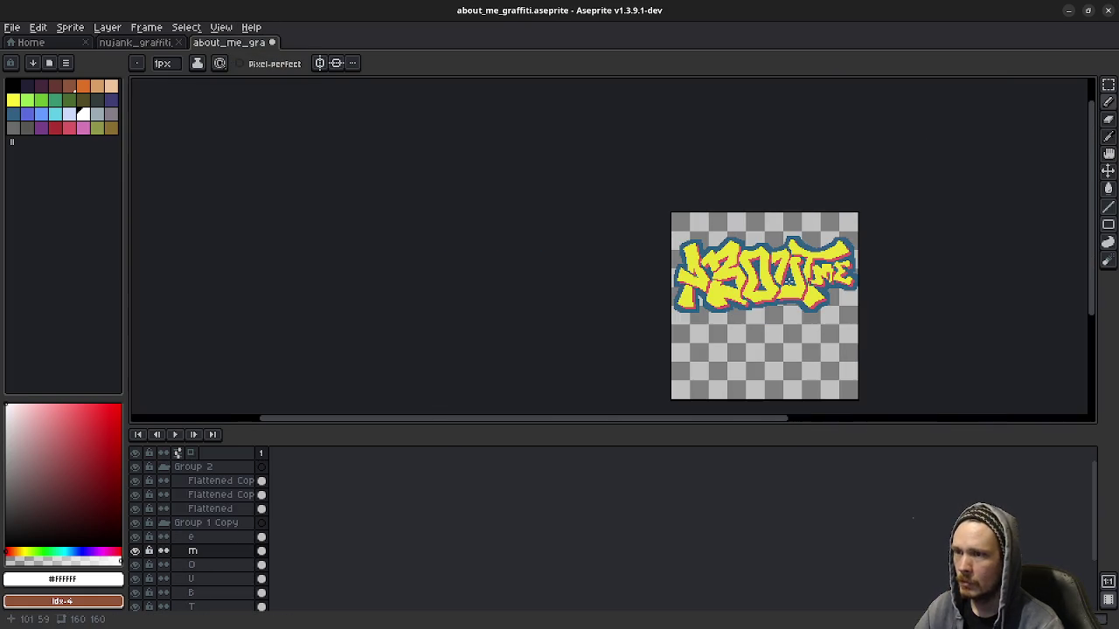
Step: Centre the ABOUT ME sprite, select Group 1 Copy and hide Group 2
{"action": "mouse_move", "coordinate": [791, 294]}
{"action": "left_mouse_down"}
{"action": "mouse_move", "coordinate": [587, 293]}
{"action": "mouse_move", "coordinate": [581, 306]}
{"action": "left_mouse_up"}
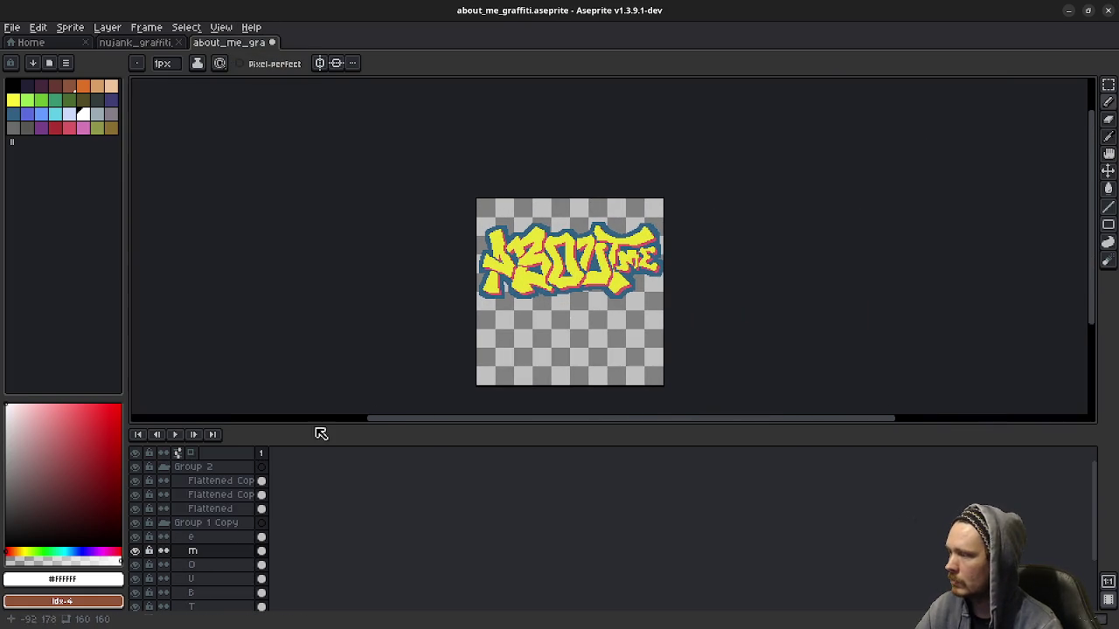
{"action": "left_click", "coordinate": [198, 525]}
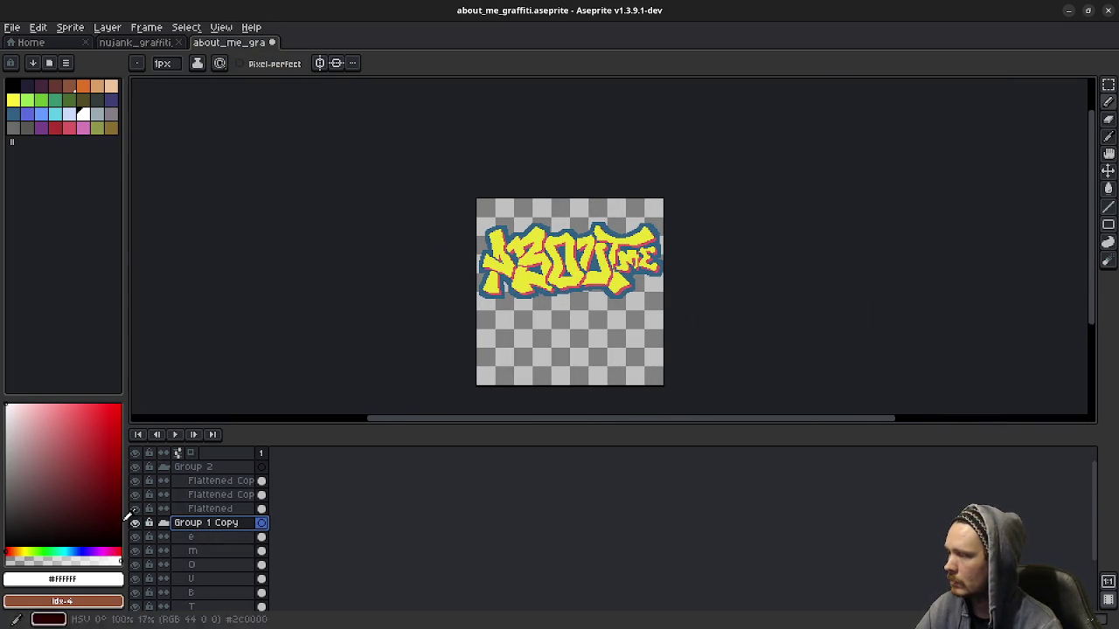
{"action": "left_click", "coordinate": [135, 467]}
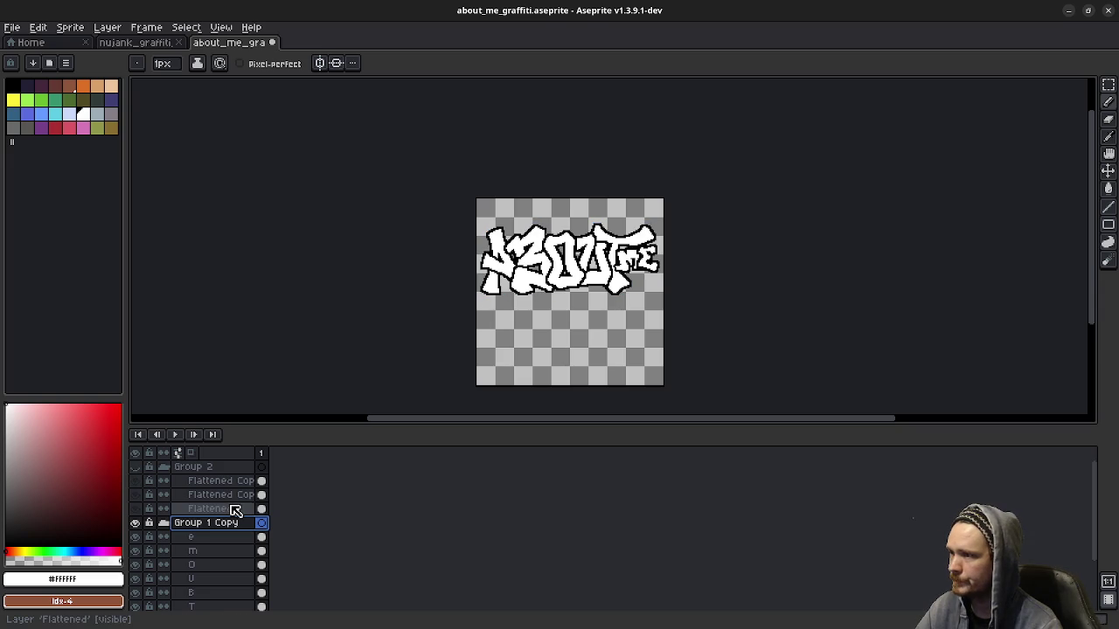
Step: Toggle Group 2 on and off repeatedly to compare coloured and white lettering, ending hidden
{"action": "left_click", "coordinate": [136, 467]}
{"action": "left_click", "coordinate": [137, 467]}
{"action": "left_click", "coordinate": [136, 468]}
{"action": "left_click", "coordinate": [136, 469]}
{"action": "left_click", "coordinate": [136, 469]}
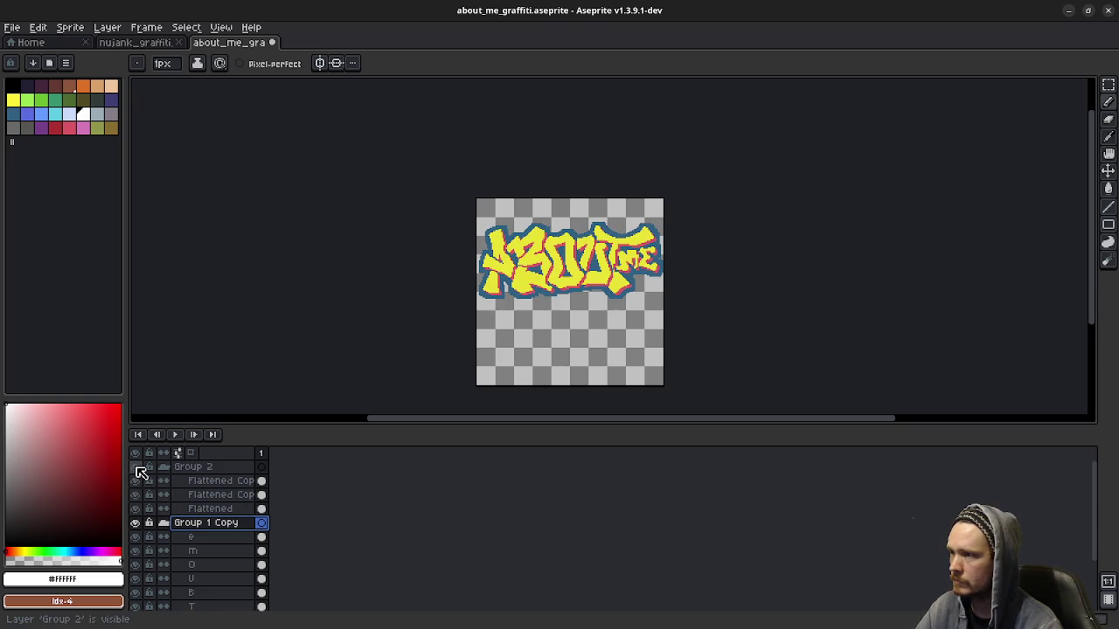
{"action": "left_click", "coordinate": [136, 469]}
{"action": "left_click", "coordinate": [137, 468]}
{"action": "left_click", "coordinate": [136, 469]}
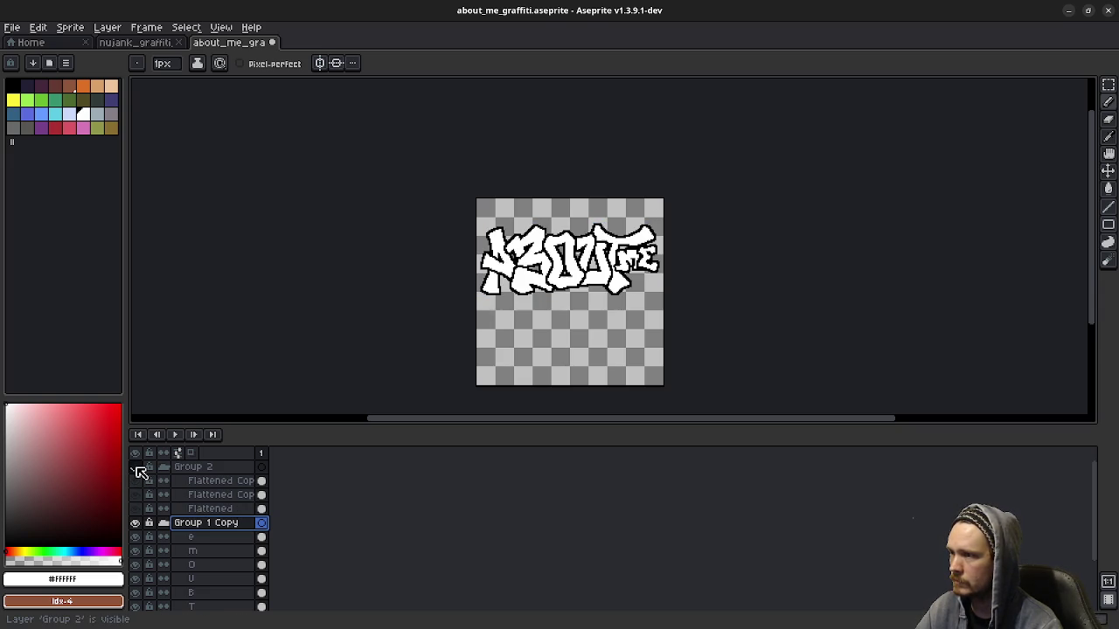
{"action": "left_click", "coordinate": [137, 468]}
{"action": "left_click", "coordinate": [136, 469]}
{"action": "left_click", "coordinate": [137, 469]}
{"action": "left_click", "coordinate": [136, 468]}
{"action": "left_click", "coordinate": [137, 469]}
{"action": "left_click", "coordinate": [136, 469]}
{"action": "left_click", "coordinate": [137, 469]}
{"action": "left_click", "coordinate": [136, 469]}
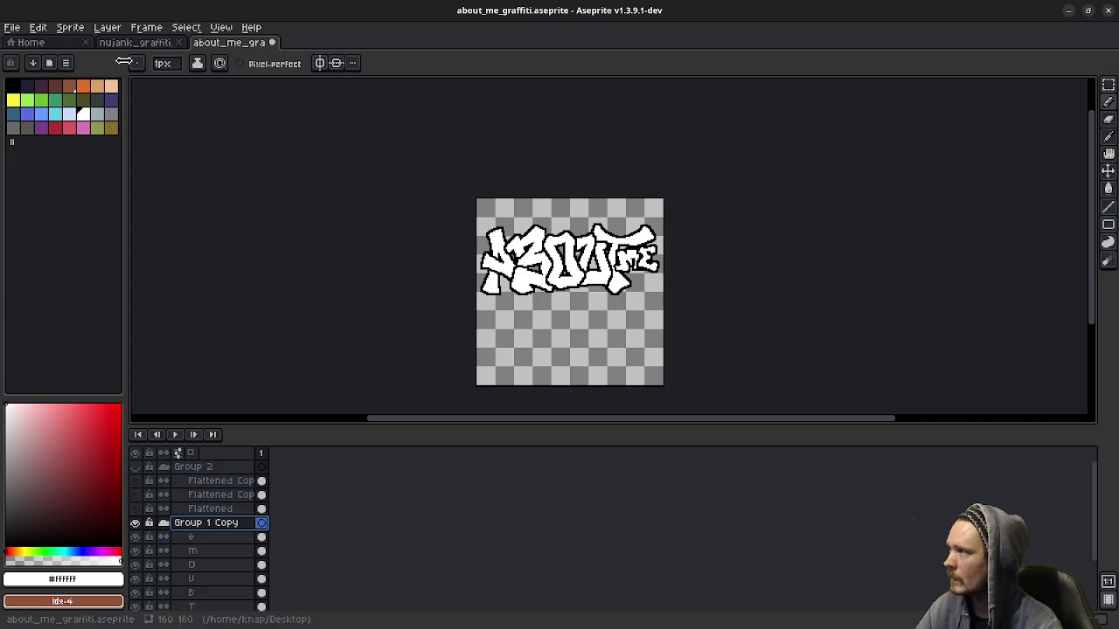
Step: Check the NUJANK reference, then show the coloured Group 2 on the ABOUT ME artwork
{"action": "left_click", "coordinate": [136, 42]}
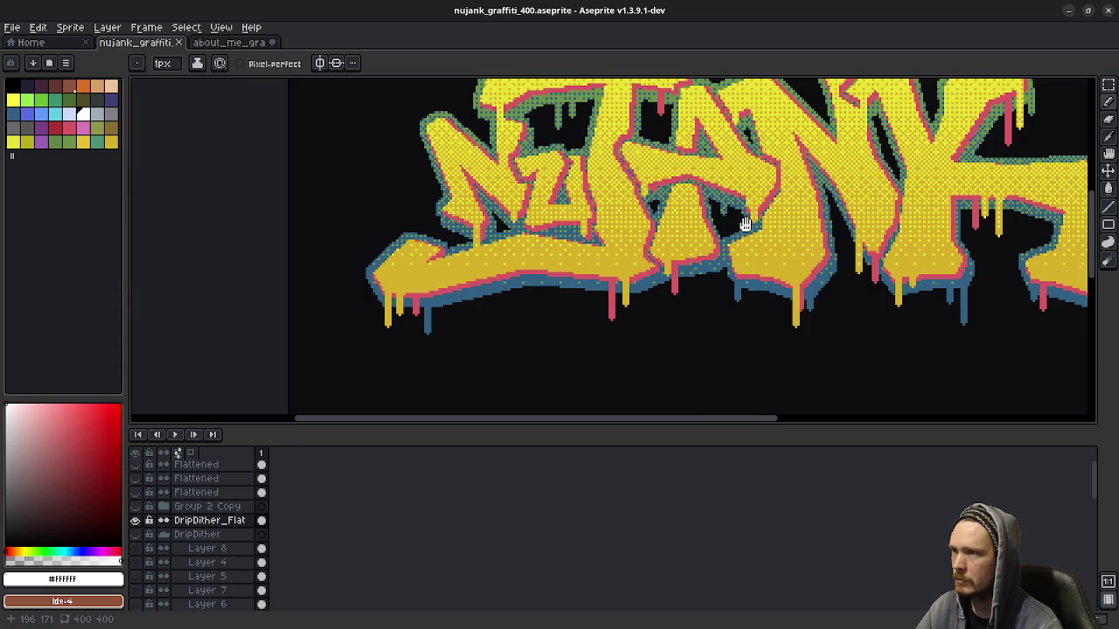
{"action": "scroll", "coordinate": [569, 306], "scroll_direction": "down", "scroll_amount": 2}
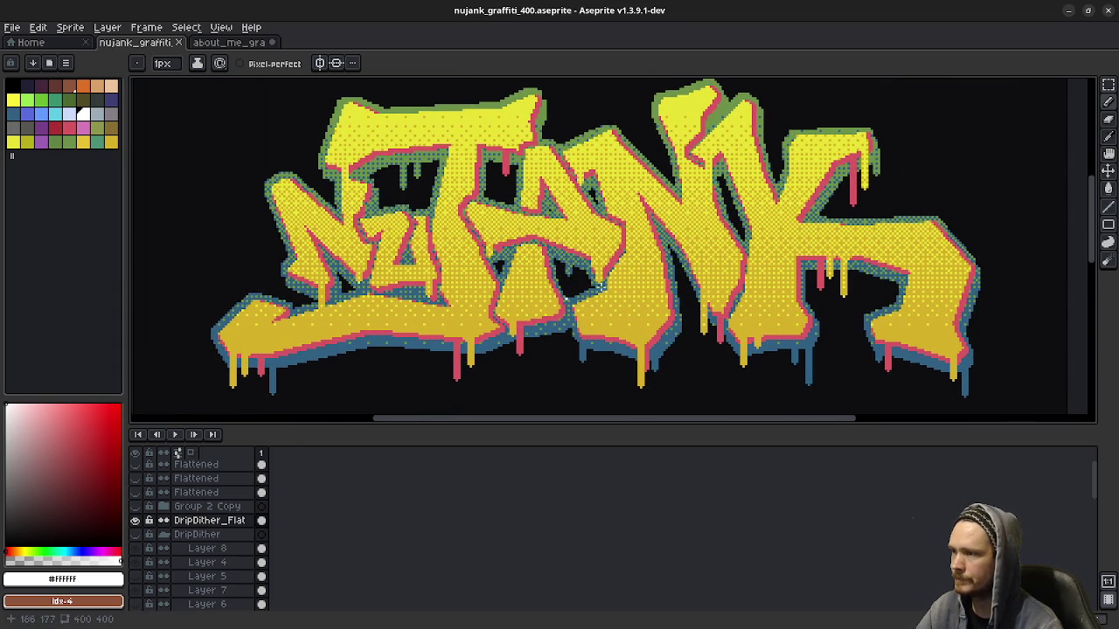
{"action": "left_click", "coordinate": [229, 42]}
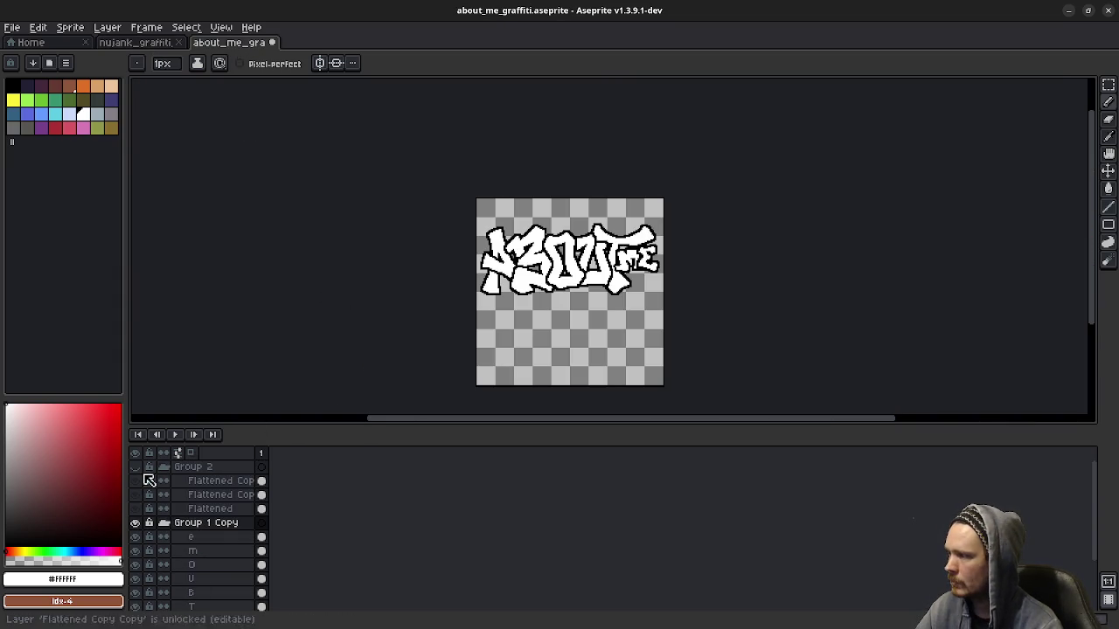
{"action": "left_click", "coordinate": [135, 467]}
{"action": "scroll", "coordinate": [594, 275], "scroll_direction": "up", "scroll_amount": 3}
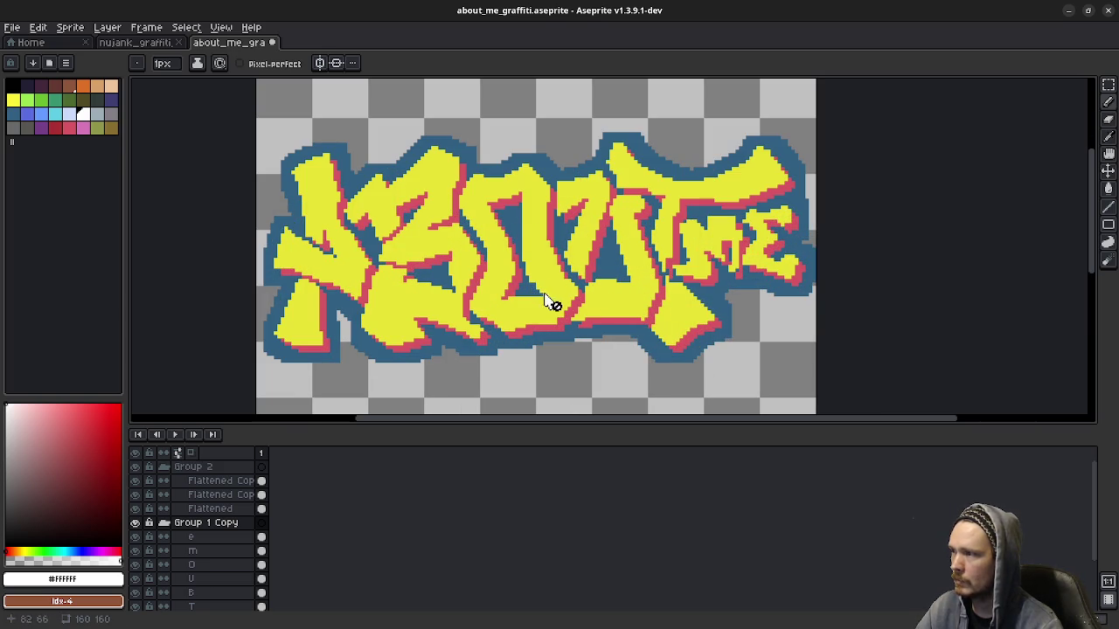
Step: Compare once more with the NUJANK reference and hide the coloured Group 2
{"action": "left_click", "coordinate": [144, 42]}
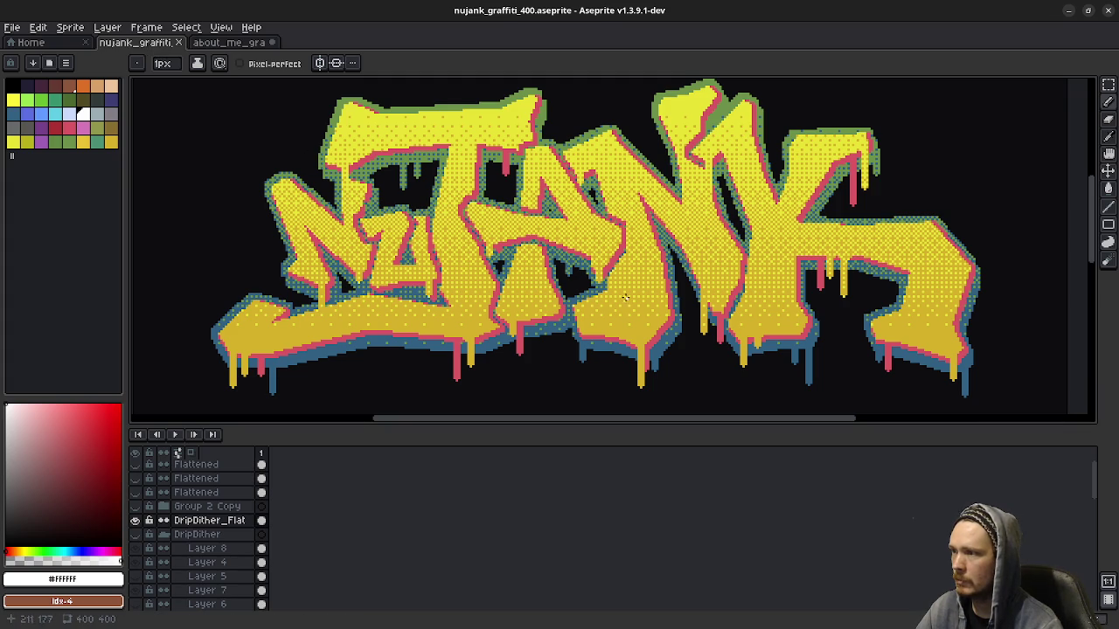
{"action": "left_click", "coordinate": [225, 42]}
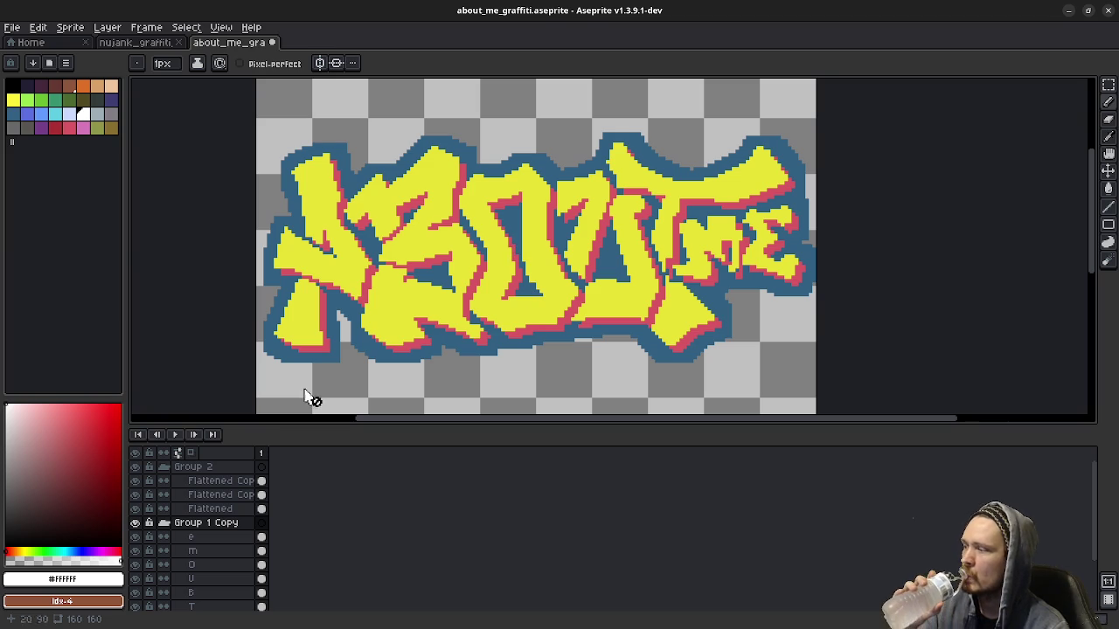
{"action": "left_click", "coordinate": [135, 467]}
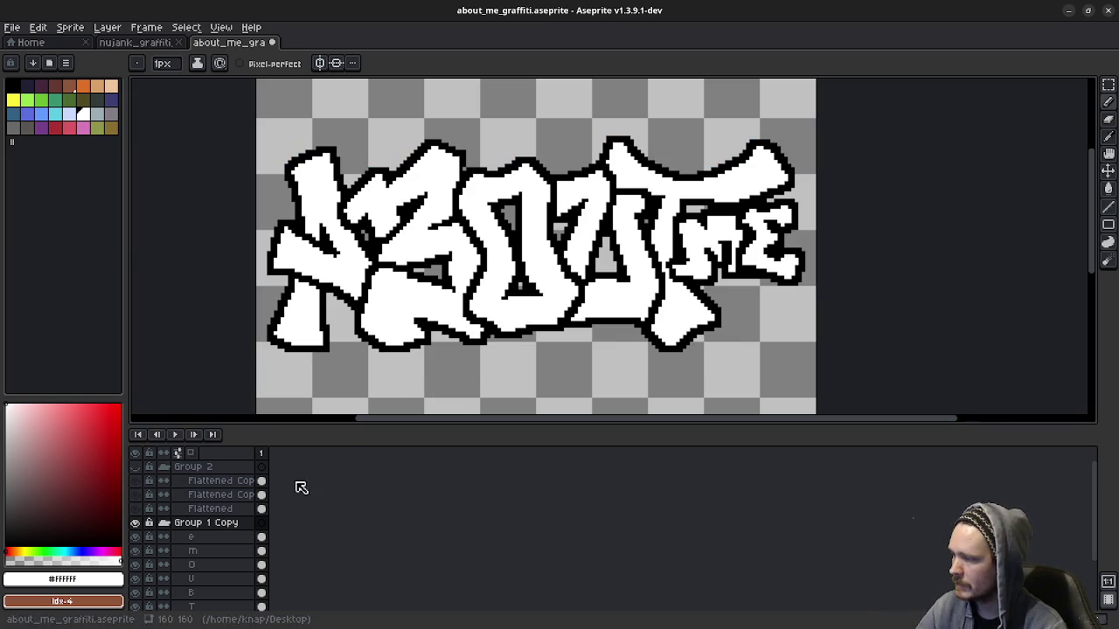
Step: Collapse Group 2 and duplicate the Group 1 Copy group
{"action": "left_click", "coordinate": [164, 467]}
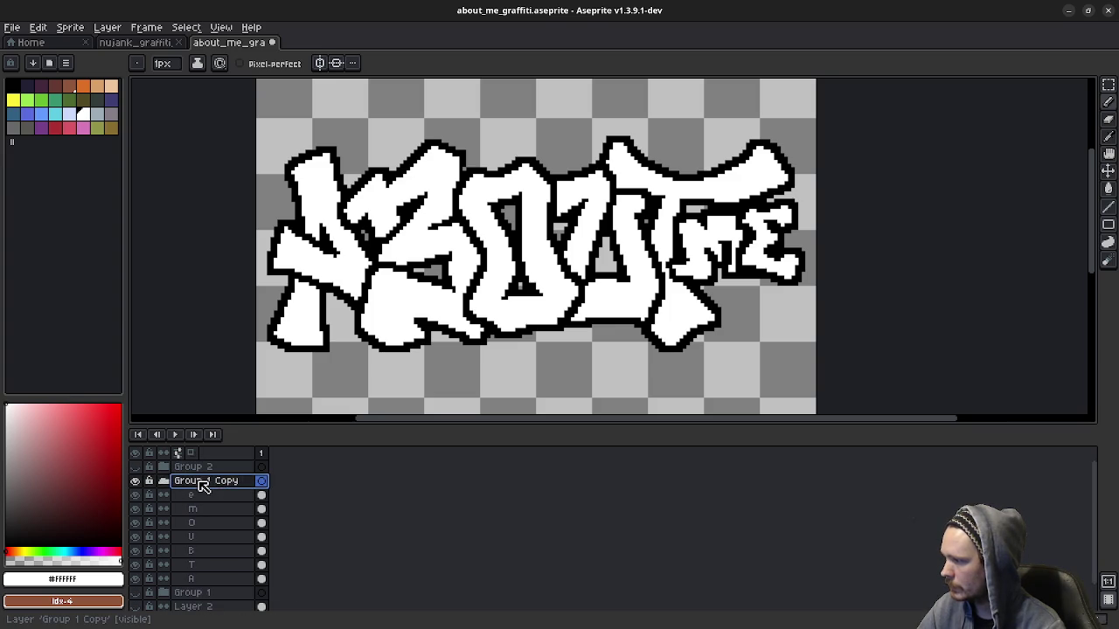
{"action": "right_click", "coordinate": [210, 484]}
{"action": "left_click", "coordinate": [253, 549]}
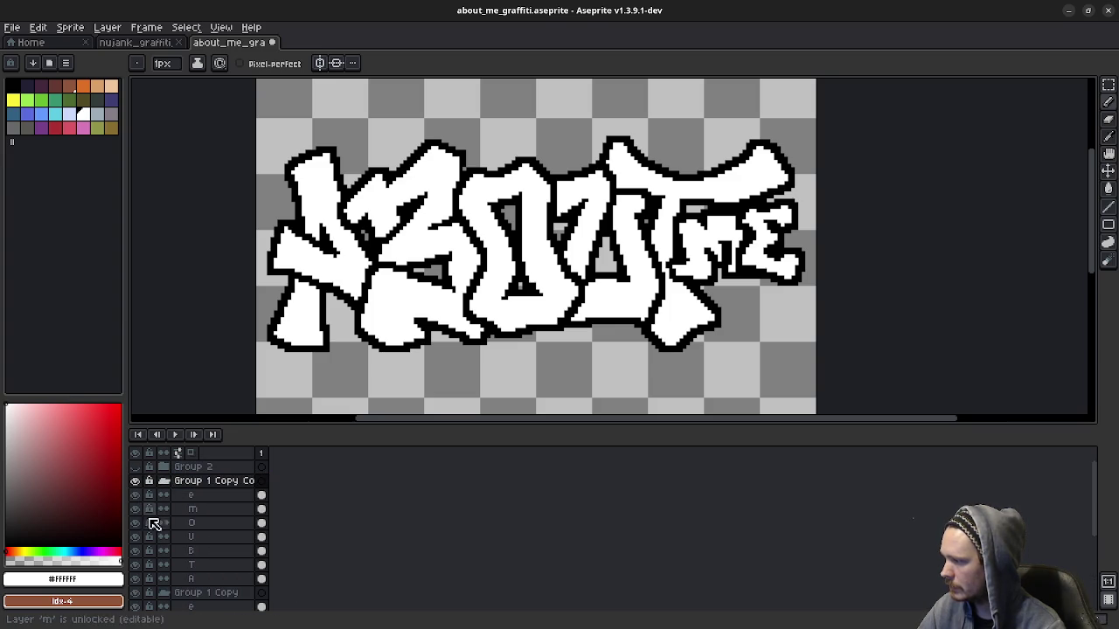
Step: Flatten the duplicated group into a single Flattened layer
{"action": "double_click", "coordinate": [208, 485]}
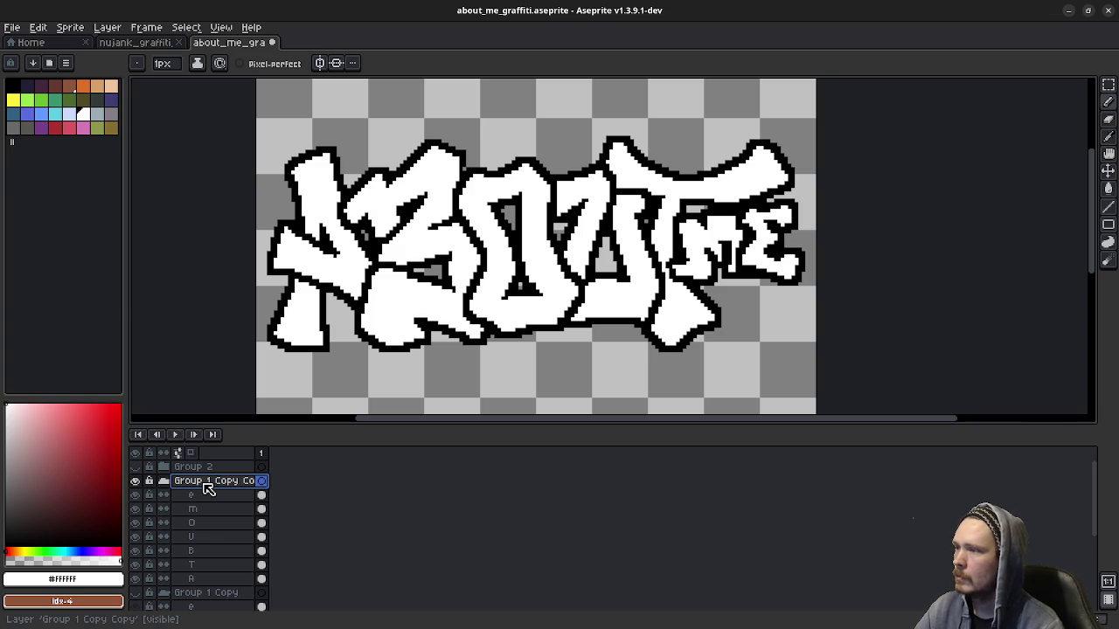
{"action": "right_click", "coordinate": [208, 487]}
{"action": "left_click", "coordinate": [263, 580]}
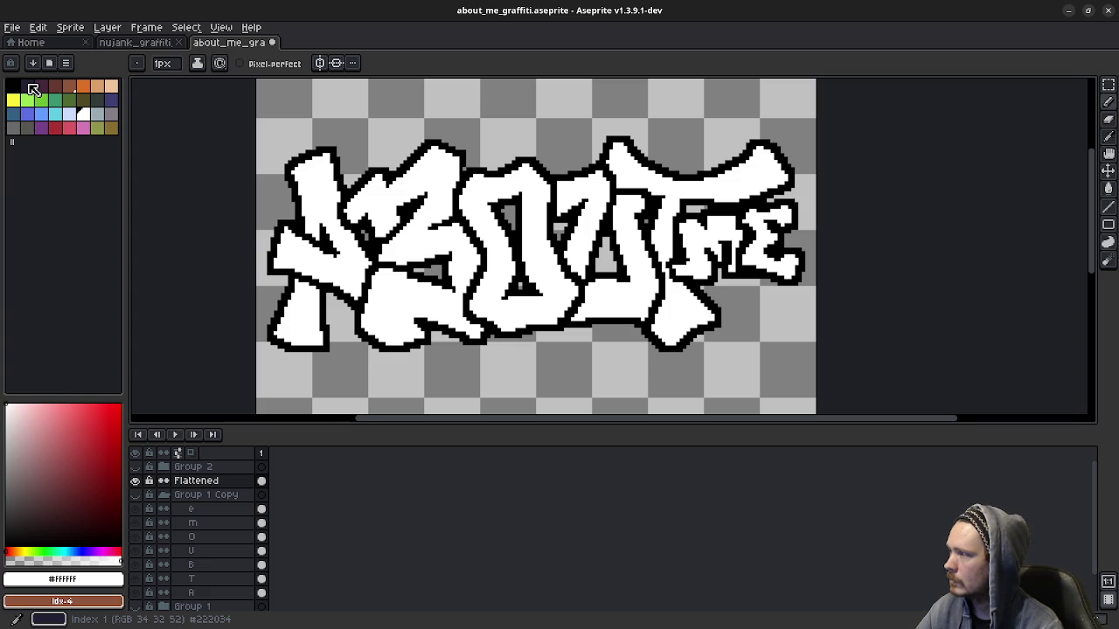
Step: Duplicate the Flattened layer and set up a black paint-bucket fill on the original
{"action": "right_click", "coordinate": [205, 483]}
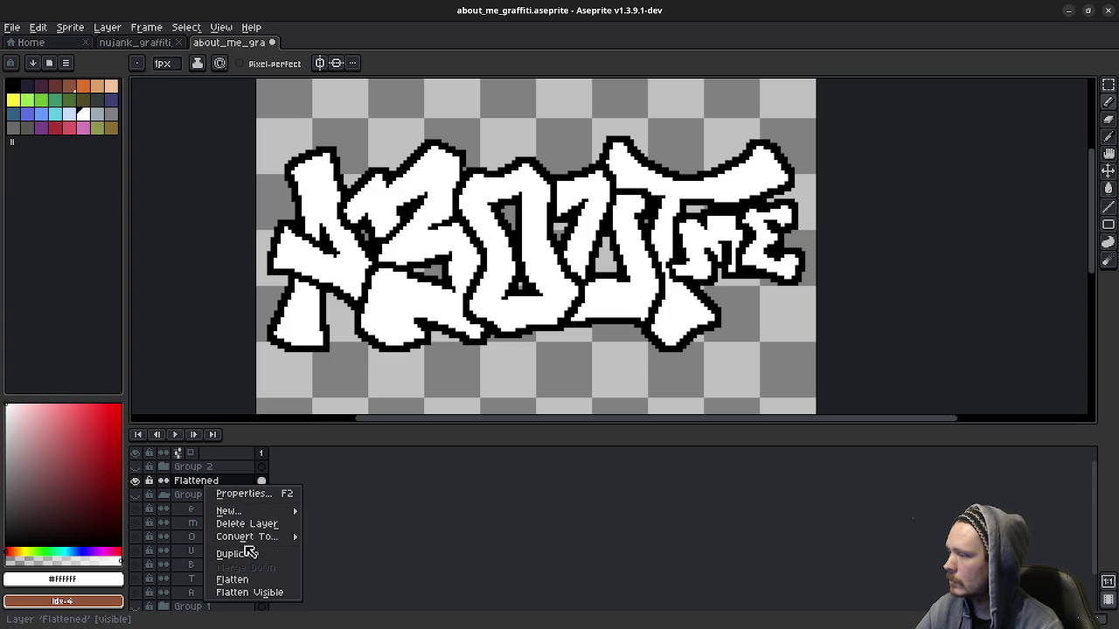
{"action": "left_click", "coordinate": [249, 553]}
{"action": "left_click", "coordinate": [209, 497]}
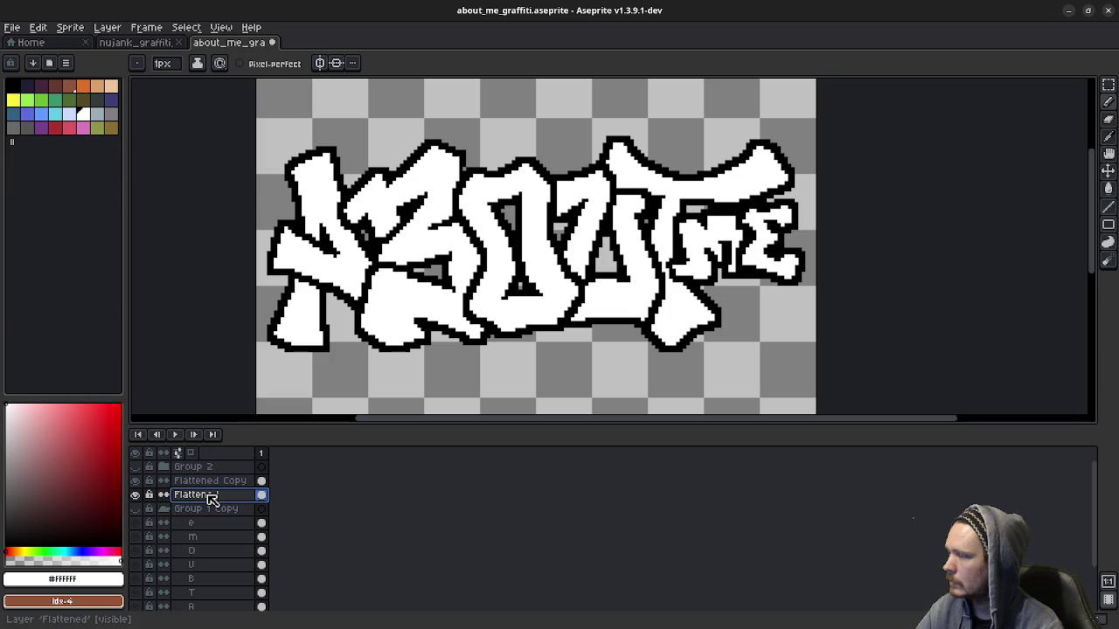
{"action": "left_click", "coordinate": [15, 87]}
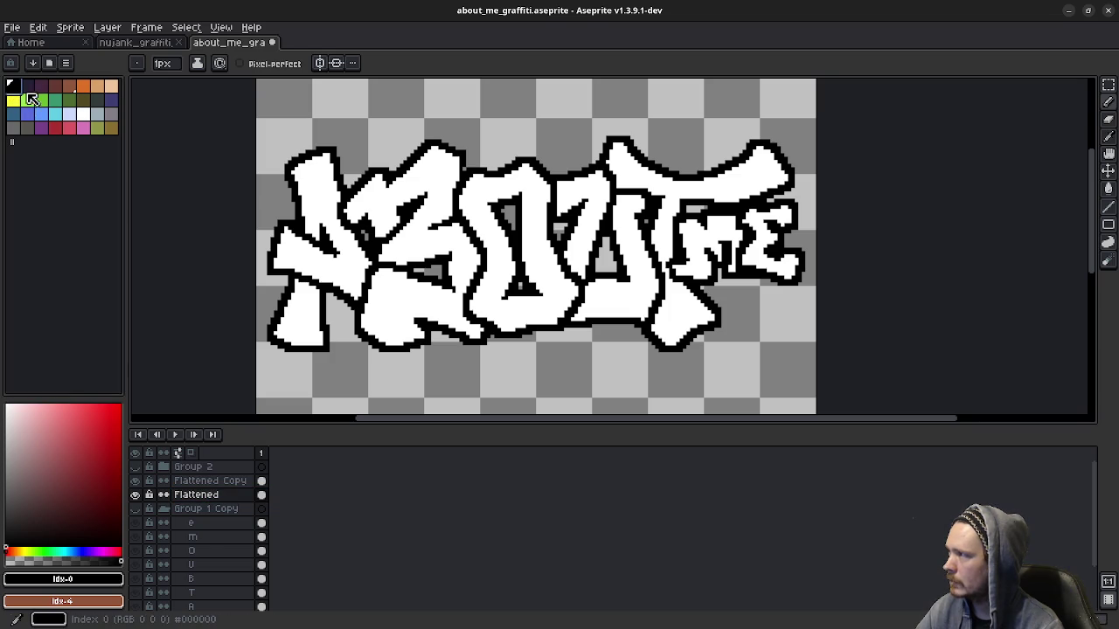
{"action": "key", "text": "g"}
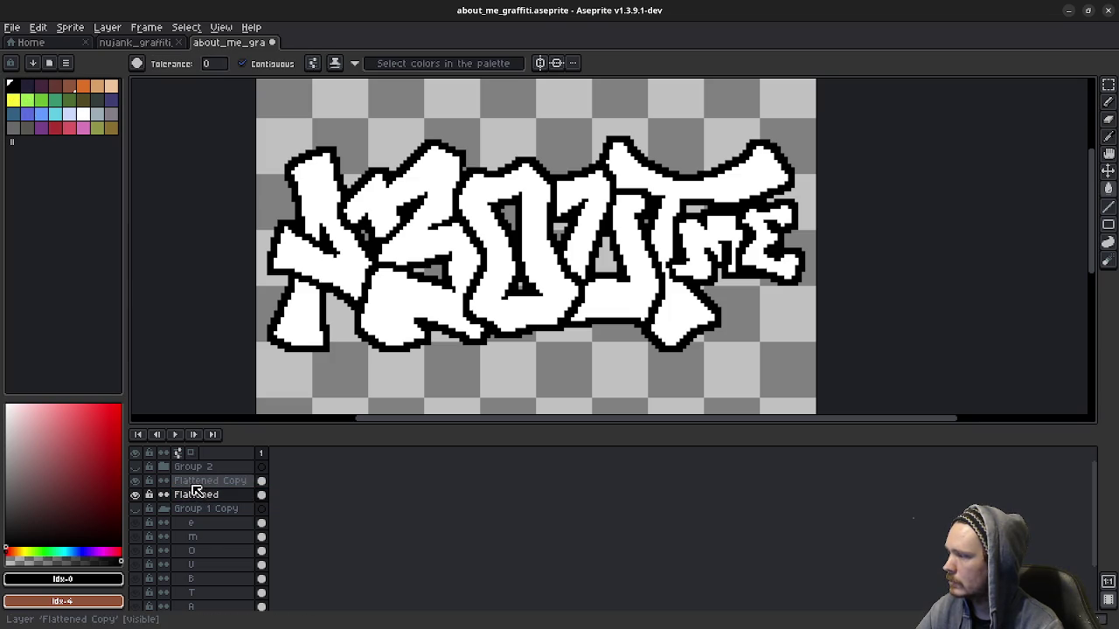
{"action": "left_click", "coordinate": [200, 495]}
{"action": "left_click", "coordinate": [384, 289]}
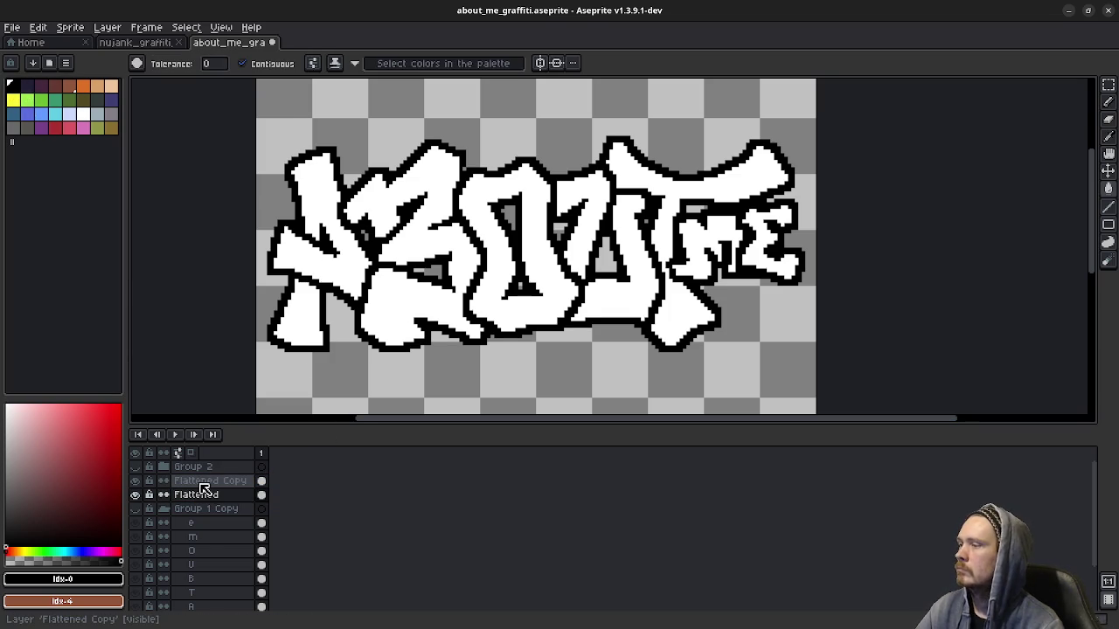
Step: Fill every letter on Flattened solid black (A, B, O, U, J, T, m, E), then reveal Flattened Copy
{"action": "left_click", "coordinate": [135, 481]}
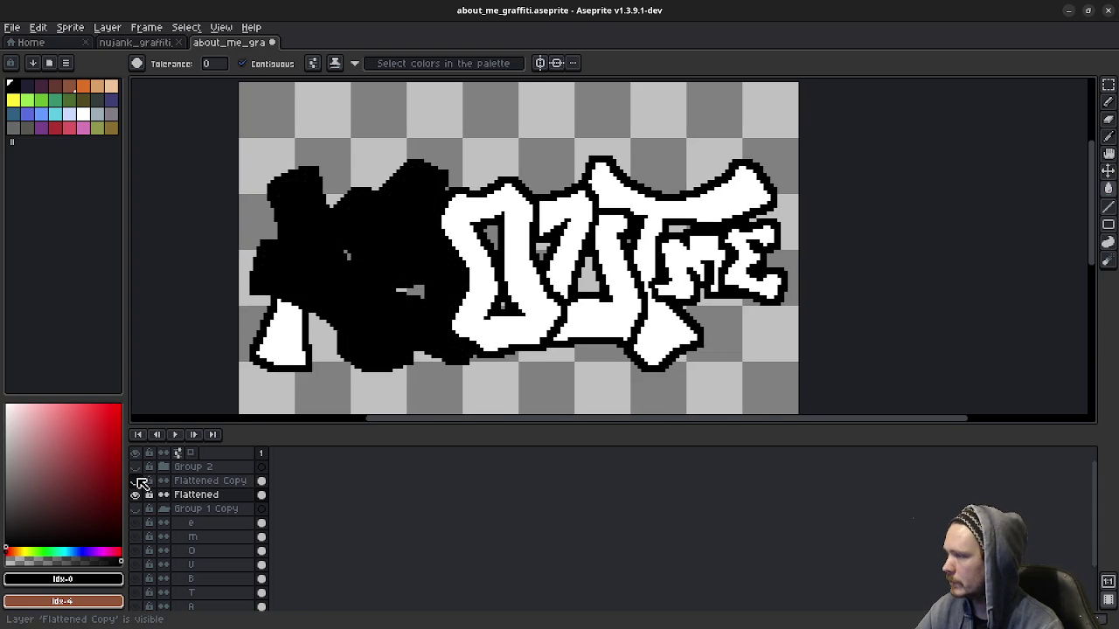
{"action": "left_click", "coordinate": [282, 327]}
{"action": "left_click", "coordinate": [459, 290]}
{"action": "left_click", "coordinate": [563, 277]}
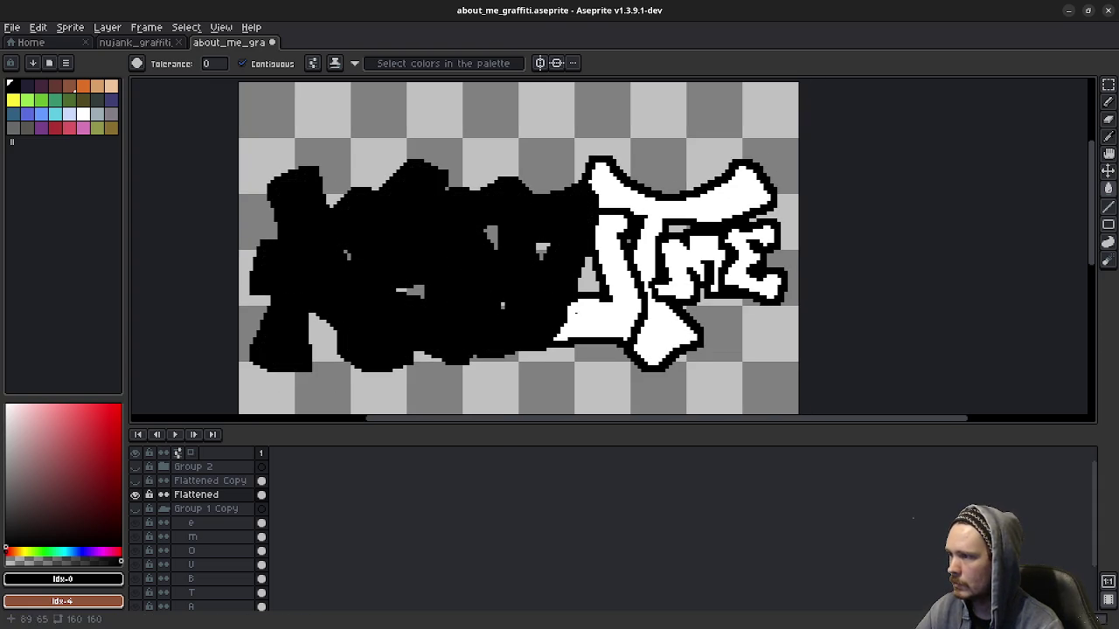
{"action": "left_click", "coordinate": [566, 314]}
{"action": "left_click", "coordinate": [665, 194]}
{"action": "left_click", "coordinate": [695, 262]}
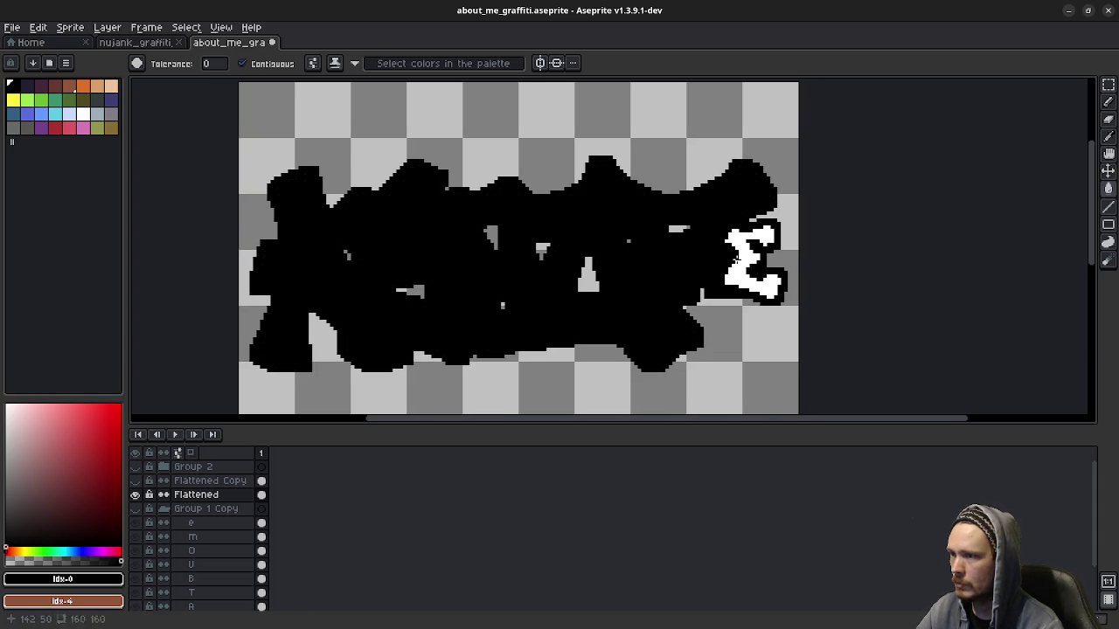
{"action": "left_click", "coordinate": [737, 275]}
{"action": "left_click", "coordinate": [144, 483]}
{"action": "left_click", "coordinate": [136, 481]}
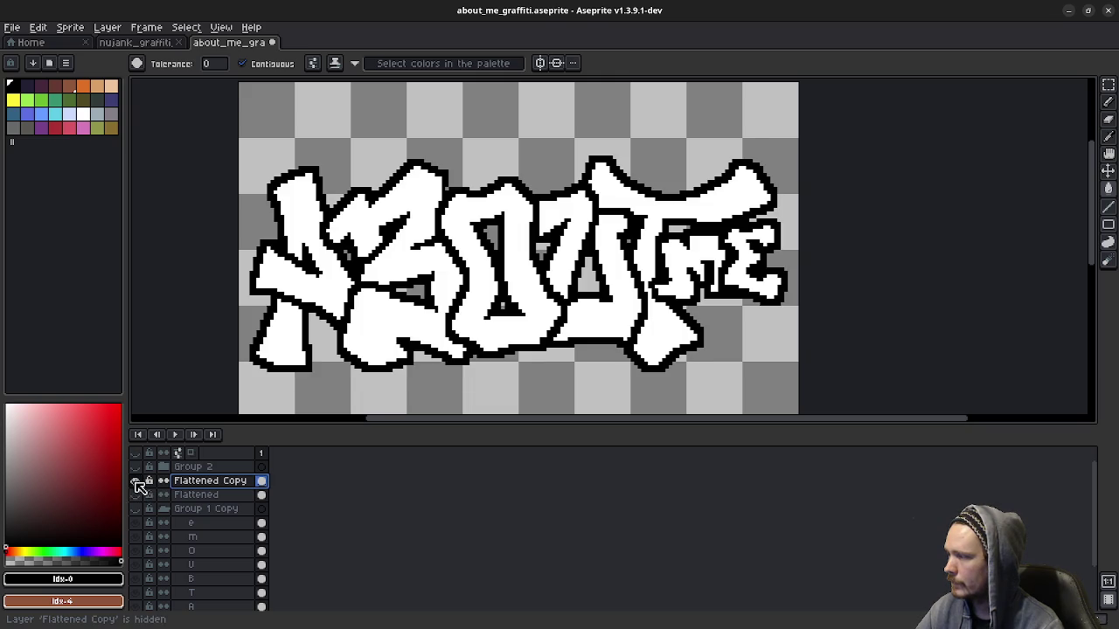
Step: Select the black letter outlines by colour and delete them, then undo the deletion
{"action": "left_click", "coordinate": [1108, 85]}
{"action": "left_click", "coordinate": [699, 236]}
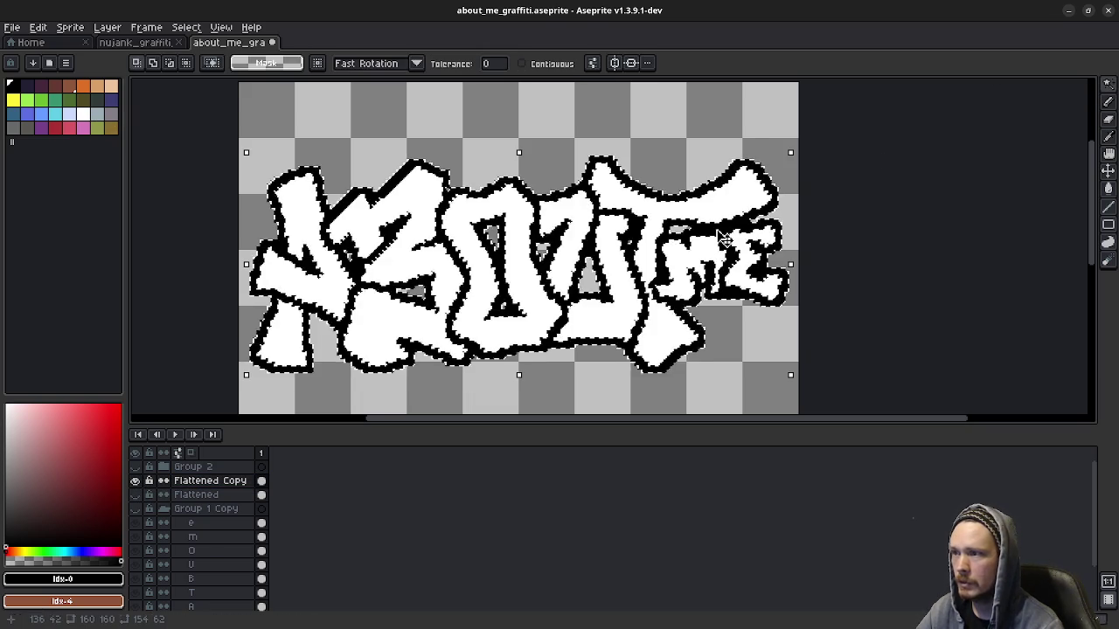
{"action": "key", "text": "Delete"}
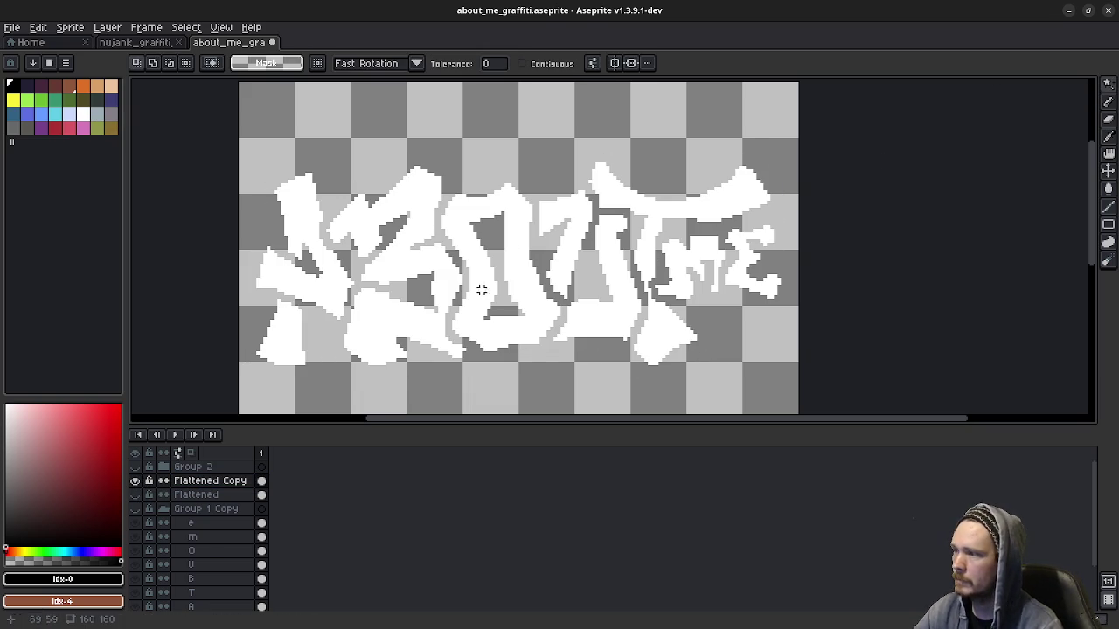
{"action": "key", "text": "ctrl+z"}
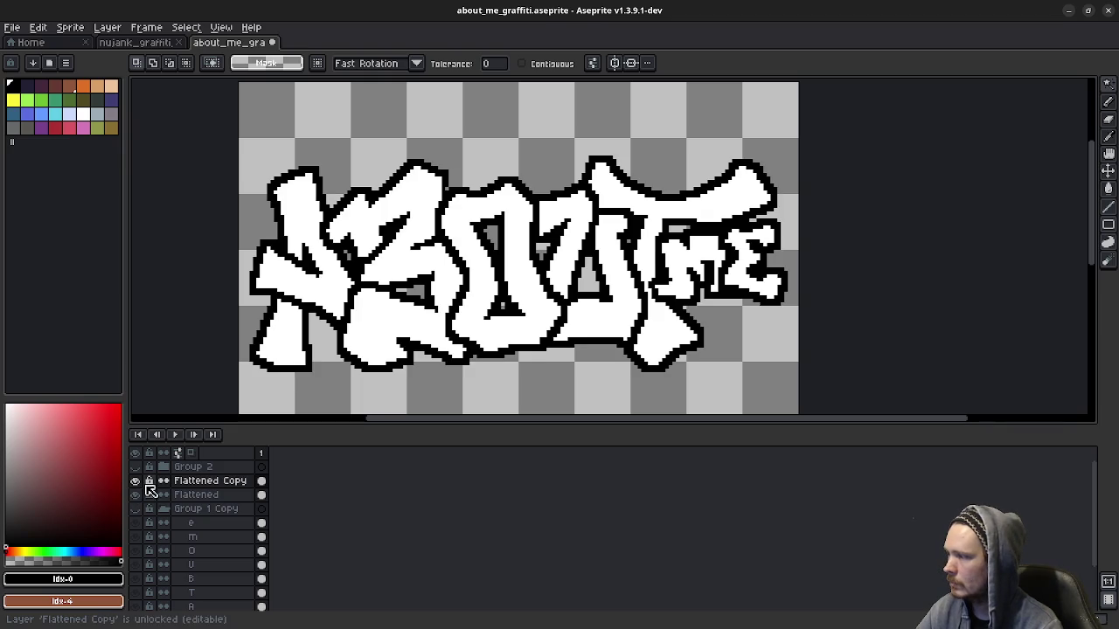
Step: Duplicate the Flattened Copy layer and make the lower copy active
{"action": "left_click", "coordinate": [192, 486]}
{"action": "right_click", "coordinate": [208, 486]}
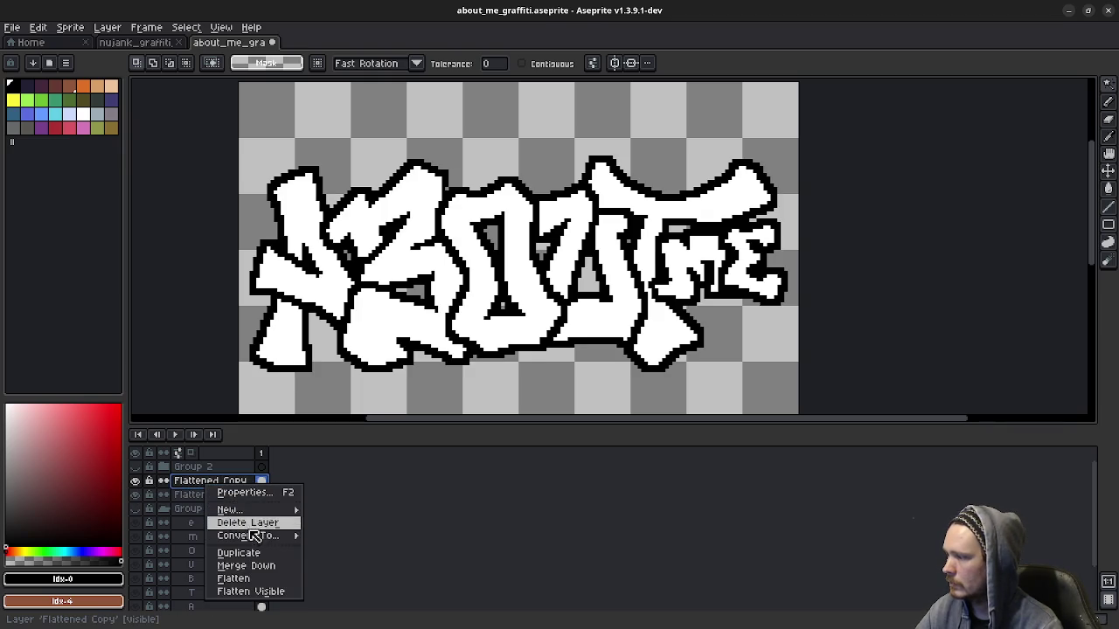
{"action": "left_click", "coordinate": [280, 552]}
{"action": "left_click", "coordinate": [191, 495]}
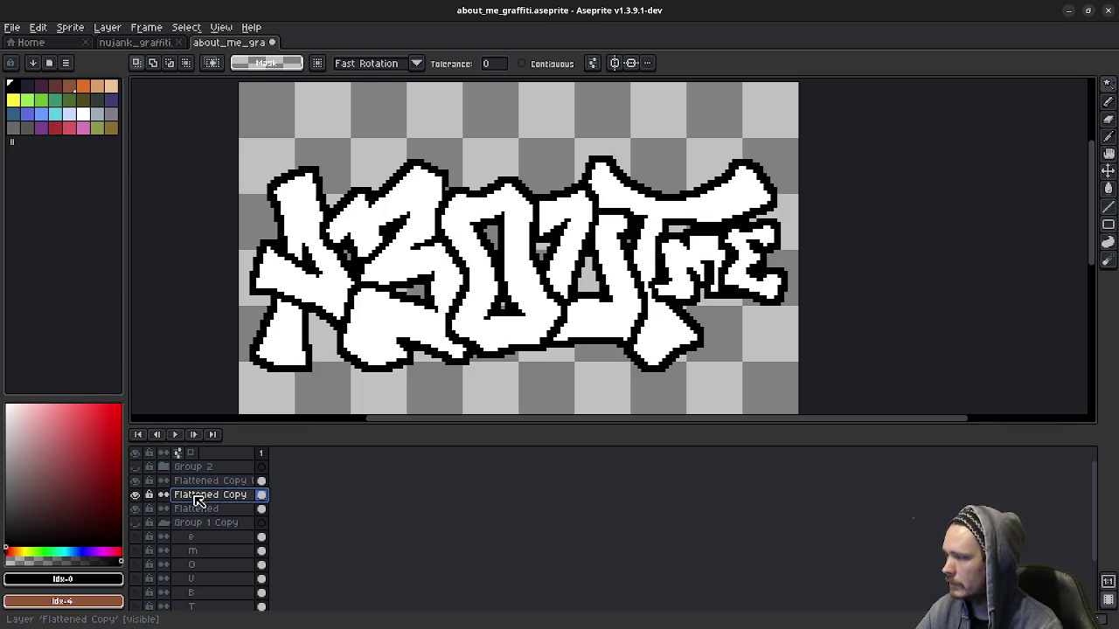
Step: Shift the lower copy's lettering two pixels right and two pixels down
{"action": "key", "text": "m"}
{"action": "scroll", "coordinate": [331, 181], "scroll_direction": "down", "scroll_amount": 1}
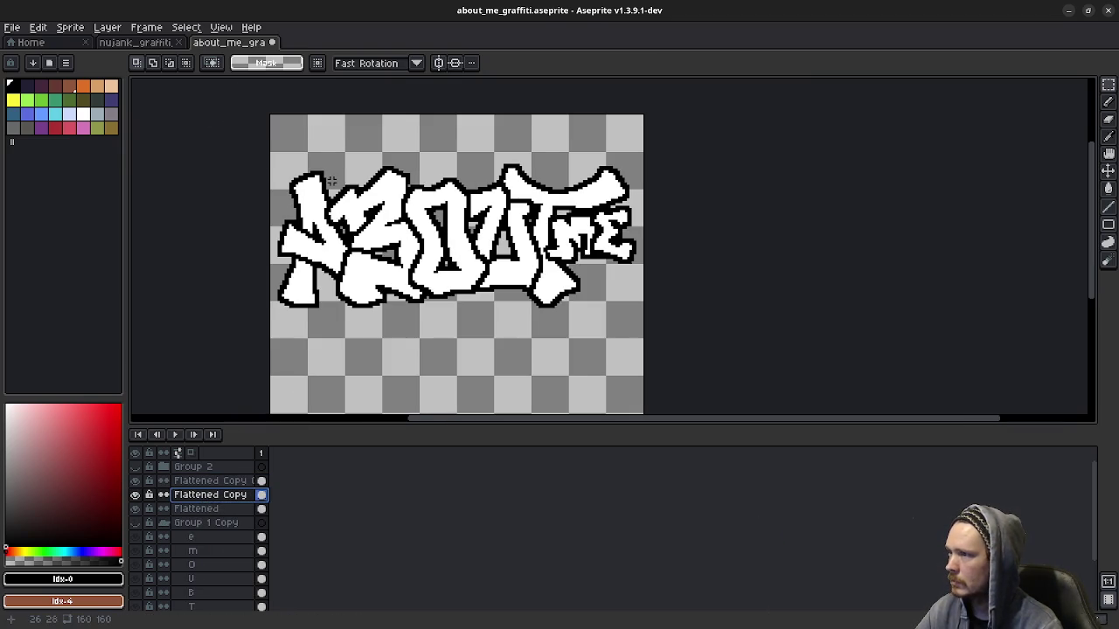
{"action": "left_click_drag", "start_coordinate": [226, 120], "coordinate": [677, 324]}
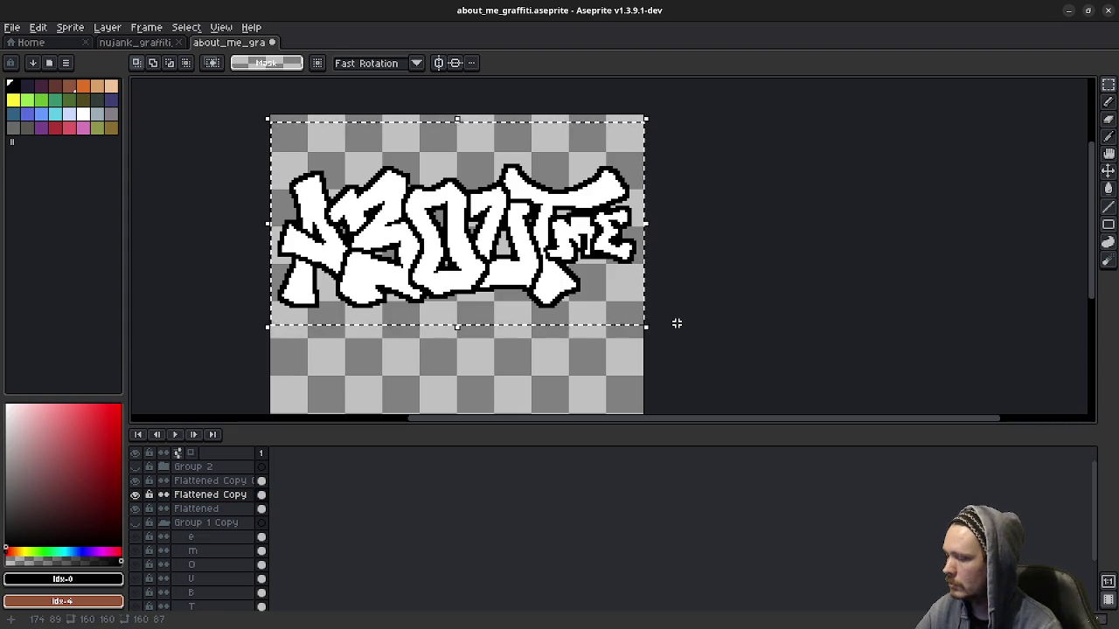
{"action": "key", "text": "Right"}
{"action": "key", "text": "Down"}
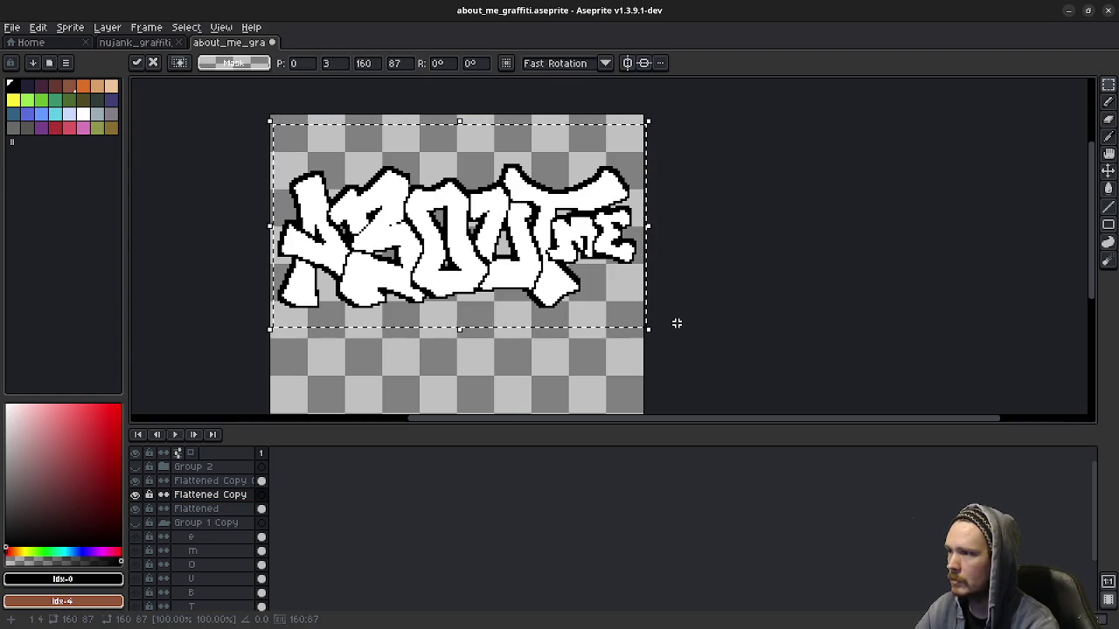
{"action": "key", "text": "Down"}
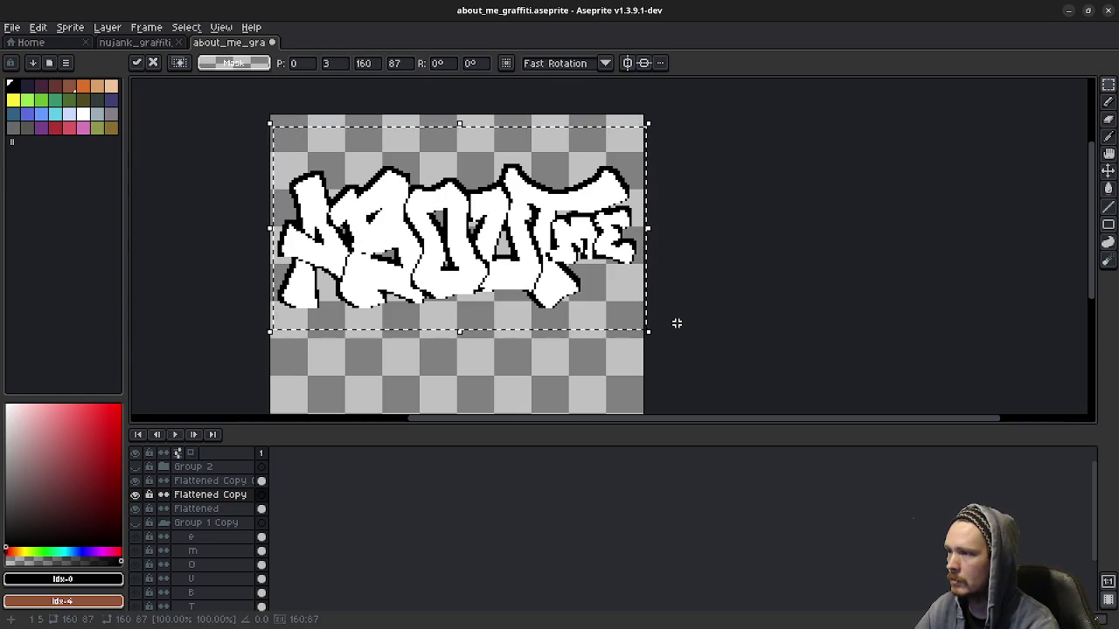
{"action": "key", "text": "Right"}
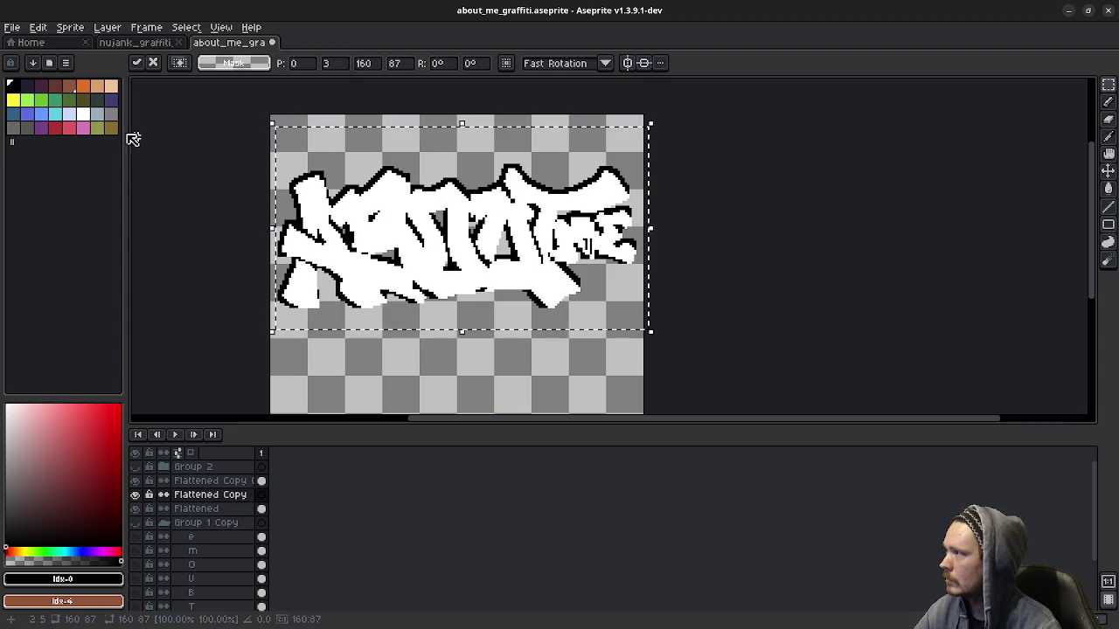
Step: Bucket-fill the first letter's outline pinkish red
{"action": "left_click", "coordinate": [80, 133]}
{"action": "key", "text": "g"}
{"action": "left_click", "coordinate": [336, 253]}
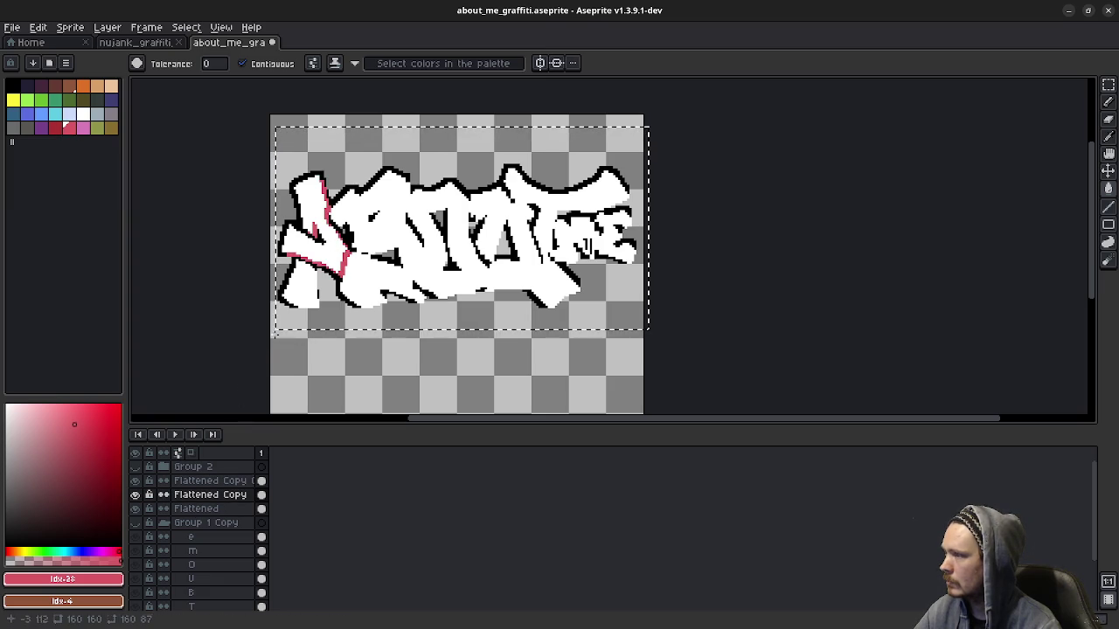
Step: Bucket-fill the remaining letter outlines and white letter shapes pinkish red, undoing one stray background fill
{"action": "left_click", "coordinate": [381, 238]}
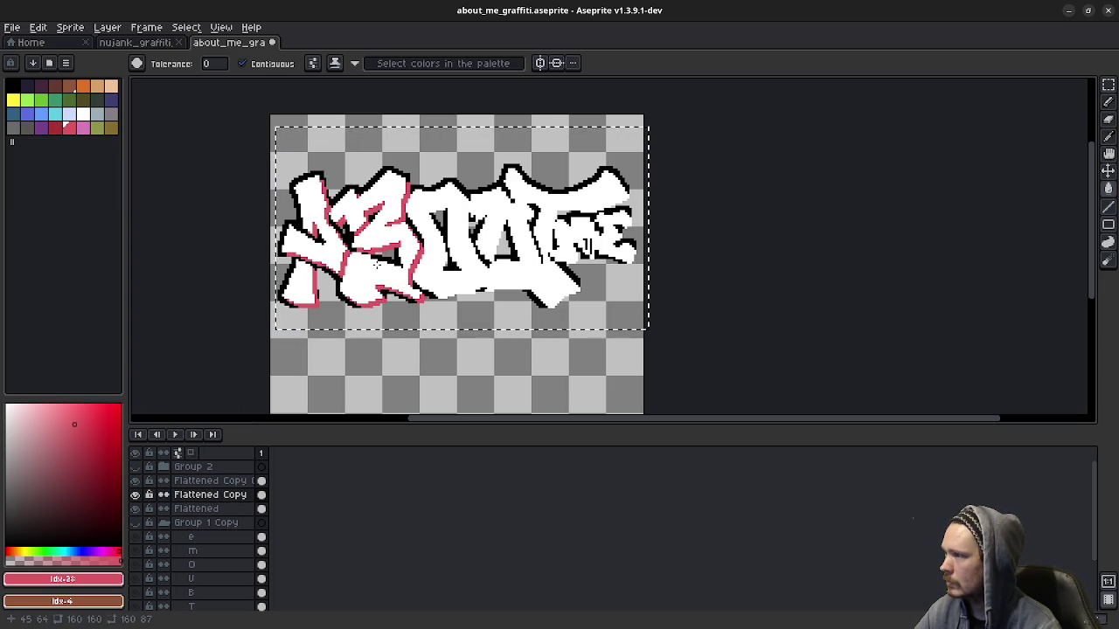
{"action": "left_click", "coordinate": [432, 266]}
{"action": "left_click", "coordinate": [502, 275]}
{"action": "left_click", "coordinate": [489, 223]}
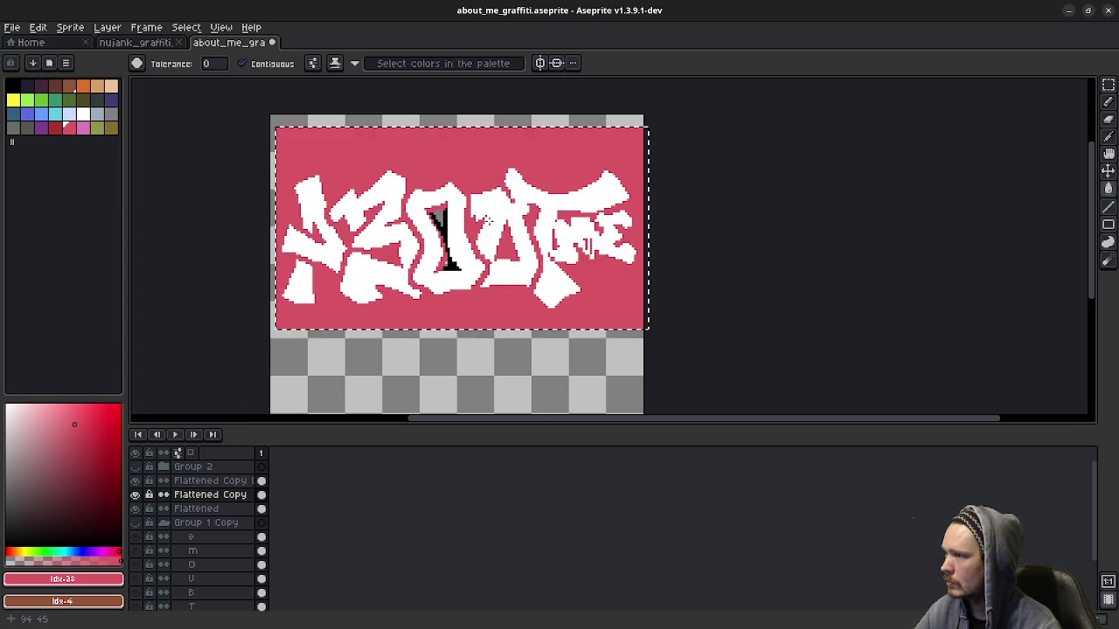
{"action": "key", "text": "ctrl+z"}
{"action": "left_click", "coordinate": [568, 238]}
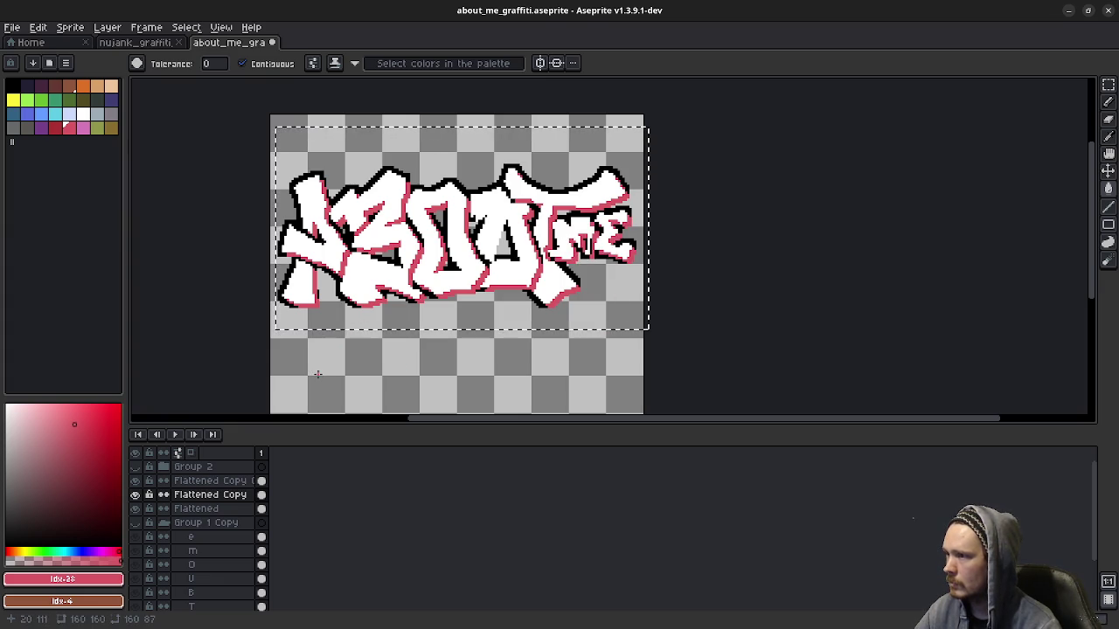
{"action": "left_click", "coordinate": [136, 480]}
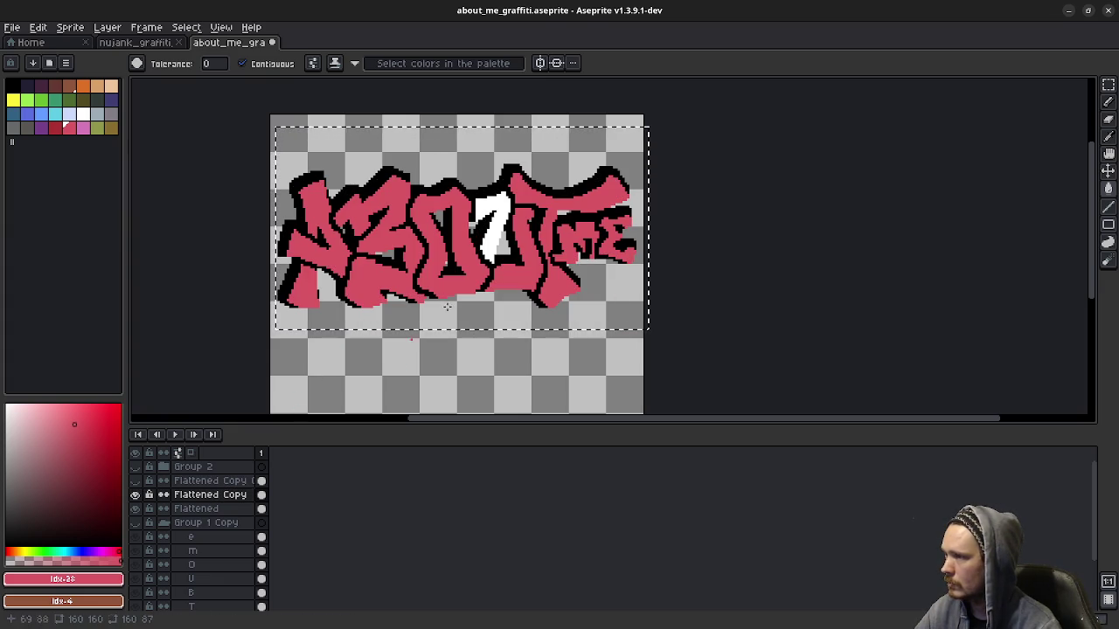
{"action": "left_click", "coordinate": [490, 231]}
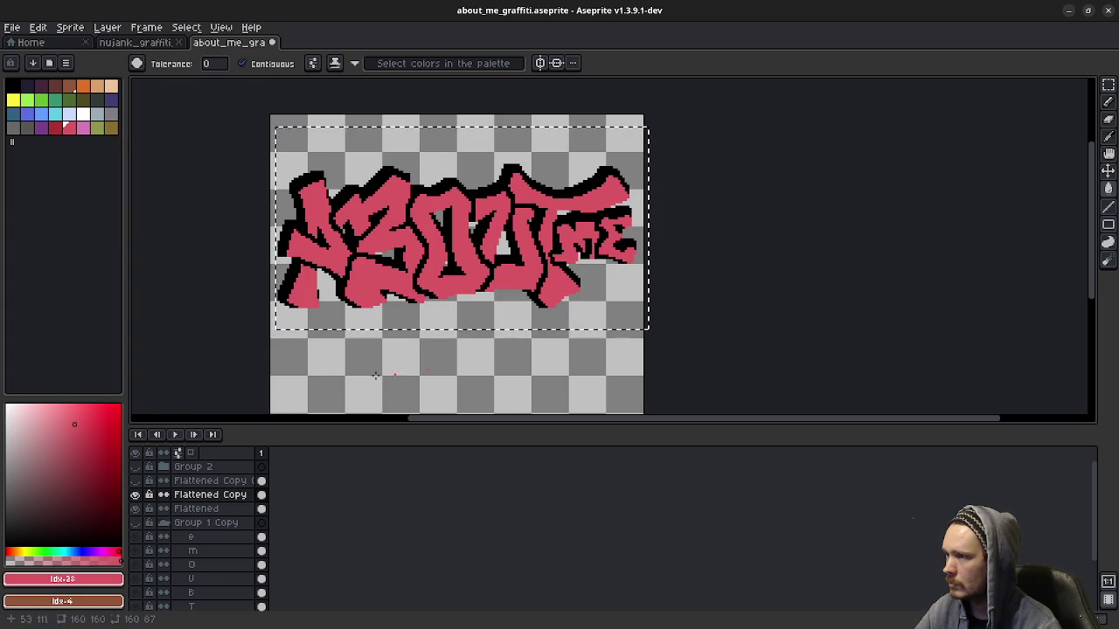
Step: Show and select the Flattened Copy Copy layer, with yellow as the bucket-fill colour
{"action": "left_click", "coordinate": [136, 481]}
{"action": "left_click", "coordinate": [221, 483]}
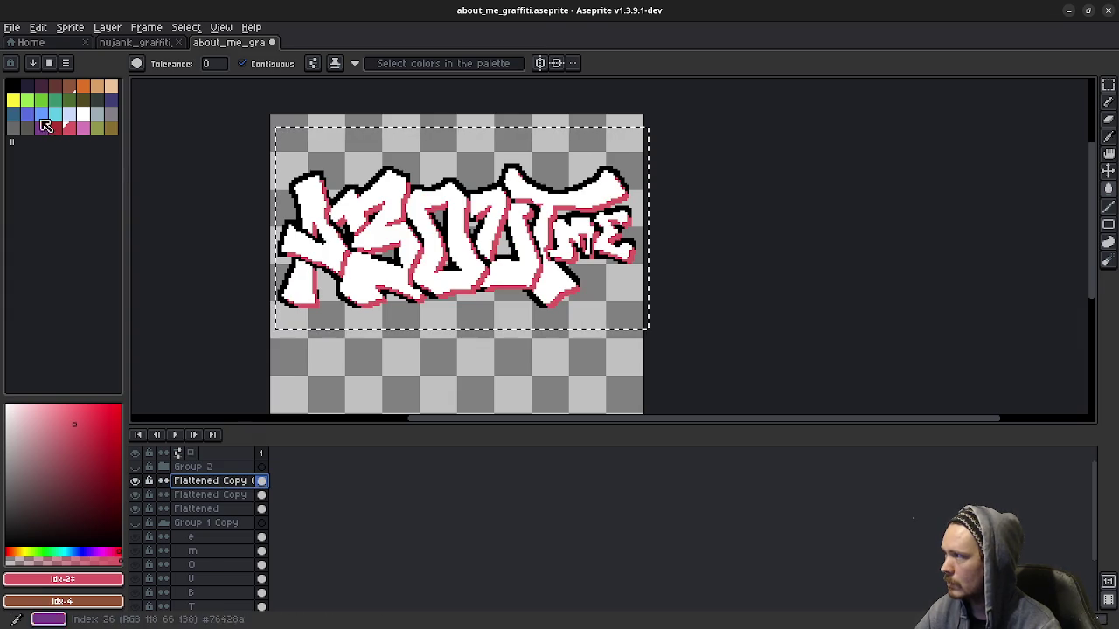
{"action": "left_click", "coordinate": [13, 100]}
{"action": "key", "text": "g"}
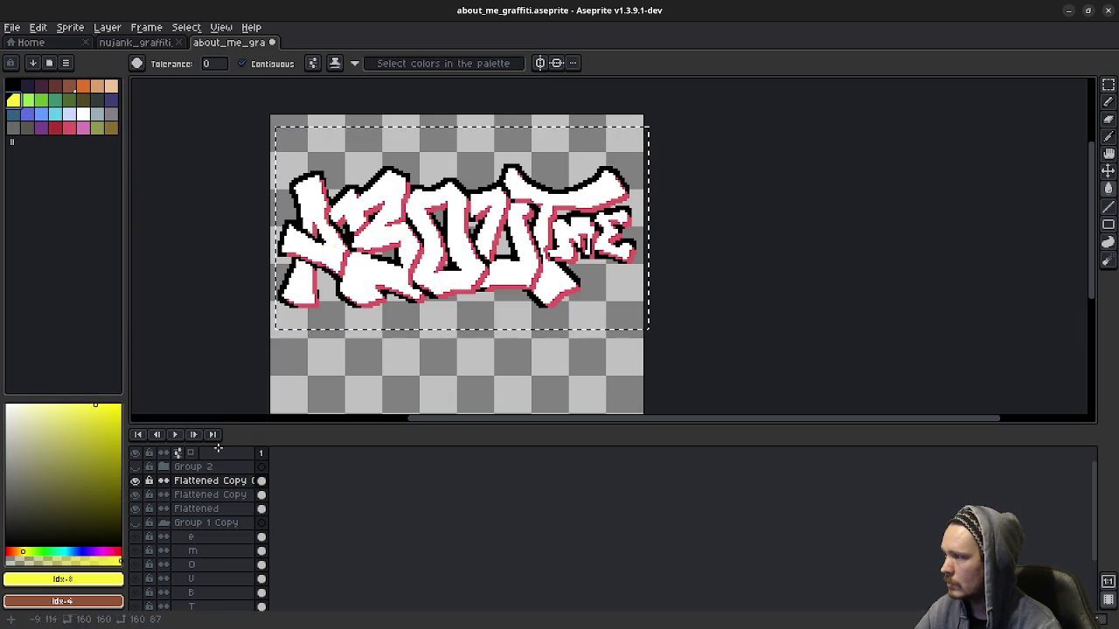
Step: Fill the A, B, O, U, T, m and e letters yellow
{"action": "left_click", "coordinate": [328, 253]}
{"action": "left_click", "coordinate": [297, 284]}
{"action": "left_click", "coordinate": [376, 244]}
{"action": "left_click", "coordinate": [423, 273]}
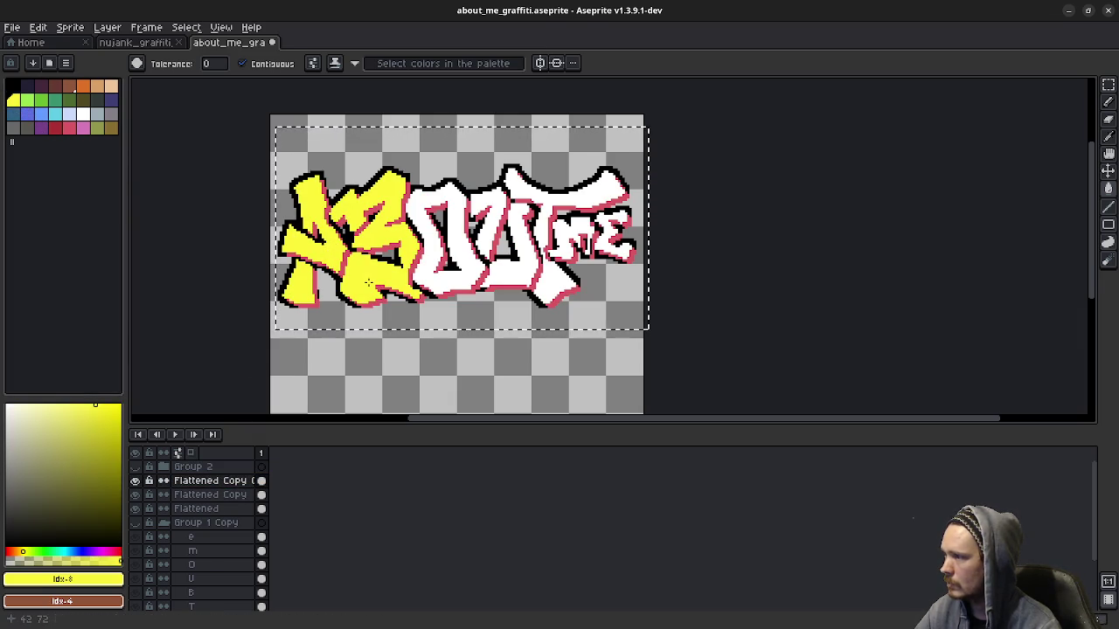
{"action": "left_click", "coordinate": [472, 263]}
{"action": "left_click", "coordinate": [508, 262]}
{"action": "left_click", "coordinate": [490, 218]}
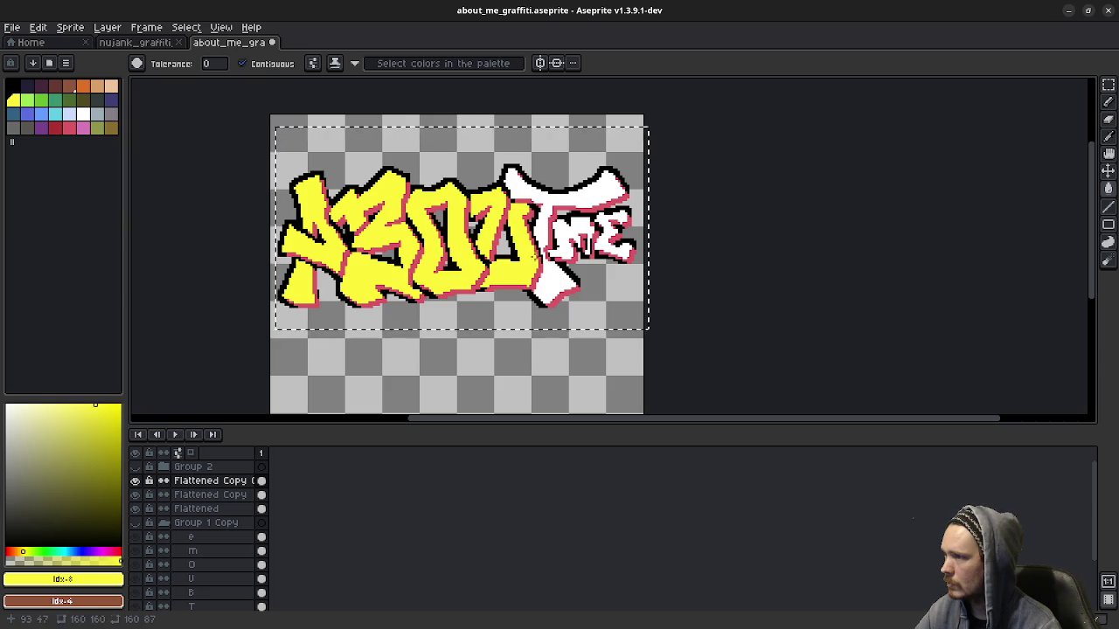
{"action": "left_click", "coordinate": [569, 201]}
{"action": "left_click", "coordinate": [562, 243]}
{"action": "left_click", "coordinate": [606, 241]}
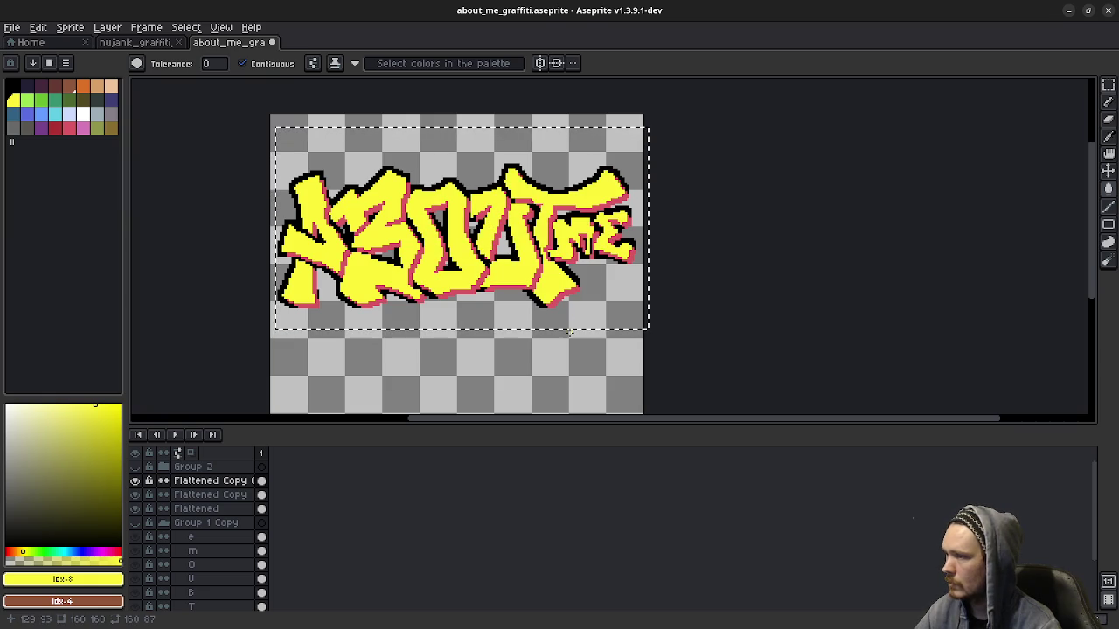
{"action": "left_click", "coordinate": [199, 510]}
Step: Clear the selection, toggle layer visibility to inspect the layers, and select the Flattened layer
{"action": "key", "text": "ctrl+d"}
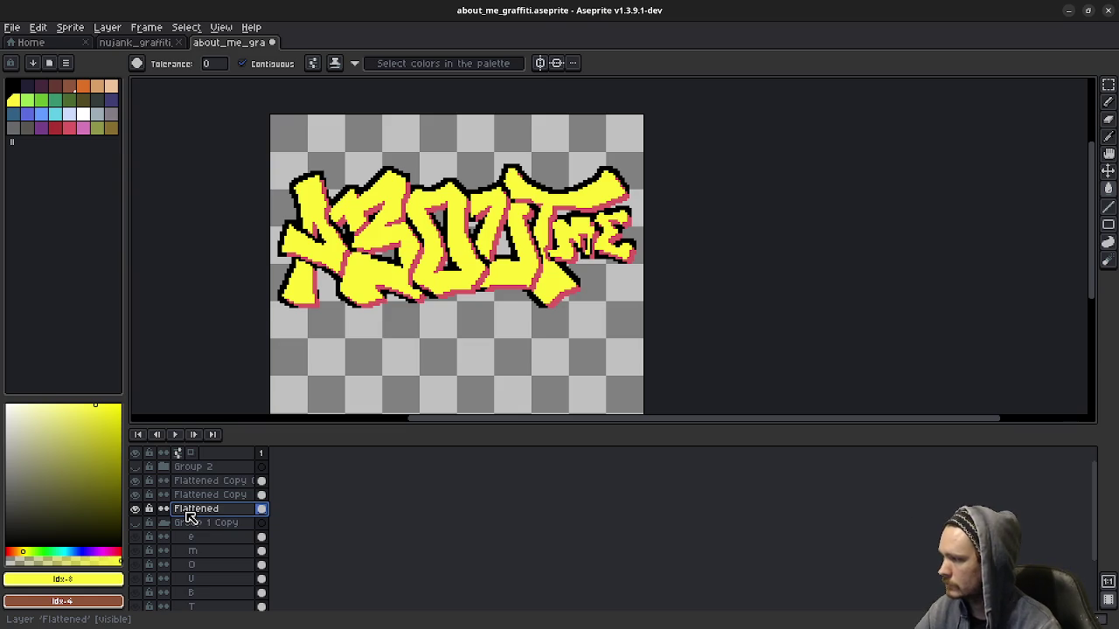
{"action": "left_click", "coordinate": [209, 495]}
{"action": "left_click", "coordinate": [136, 509]}
{"action": "left_click", "coordinate": [135, 495]}
{"action": "left_click", "coordinate": [136, 495]}
{"action": "left_click", "coordinate": [135, 495]}
{"action": "left_click", "coordinate": [135, 509]}
{"action": "left_click", "coordinate": [137, 510]}
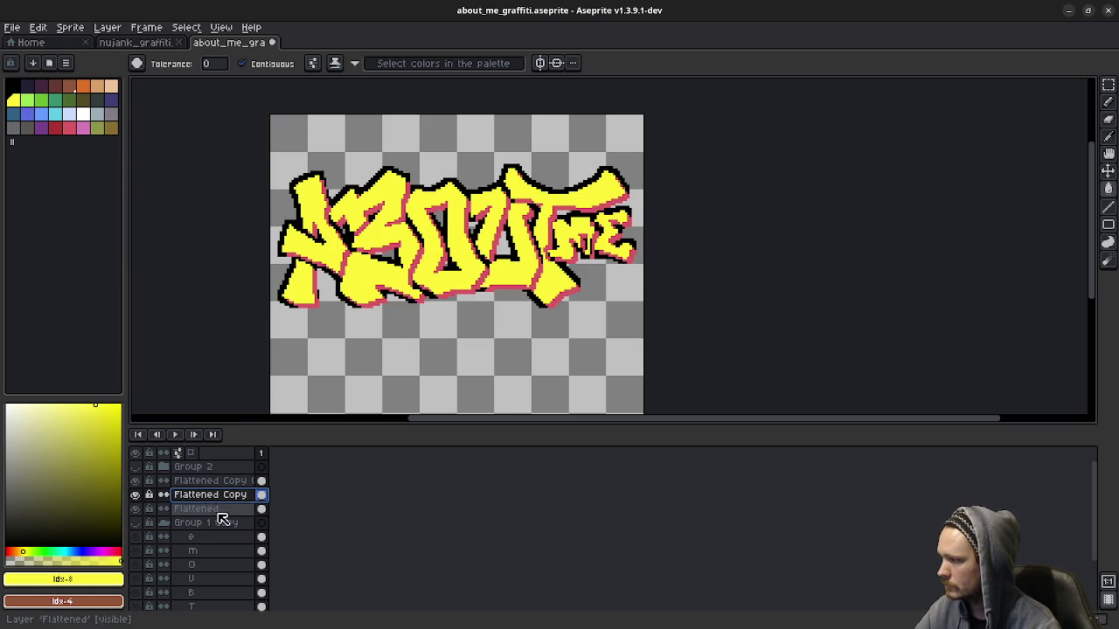
{"action": "left_click", "coordinate": [137, 482]}
{"action": "left_click", "coordinate": [195, 509]}
Step: Move the black Flattened silhouette two pixels right and down and commit it
{"action": "key", "text": "m"}
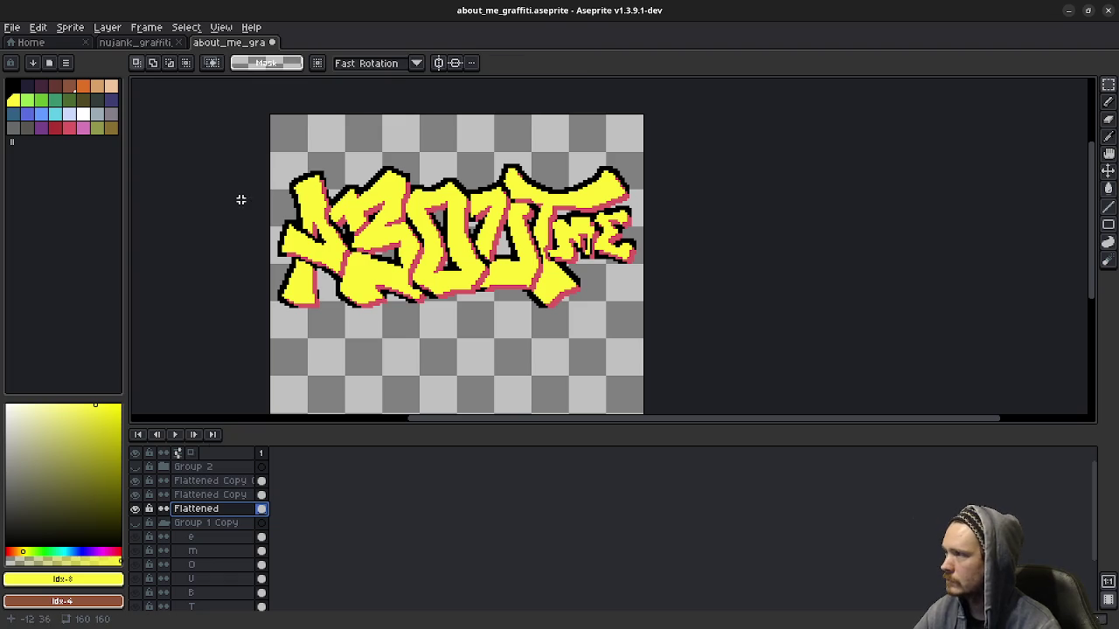
{"action": "left_click_drag", "start_coordinate": [268, 133], "coordinate": [684, 331]}
{"action": "key", "text": "Right"}
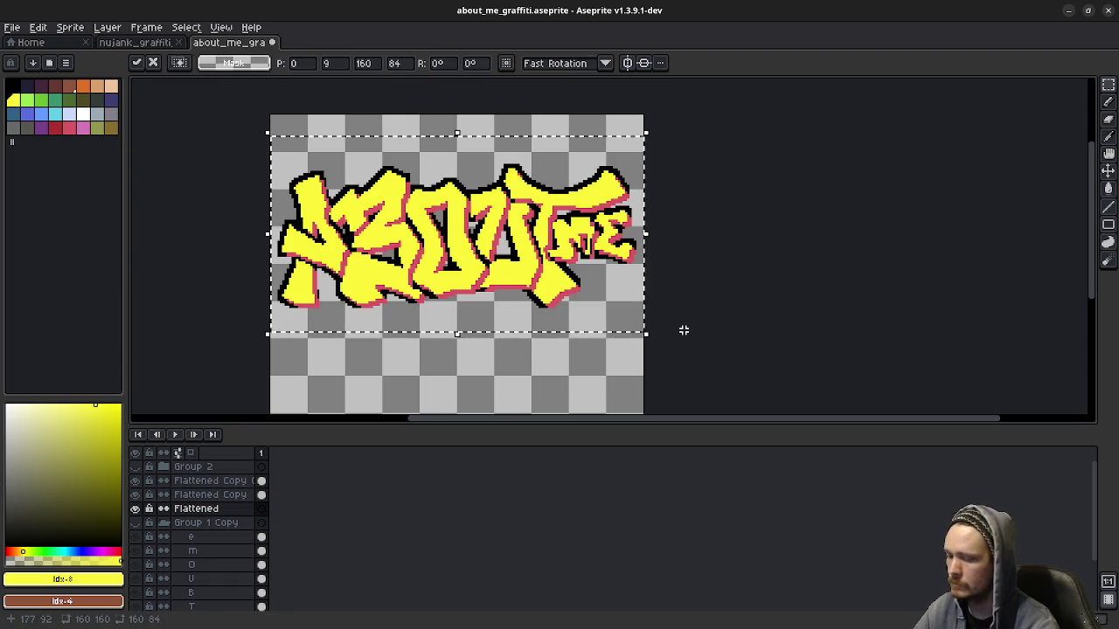
{"action": "key", "text": "Right"}
{"action": "key", "text": "Down"}
{"action": "key", "text": "Down"}
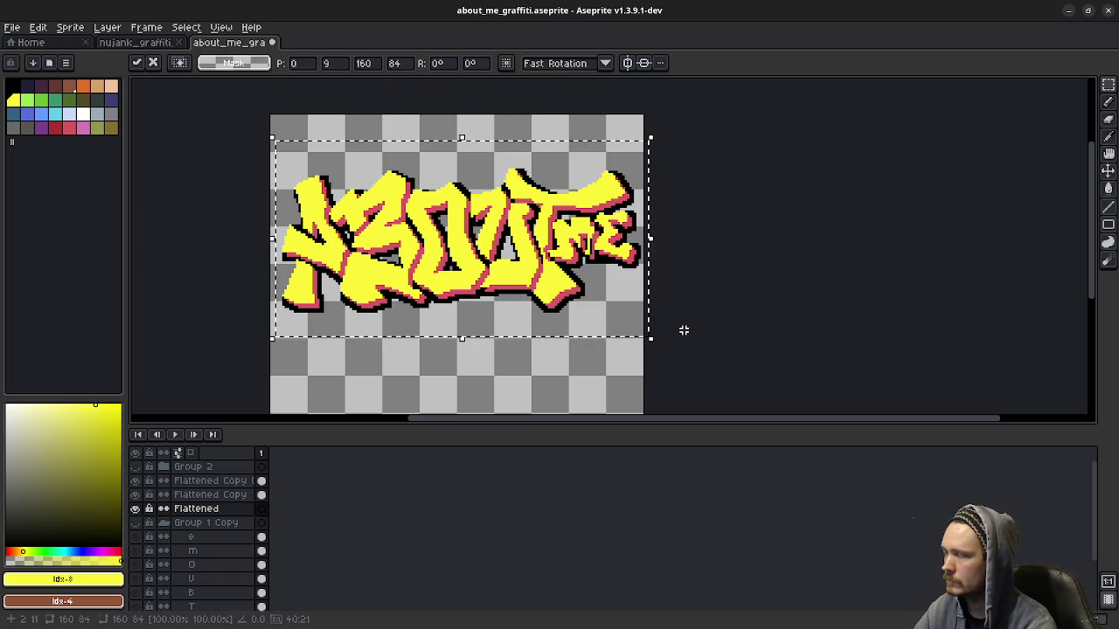
{"action": "key", "text": "ctrl+z"}
{"action": "key", "text": "ctrl+z"}
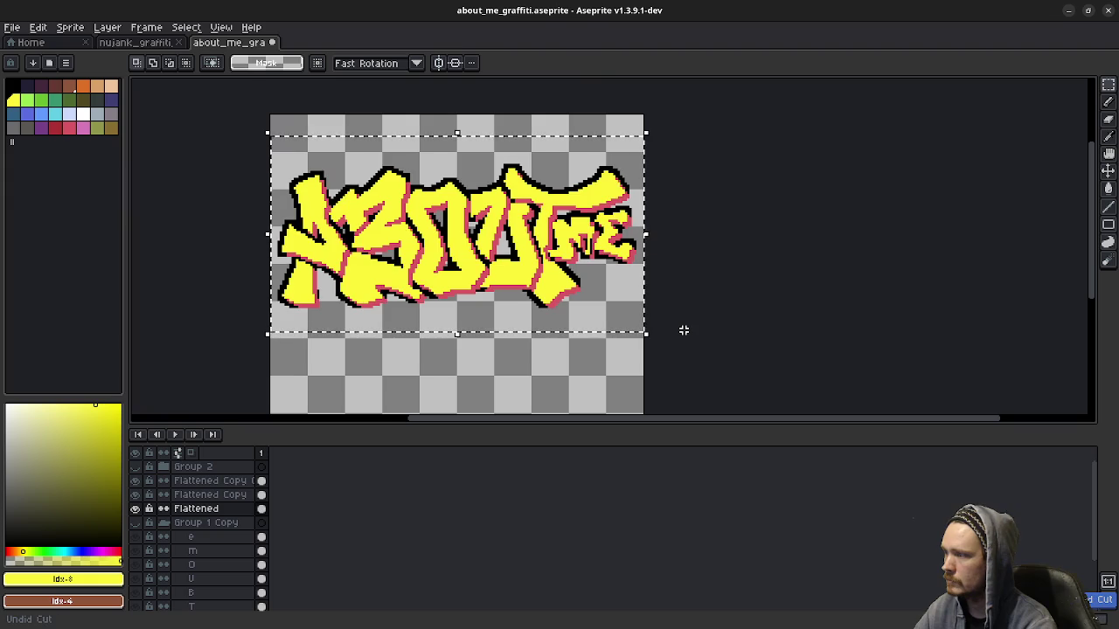
{"action": "key", "text": "Down"}
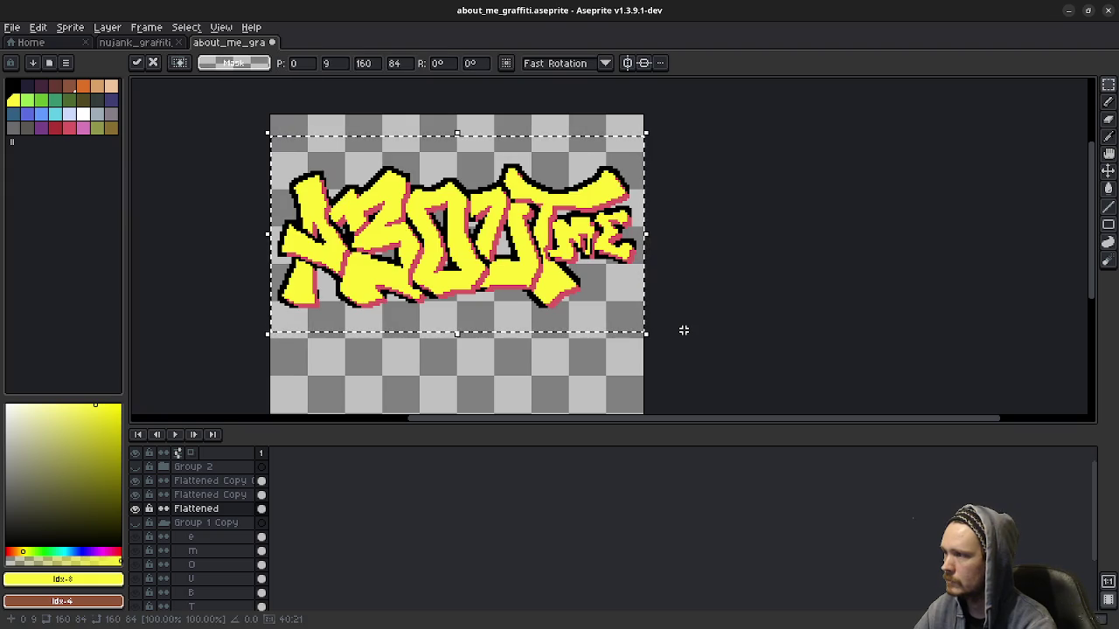
{"action": "key", "text": "Right"}
{"action": "key", "text": "Down"}
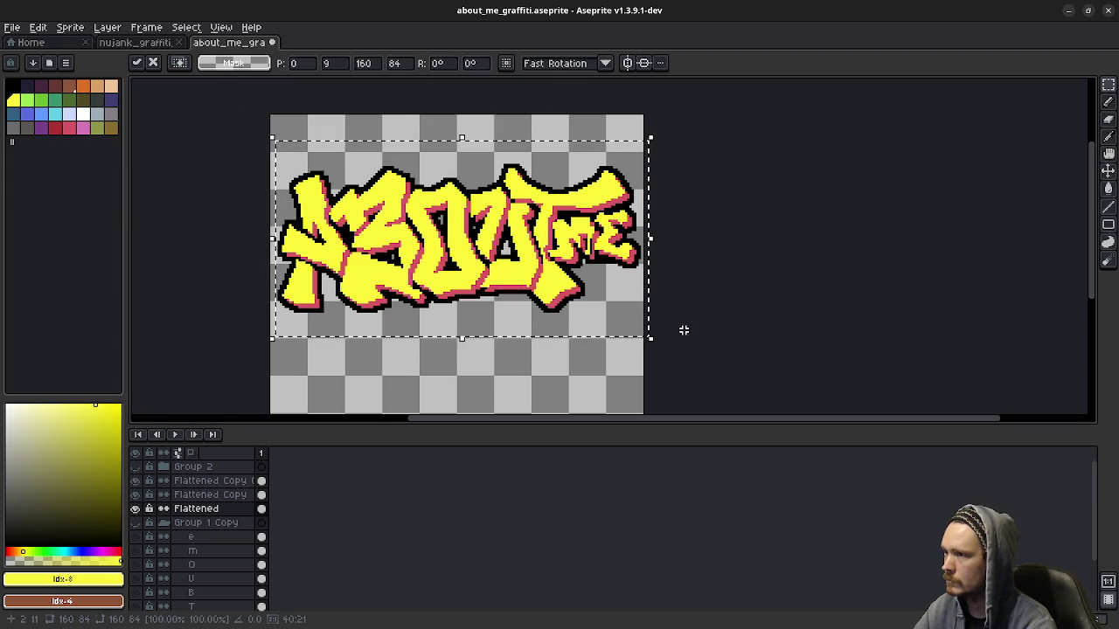
{"action": "left_click", "coordinate": [667, 323]}
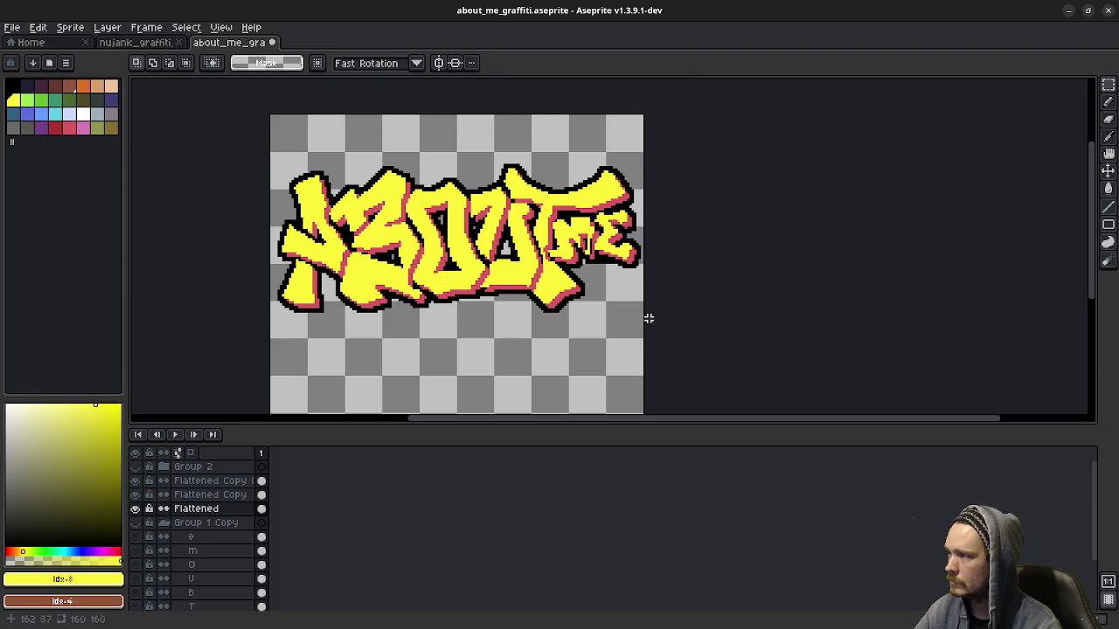
{"action": "left_click_drag", "start_coordinate": [476, 273], "coordinate": [481, 282]}
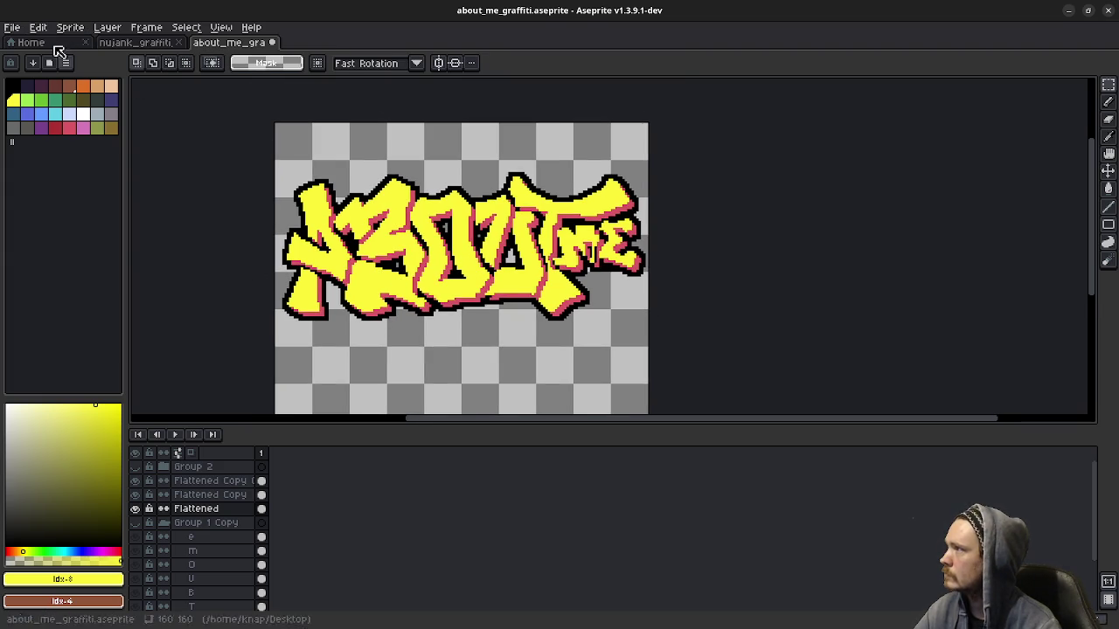
Step: Sample the blue #306082 from the nujank reference and fill the black outline with it
{"action": "left_click", "coordinate": [135, 42]}
{"action": "left_click", "coordinate": [302, 351], "text": "alt"}
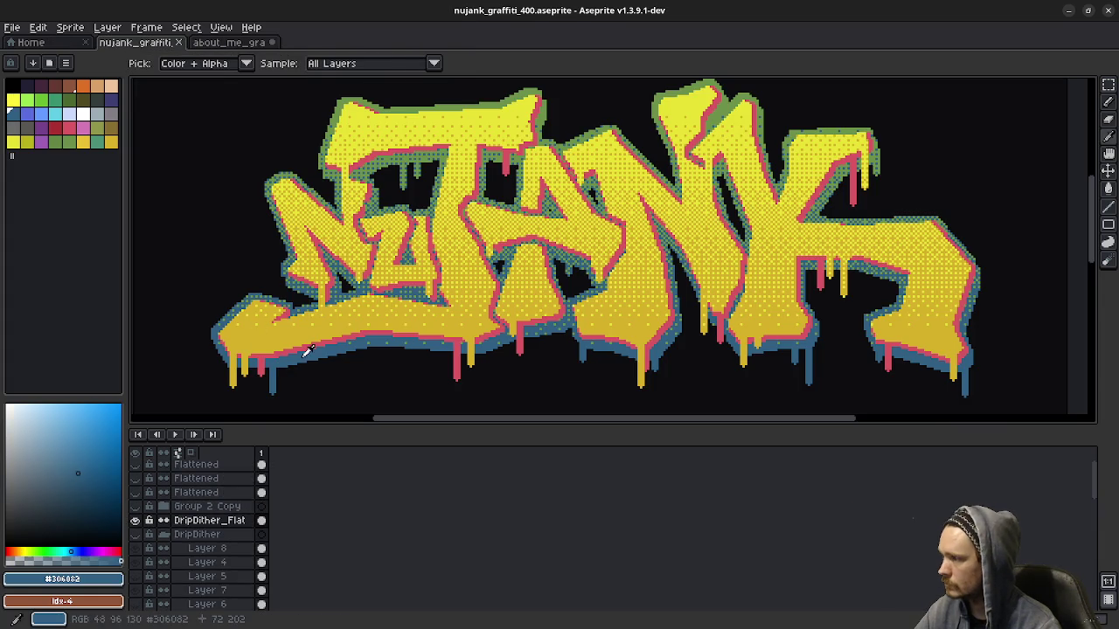
{"action": "left_click", "coordinate": [226, 42]}
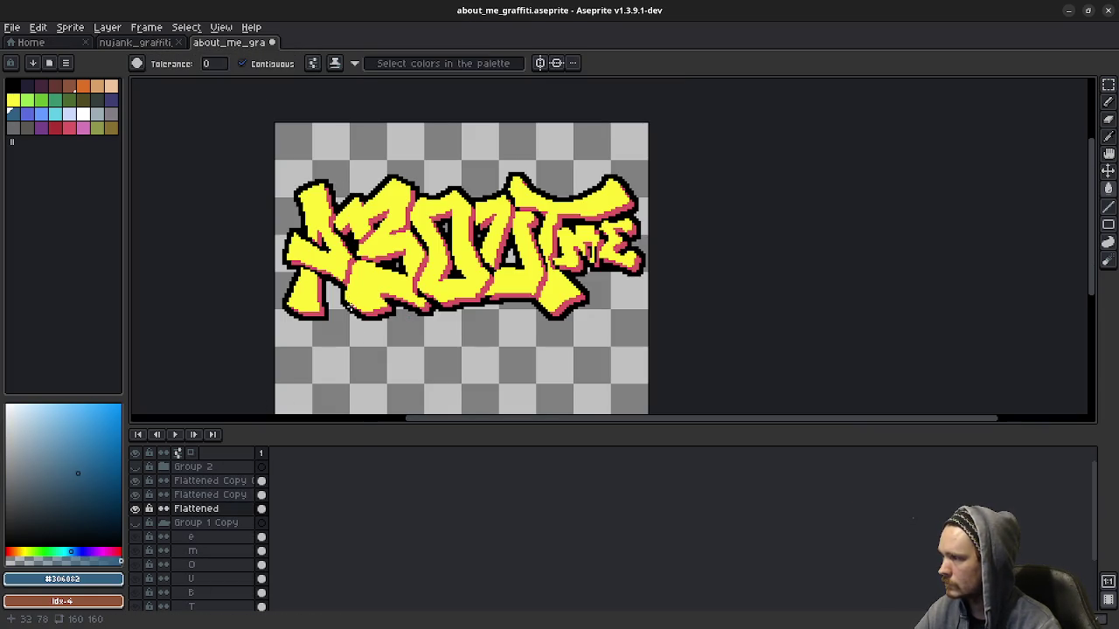
{"action": "left_click", "coordinate": [350, 306]}
{"action": "scroll", "coordinate": [537, 362], "scroll_direction": "down", "scroll_amount": 2}
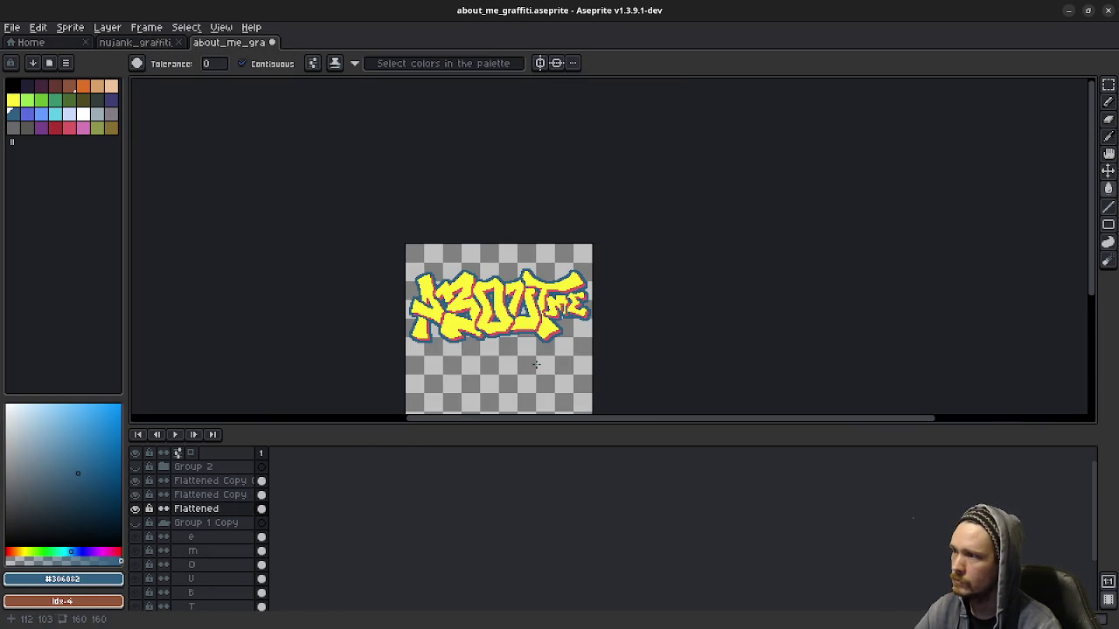
{"action": "left_click_drag", "start_coordinate": [536, 363], "coordinate": [522, 330]}
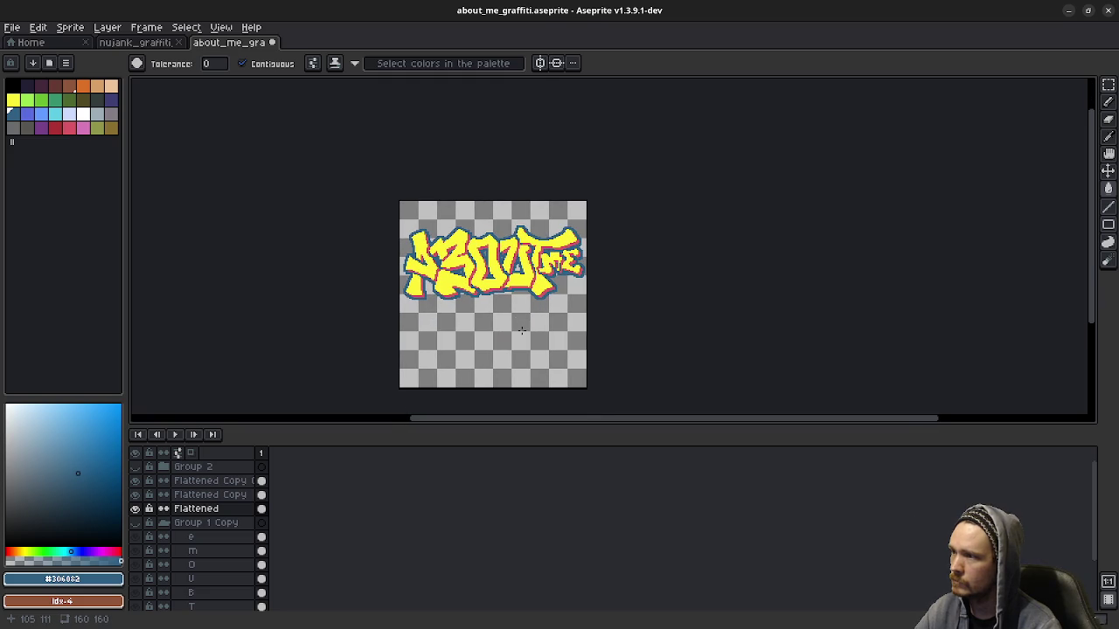
{"action": "scroll", "coordinate": [534, 319], "scroll_direction": "up", "scroll_amount": 2}
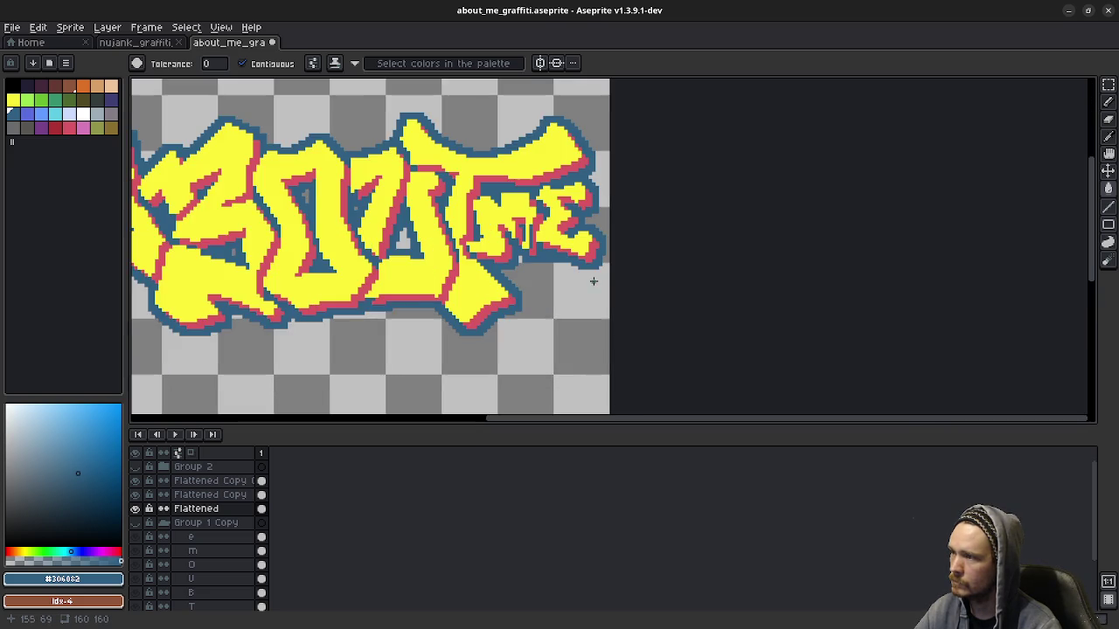
{"action": "scroll", "coordinate": [545, 241], "scroll_direction": "up", "scroll_amount": 2}
{"action": "scroll", "coordinate": [518, 227], "scroll_direction": "up", "scroll_amount": 2}
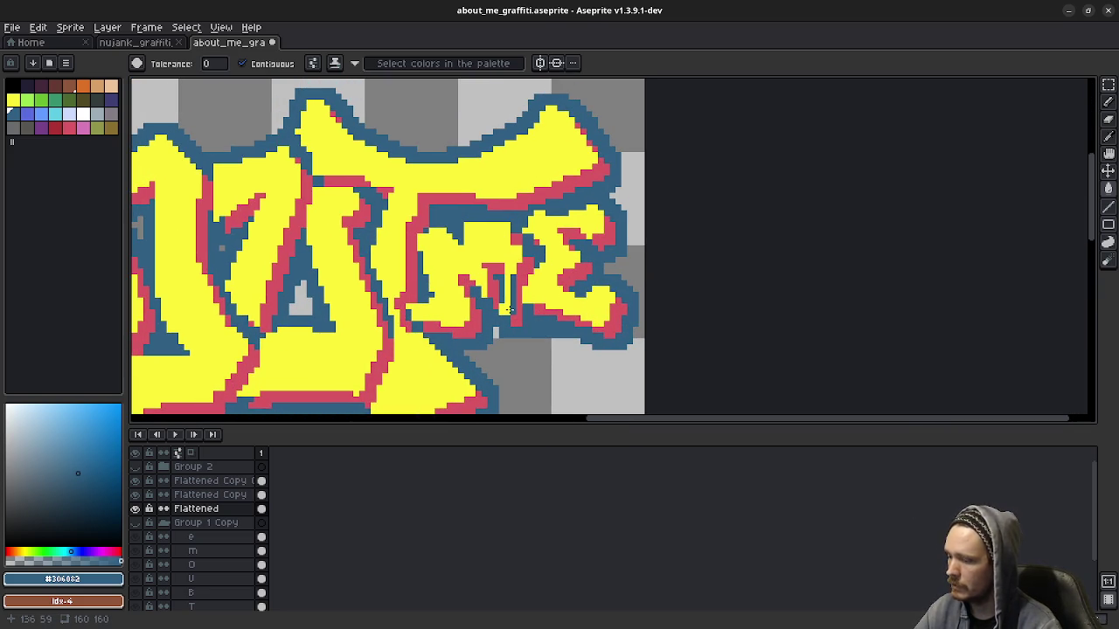
Step: Eyedrop the lettering yellow and draw a short vertical stroke on Flattened Copy Copy to patch the ME gap
{"action": "key", "text": "b"}
{"action": "key", "text": "alt"}
{"action": "left_click", "coordinate": [513, 253]}
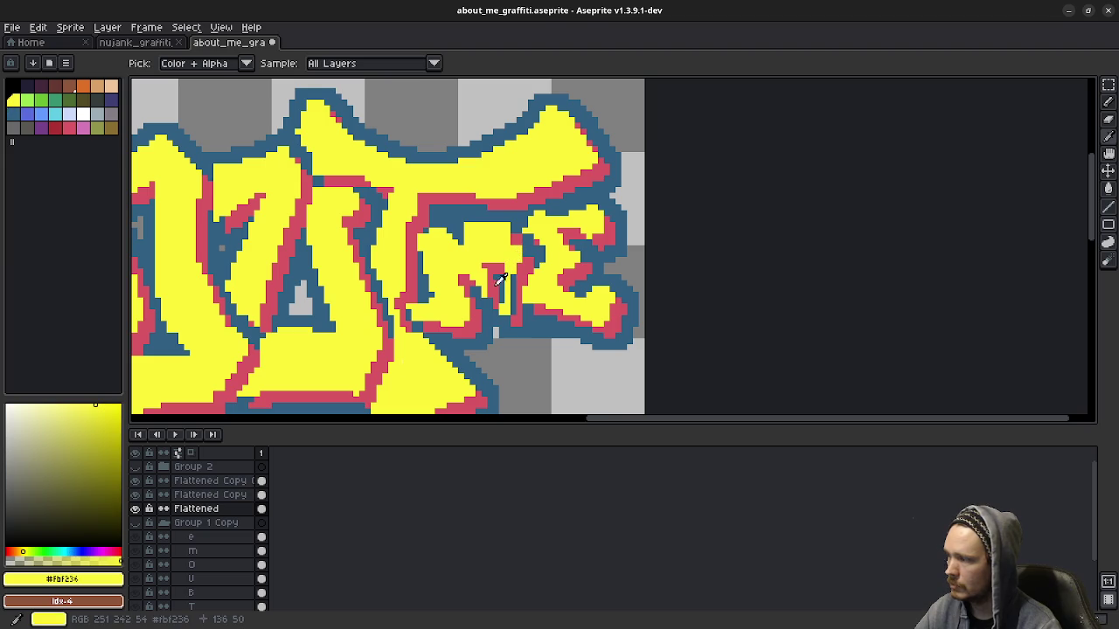
{"action": "left_click", "coordinate": [192, 482]}
{"action": "left_click", "coordinate": [136, 482]}
{"action": "left_click", "coordinate": [135, 482]}
{"action": "left_click", "coordinate": [136, 481]}
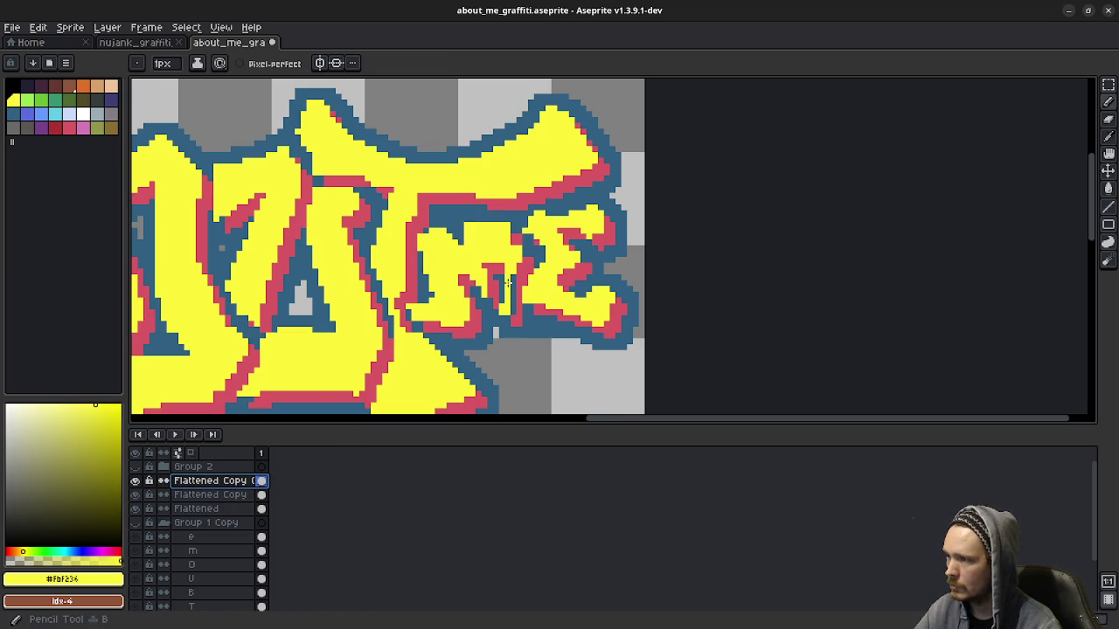
{"action": "left_click_drag", "start_coordinate": [512, 275], "coordinate": [507, 308]}
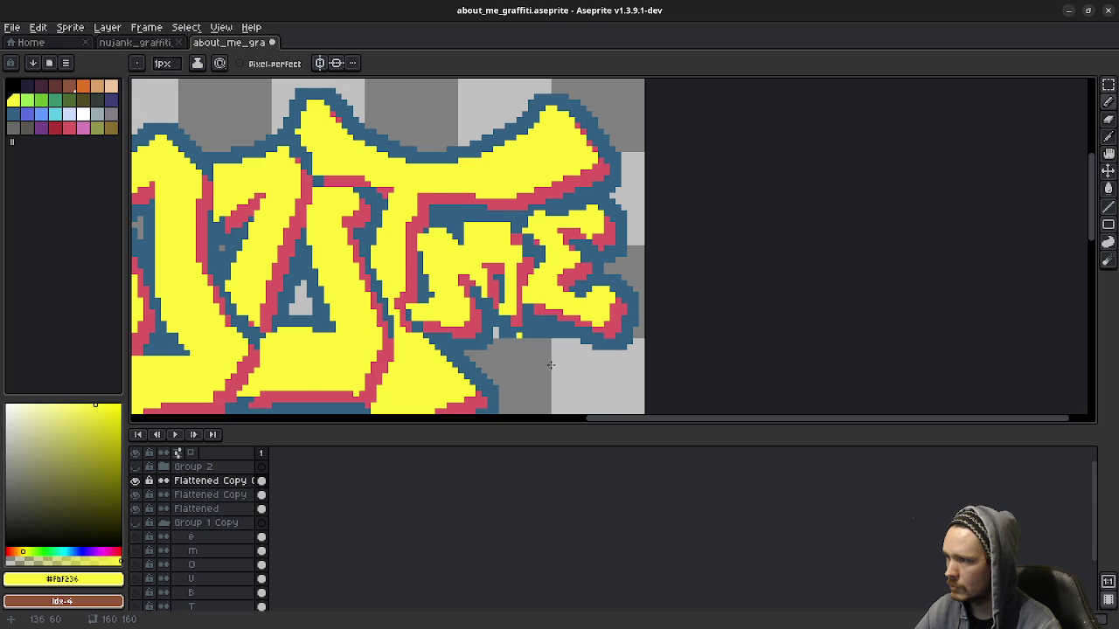
{"action": "scroll", "coordinate": [496, 301], "scroll_direction": "down", "scroll_amount": 4}
{"action": "scroll", "coordinate": [494, 306], "scroll_direction": "down", "scroll_amount": 2}
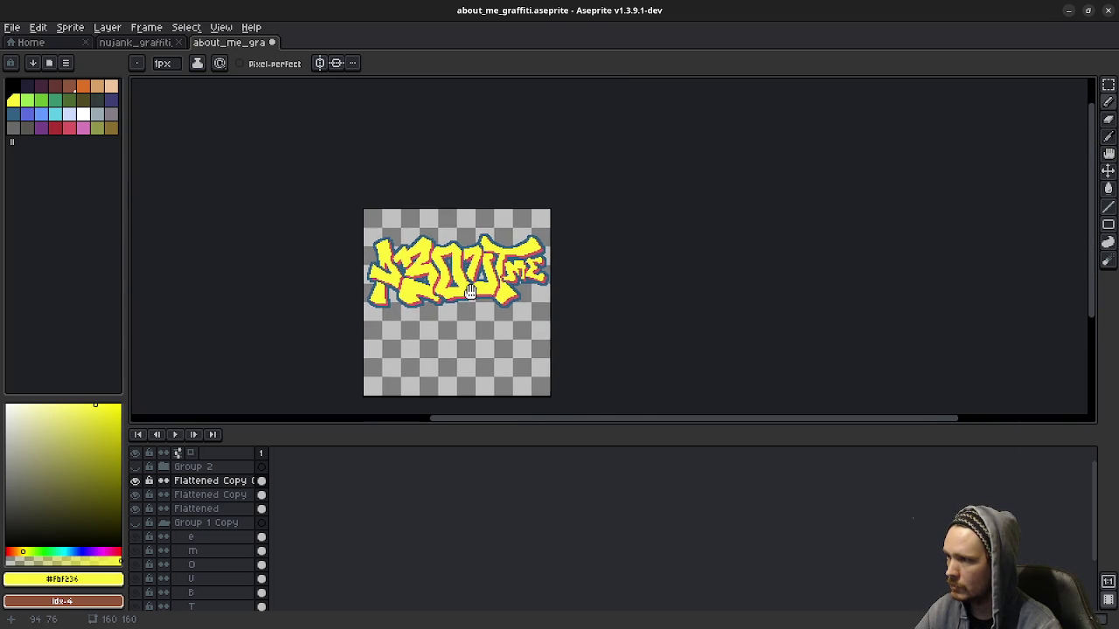
Step: Toggle the red, blue and yellow layers to compare them, then select Flattened Copy Copy with the brush
{"action": "scroll", "coordinate": [500, 301], "scroll_direction": "up", "scroll_amount": 2}
{"action": "scroll", "coordinate": [523, 282], "scroll_direction": "up", "scroll_amount": 1}
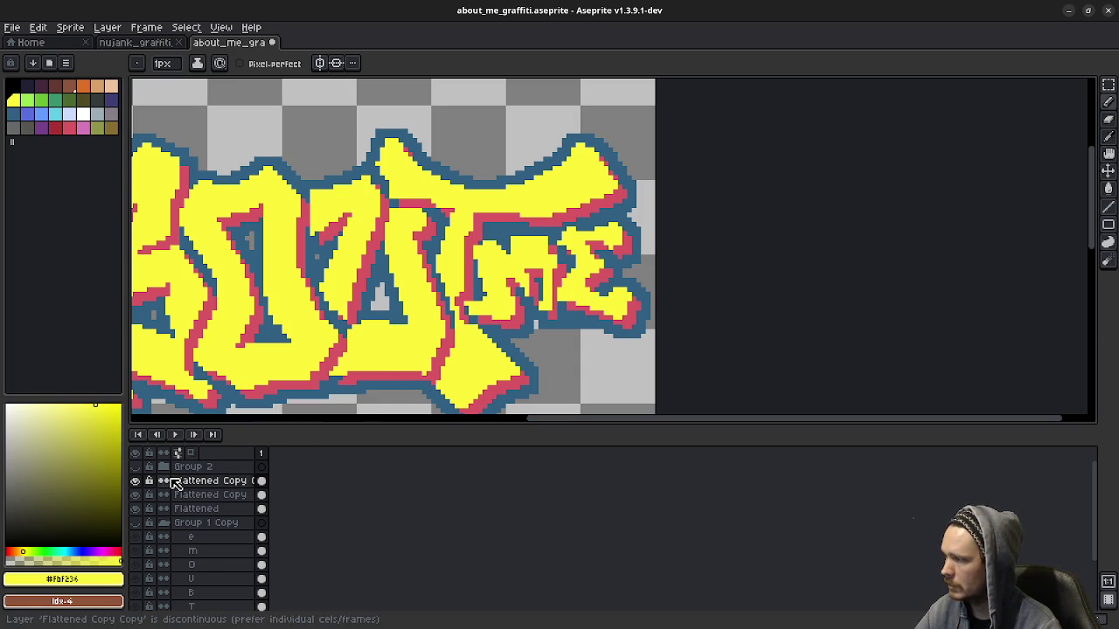
{"action": "left_click", "coordinate": [135, 494]}
{"action": "left_click", "coordinate": [134, 496]}
{"action": "left_click", "coordinate": [136, 510]}
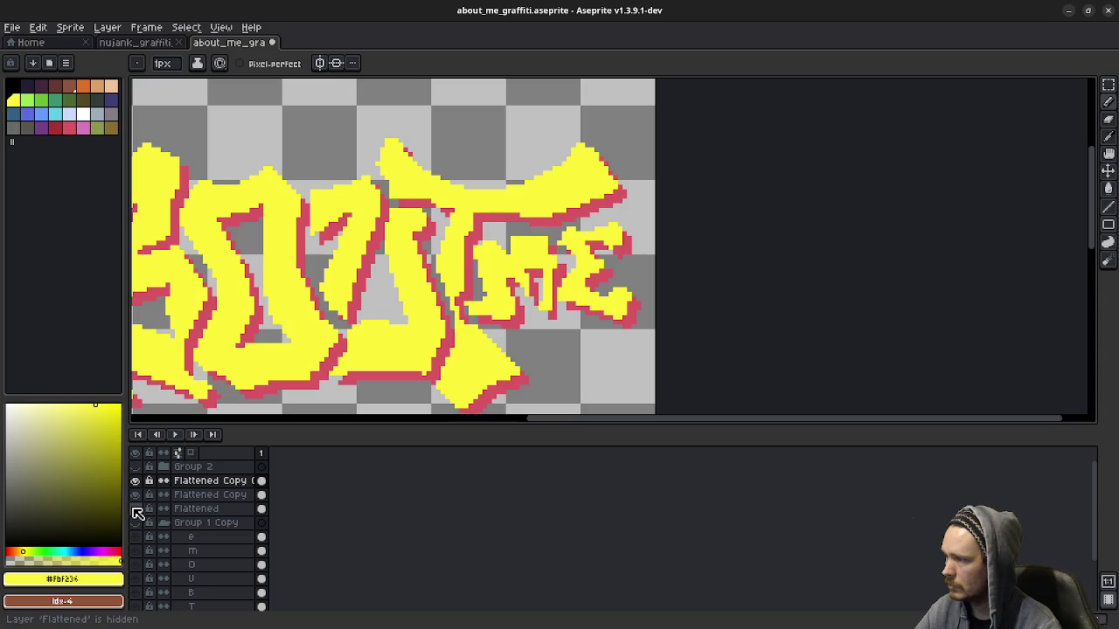
{"action": "left_click", "coordinate": [134, 481]}
{"action": "left_click", "coordinate": [135, 481]}
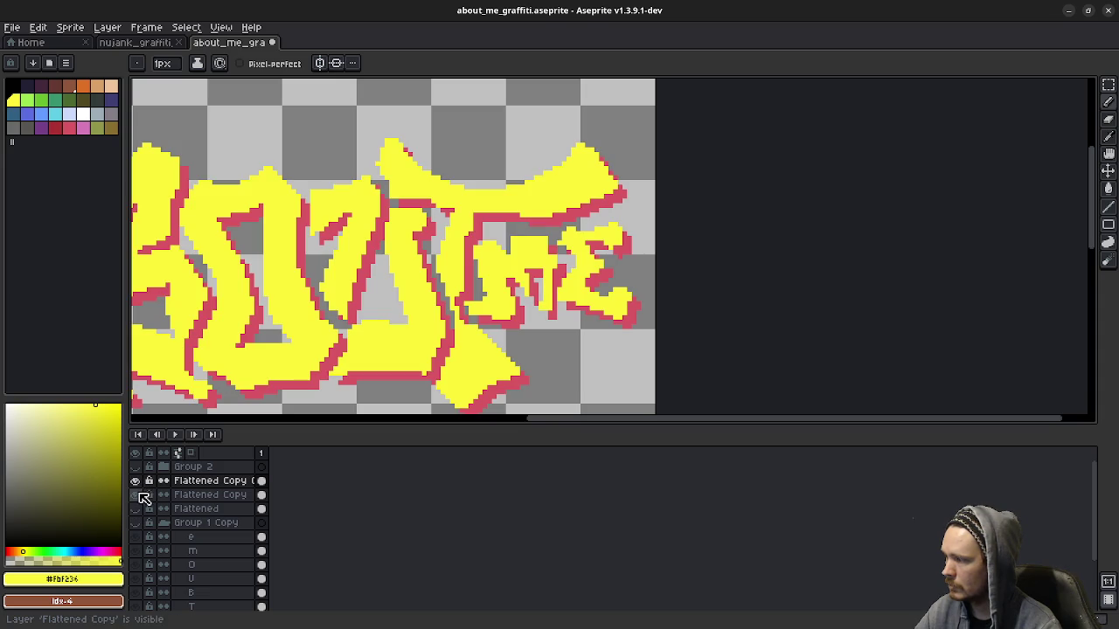
{"action": "left_click", "coordinate": [210, 481]}
{"action": "scroll", "coordinate": [482, 246], "scroll_direction": "up", "scroll_amount": 1}
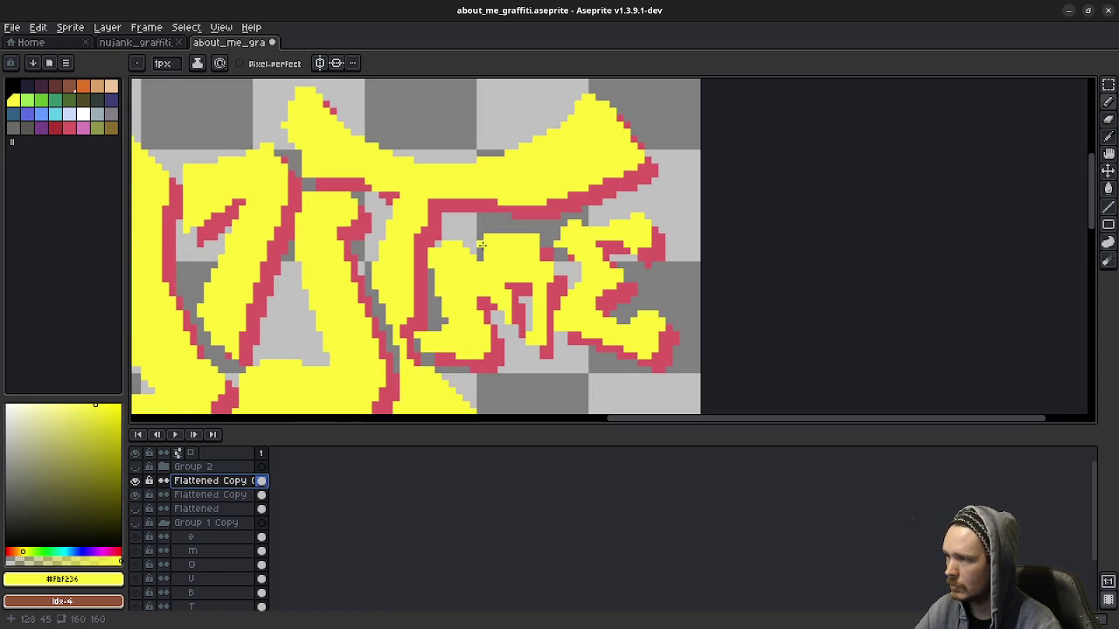
{"action": "key", "text": "b"}
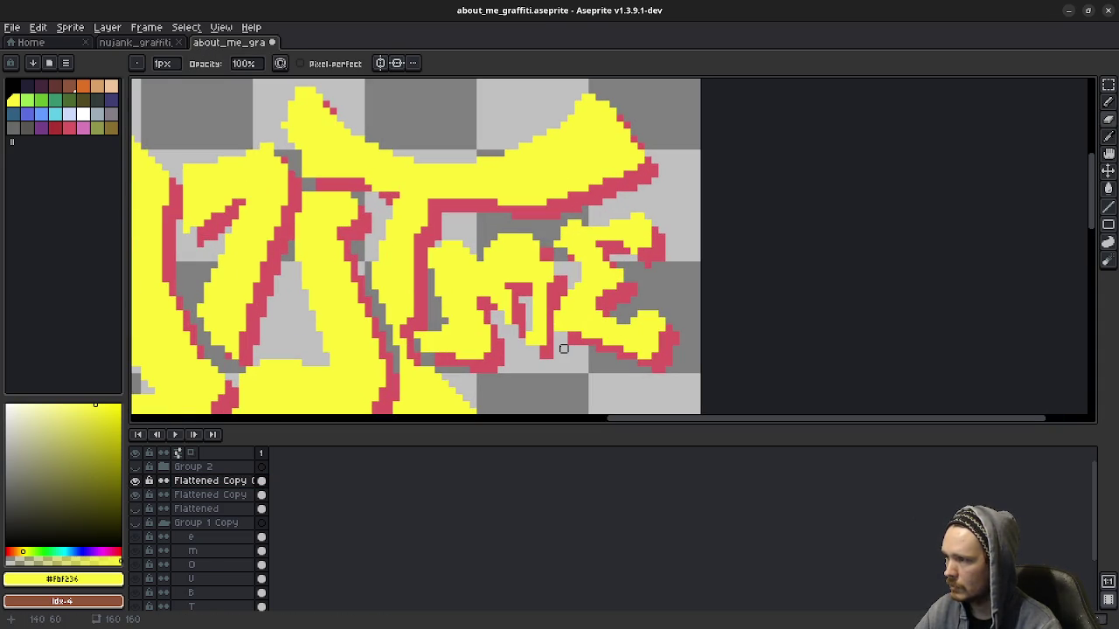
Step: Check the red shadow with the yellow hidden, undo the last eraser stroke, and return to Flattened Copy Copy
{"action": "left_click", "coordinate": [136, 481]}
{"action": "left_click", "coordinate": [135, 481]}
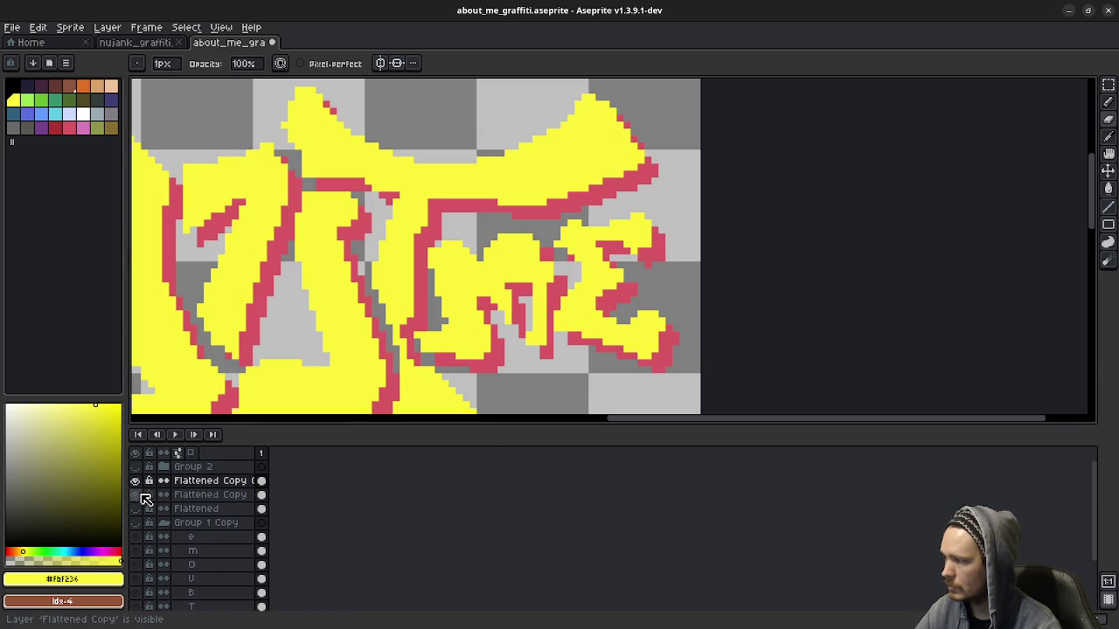
{"action": "left_click", "coordinate": [137, 482]}
{"action": "left_click", "coordinate": [137, 481]}
{"action": "left_click", "coordinate": [137, 481]}
{"action": "left_click", "coordinate": [201, 495]}
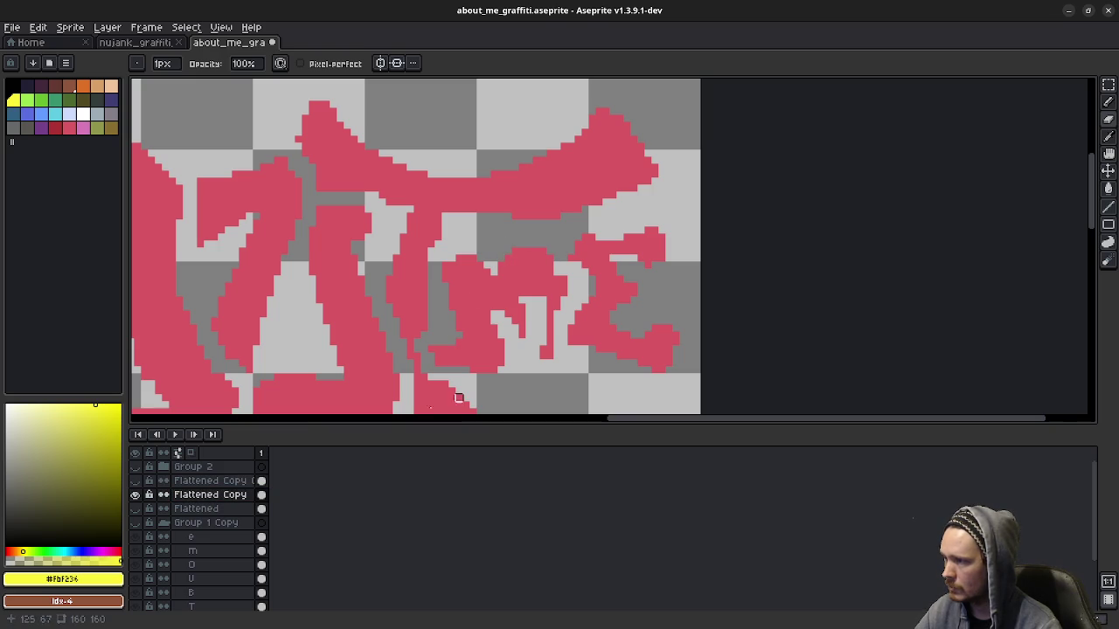
{"action": "left_click", "coordinate": [136, 481]}
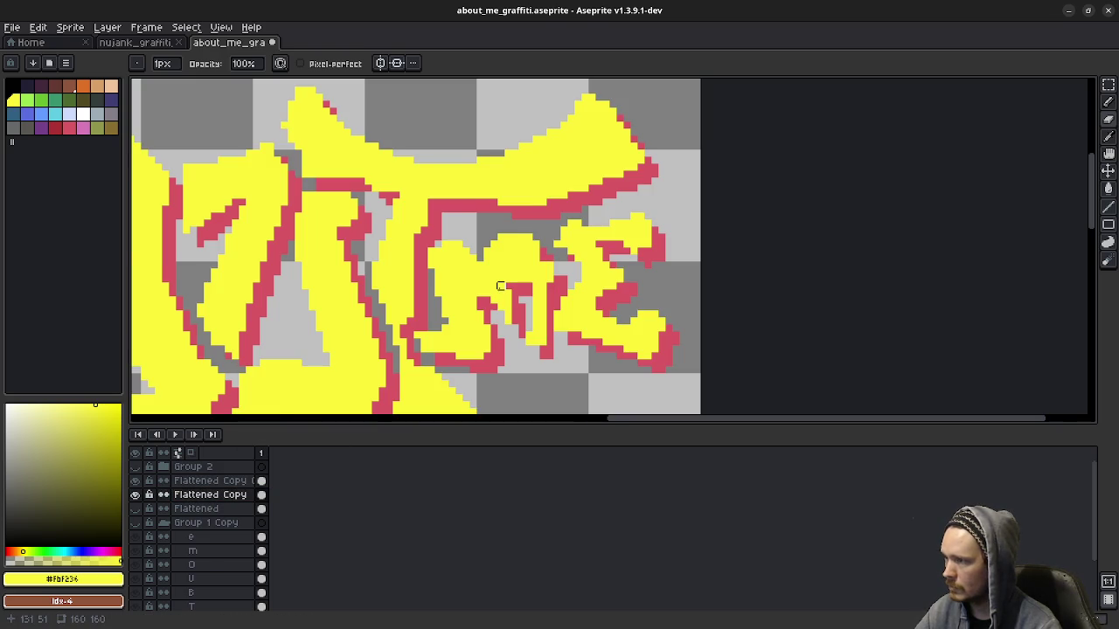
{"action": "scroll", "coordinate": [500, 285], "scroll_direction": "down", "scroll_amount": 5}
{"action": "scroll", "coordinate": [525, 315], "scroll_direction": "down", "scroll_amount": 2}
{"action": "scroll", "coordinate": [536, 327], "scroll_direction": "up", "scroll_amount": 1}
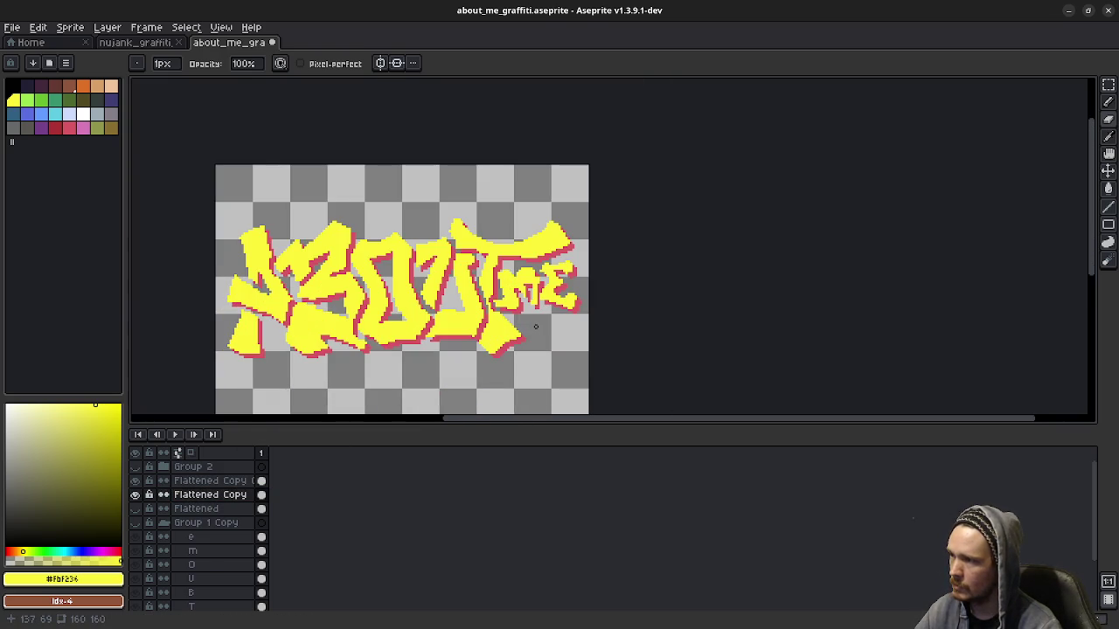
{"action": "key", "text": "ctrl+z"}
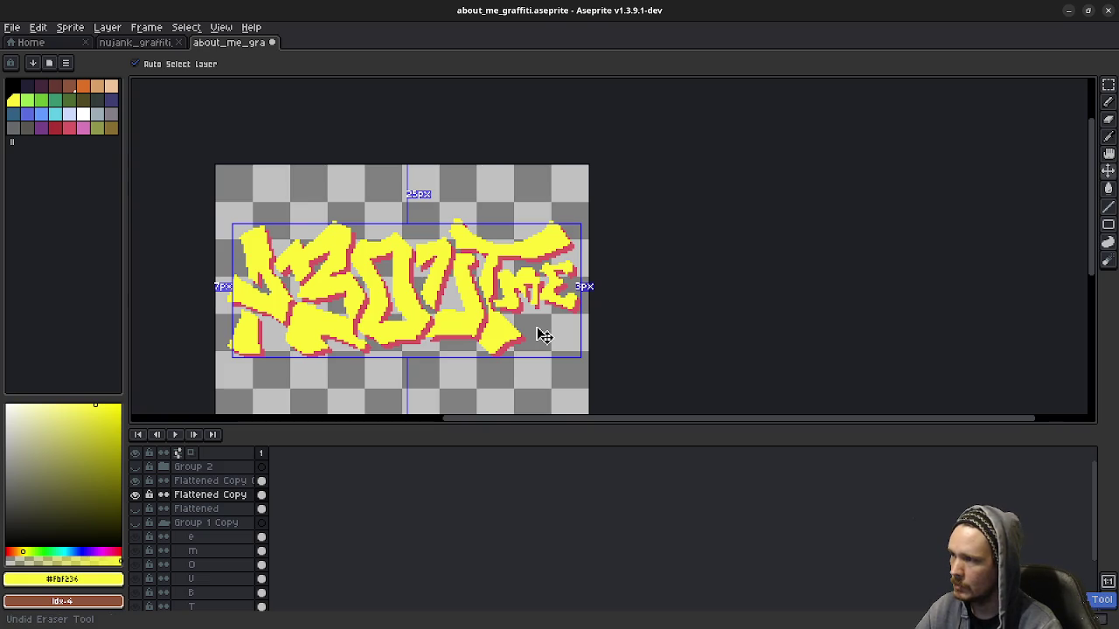
{"action": "left_click", "coordinate": [542, 334], "text": "ctrl"}
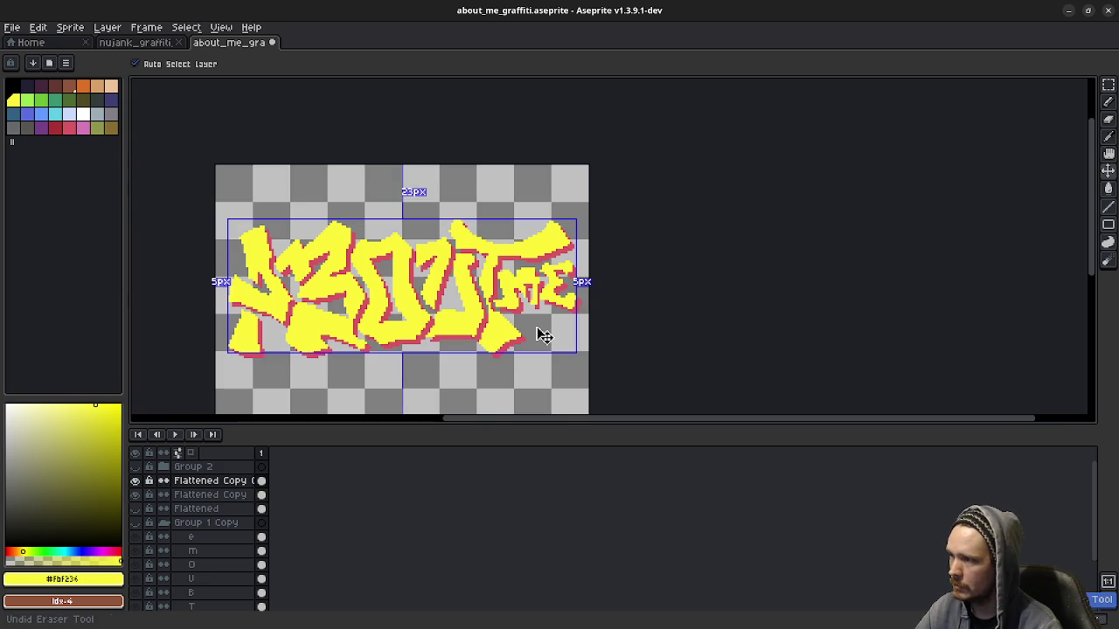
{"action": "scroll", "coordinate": [537, 330], "scroll_direction": "up", "scroll_amount": 1}
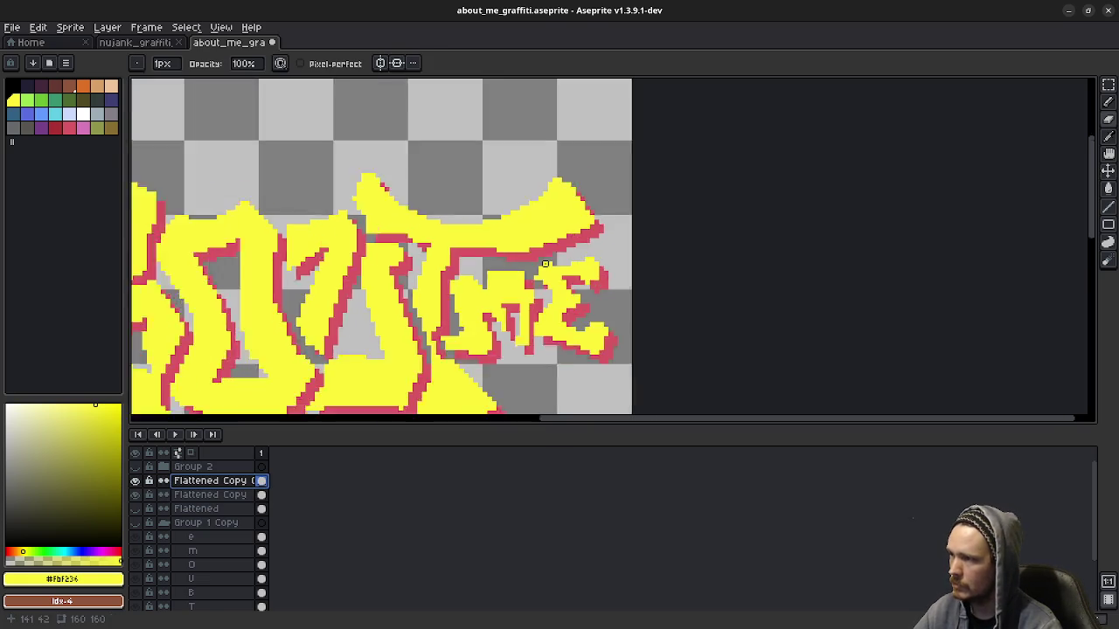
Step: With the Pencil, fill a grey gap pixel above the ME letters in yellow
{"action": "scroll", "coordinate": [489, 358], "scroll_direction": "up", "scroll_amount": 1}
{"action": "scroll", "coordinate": [420, 394], "scroll_direction": "up", "scroll_amount": 1}
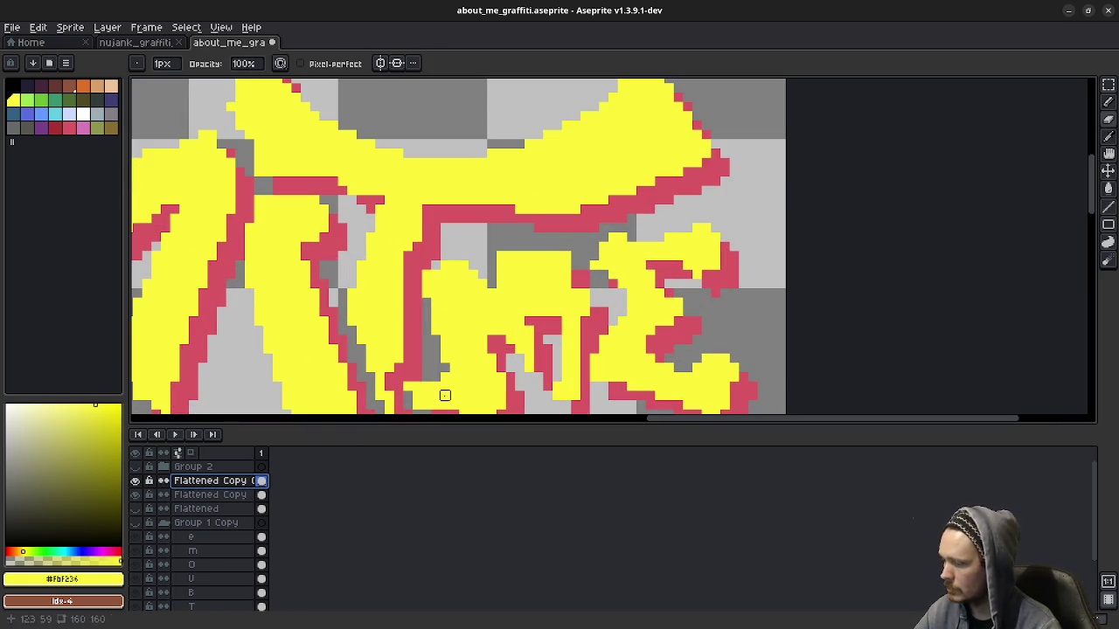
{"action": "key", "text": "e"}
{"action": "key", "text": "b"}
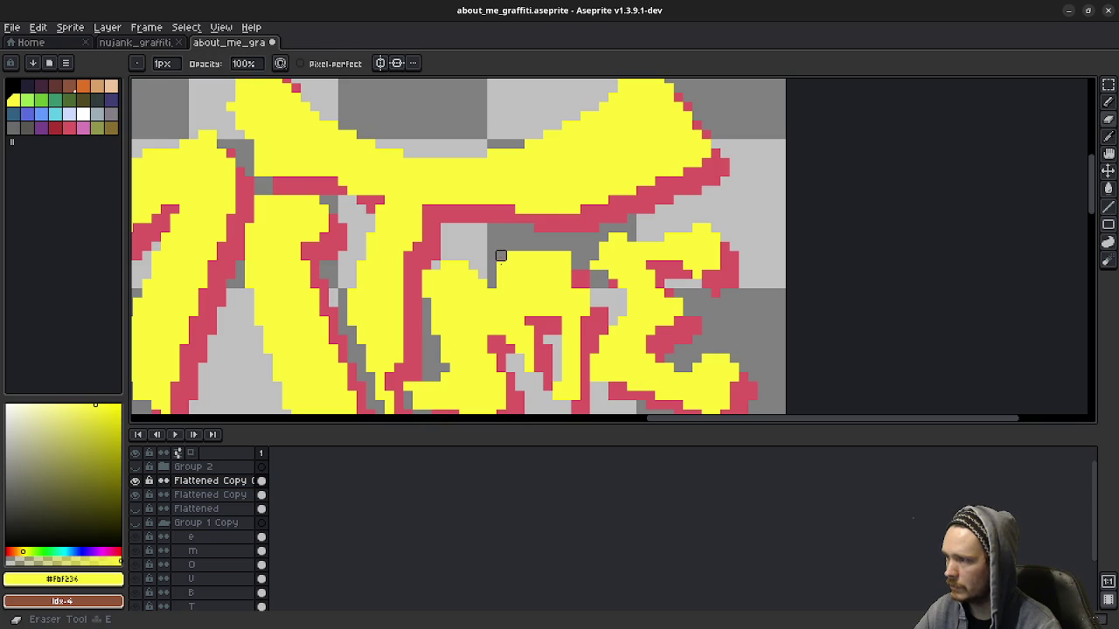
{"action": "left_click", "coordinate": [501, 273]}
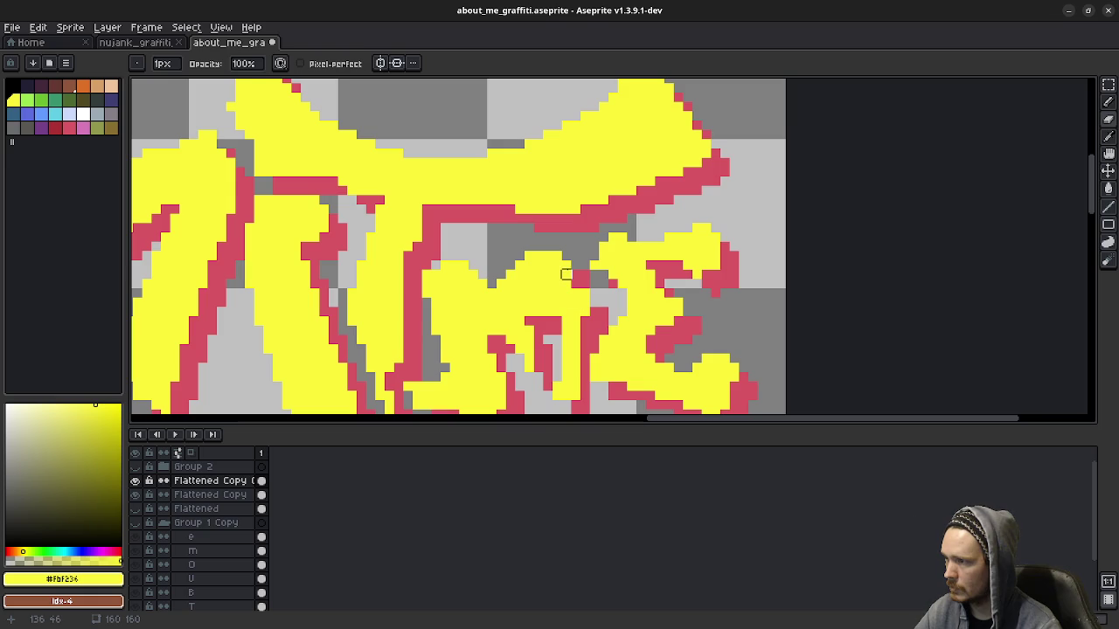
Step: Recolour a stray yellow pixel with the background colour, then undo that change
{"action": "scroll", "coordinate": [577, 289], "scroll_direction": "down", "scroll_amount": 1}
{"action": "scroll", "coordinate": [612, 347], "scroll_direction": "down", "scroll_amount": 1}
{"action": "scroll", "coordinate": [594, 341], "scroll_direction": "up", "scroll_amount": 1}
{"action": "scroll", "coordinate": [535, 320], "scroll_direction": "up", "scroll_amount": 1}
{"action": "right_click", "coordinate": [548, 312]}
{"action": "scroll", "coordinate": [539, 312], "scroll_direction": "down", "scroll_amount": 2}
{"action": "left_click_drag", "start_coordinate": [577, 262], "coordinate": [618, 302]}
{"action": "scroll", "coordinate": [618, 303], "scroll_direction": "down", "scroll_amount": 1}
{"action": "scroll", "coordinate": [635, 335], "scroll_direction": "up", "scroll_amount": 1}
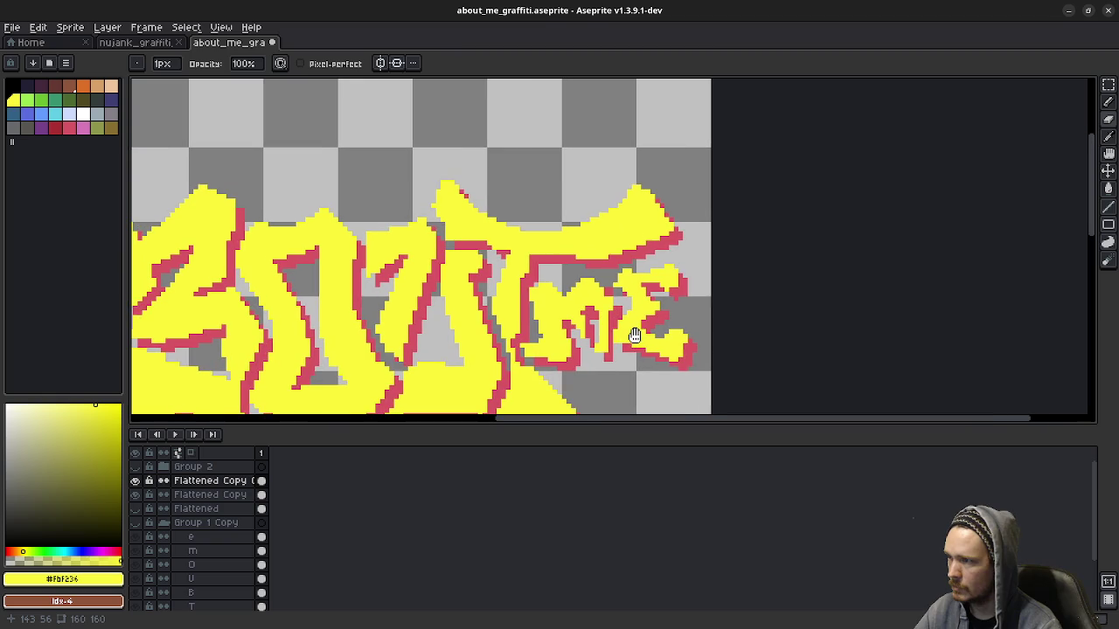
{"action": "key", "text": "ctrl+z"}
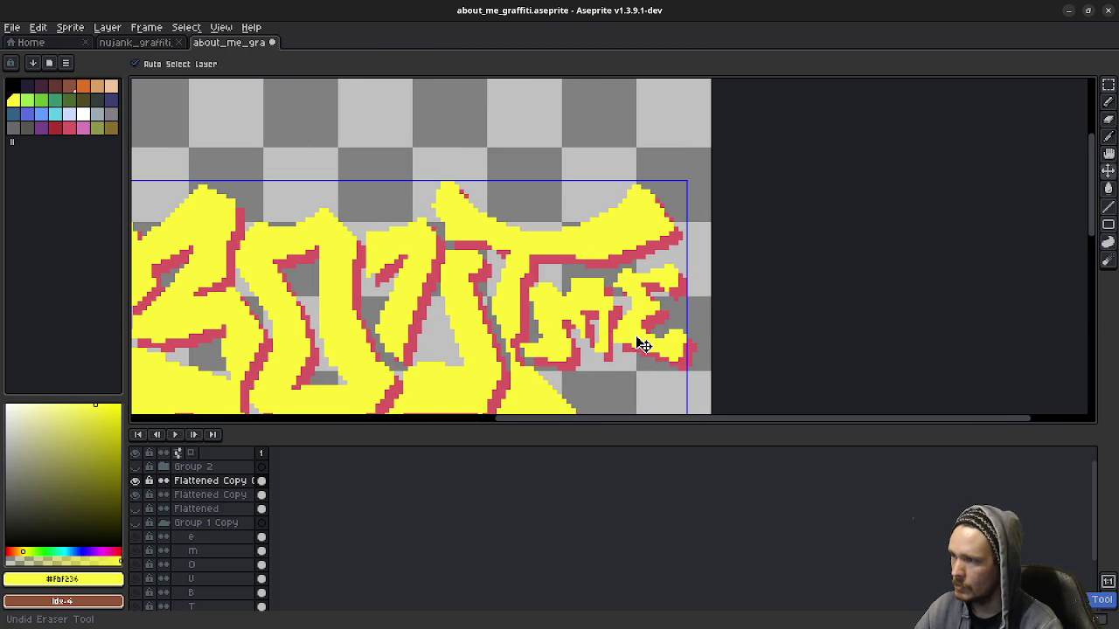
Step: Select the Flattened Copy cel in frame 1 and make the blue outline layer visible again
{"action": "left_click", "coordinate": [644, 345]}
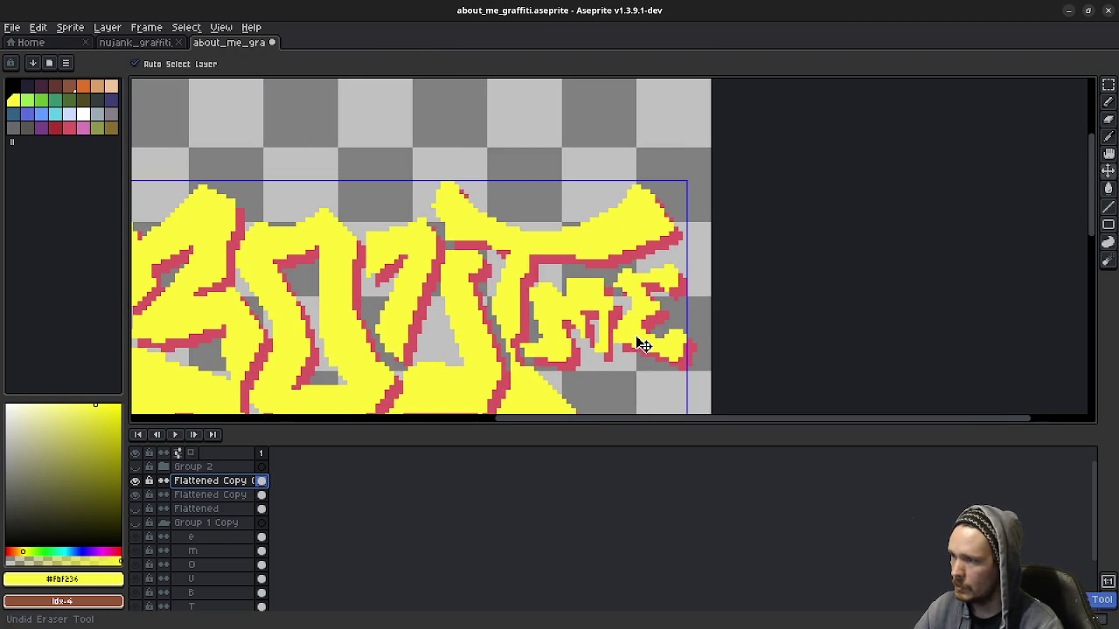
{"action": "scroll", "coordinate": [643, 346], "scroll_direction": "down", "scroll_amount": 2}
{"action": "key", "text": "b"}
{"action": "left_click", "coordinate": [135, 522]}
{"action": "scroll", "coordinate": [581, 345], "scroll_direction": "down", "scroll_amount": 2}
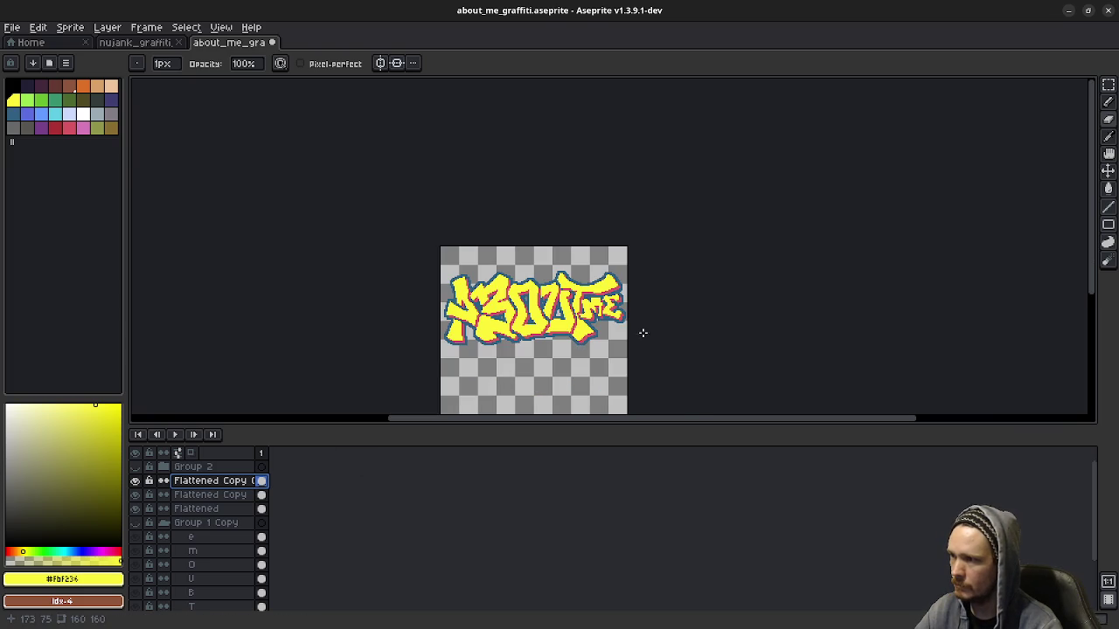
{"action": "scroll", "coordinate": [642, 333], "scroll_direction": "up", "scroll_amount": 3}
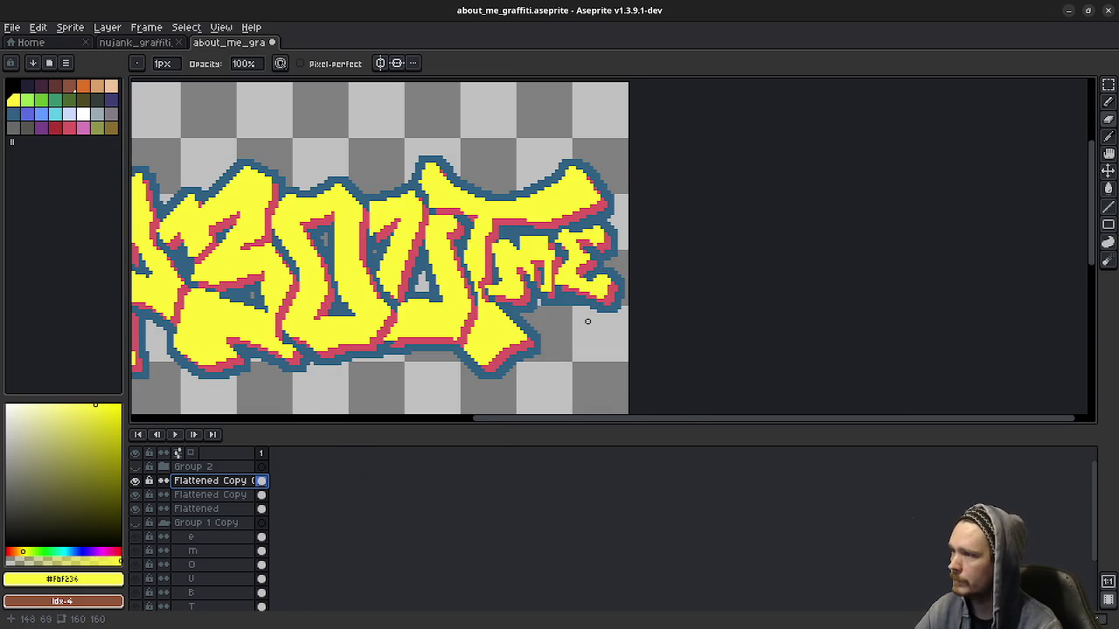
{"action": "scroll", "coordinate": [587, 321], "scroll_direction": "left", "scroll_amount": 3}
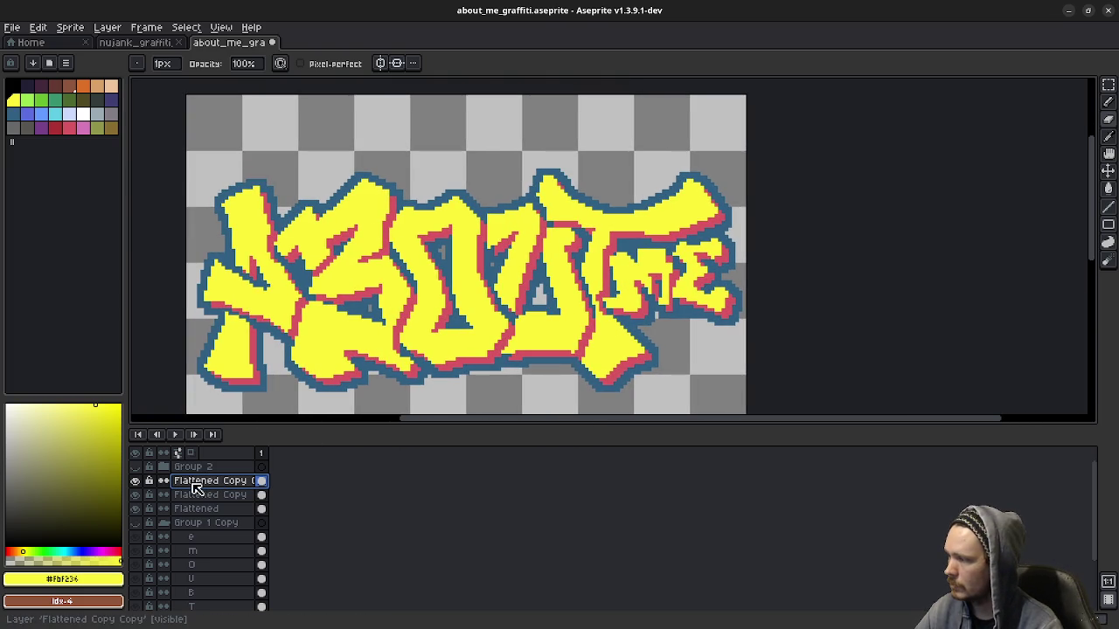
{"action": "key", "text": "e"}
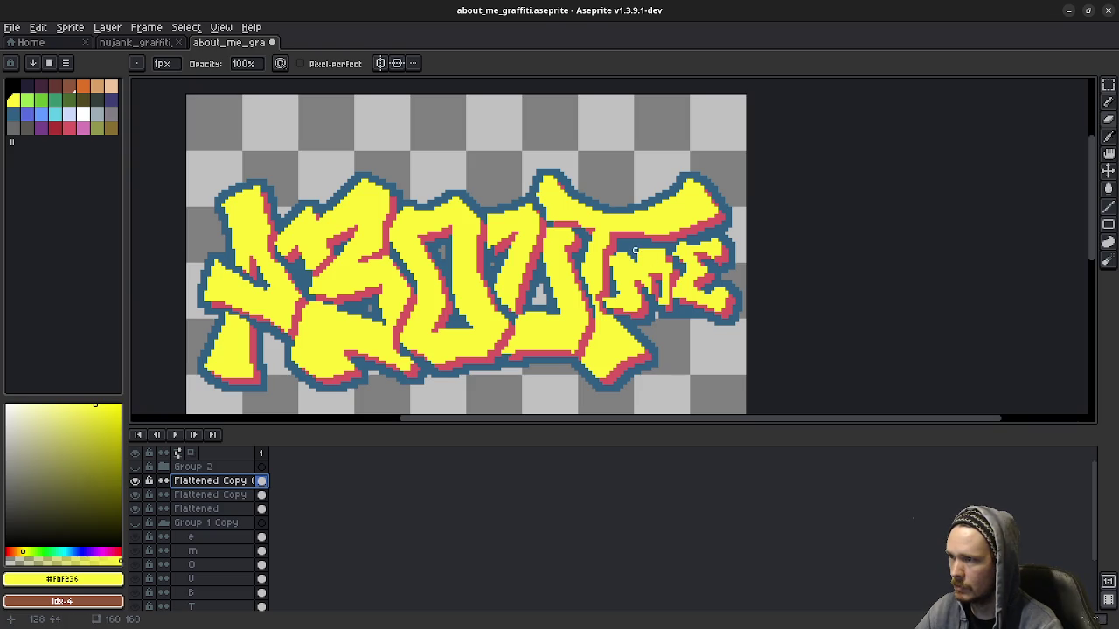
{"action": "scroll", "coordinate": [642, 251], "scroll_direction": "up", "scroll_amount": 2}
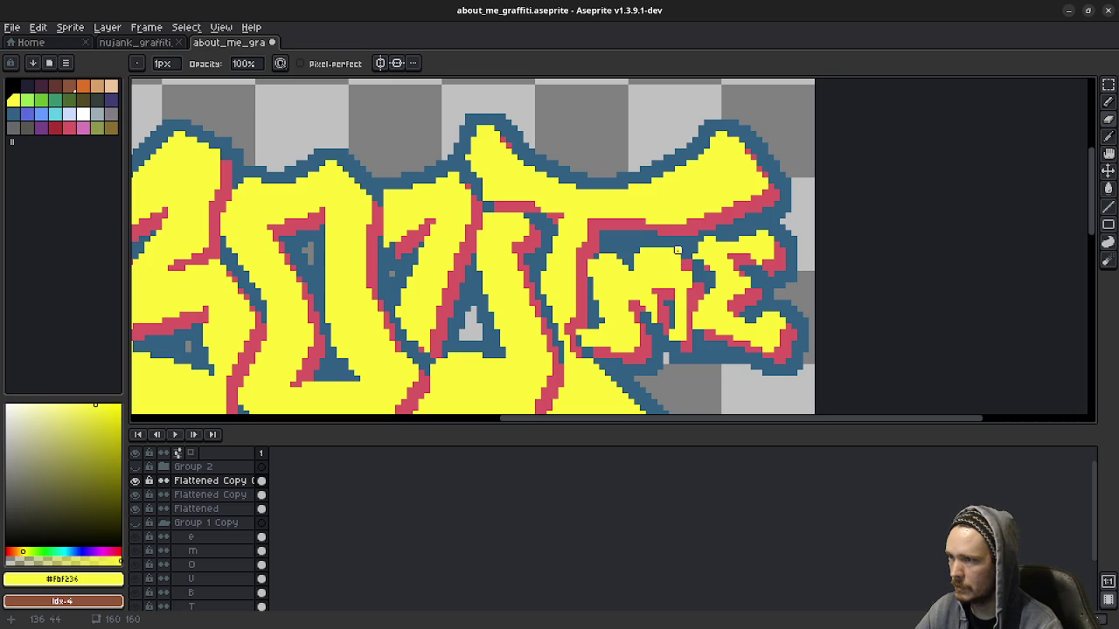
{"action": "scroll", "coordinate": [677, 251], "scroll_direction": "down", "scroll_amount": 2}
{"action": "scroll", "coordinate": [678, 251], "scroll_direction": "up", "scroll_amount": 2}
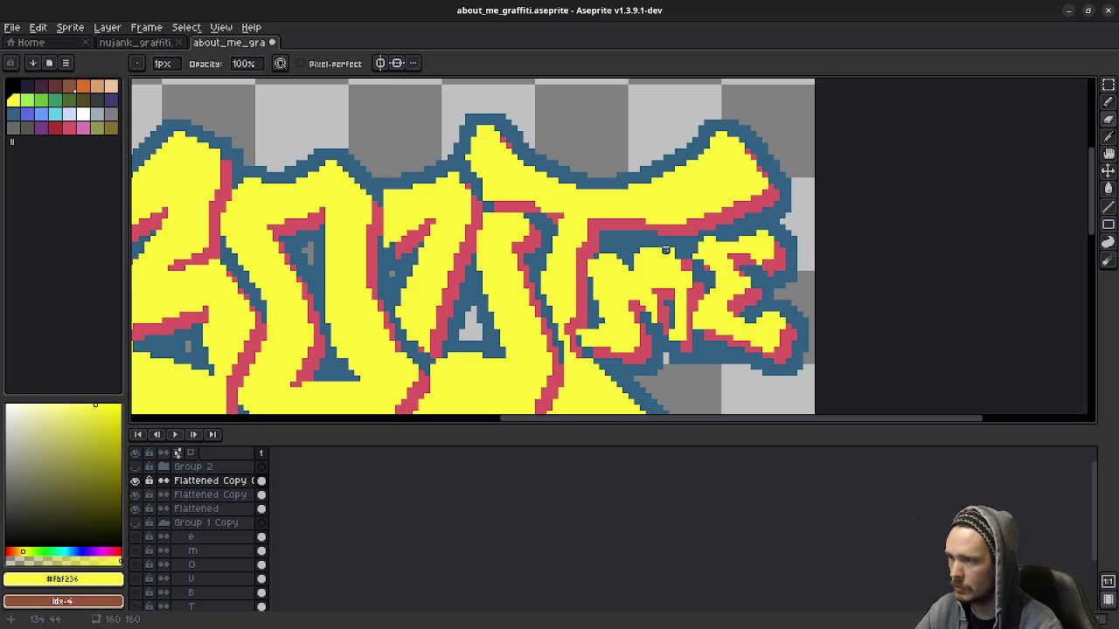
{"action": "scroll", "coordinate": [712, 309], "scroll_direction": "down", "scroll_amount": 2}
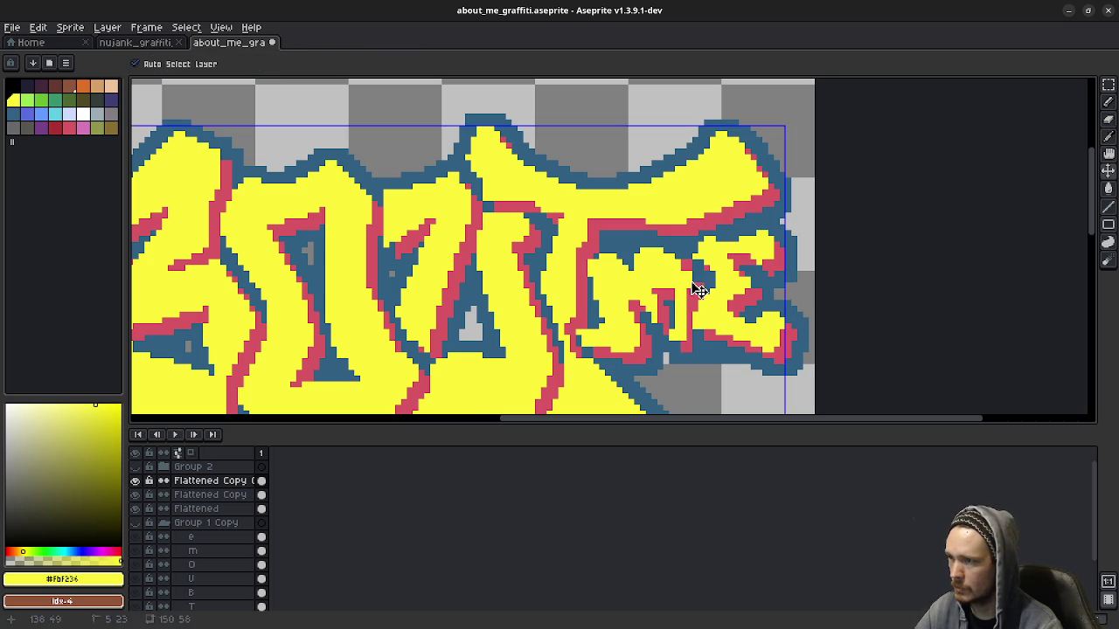
{"action": "scroll", "coordinate": [677, 251], "scroll_direction": "up", "scroll_amount": 2}
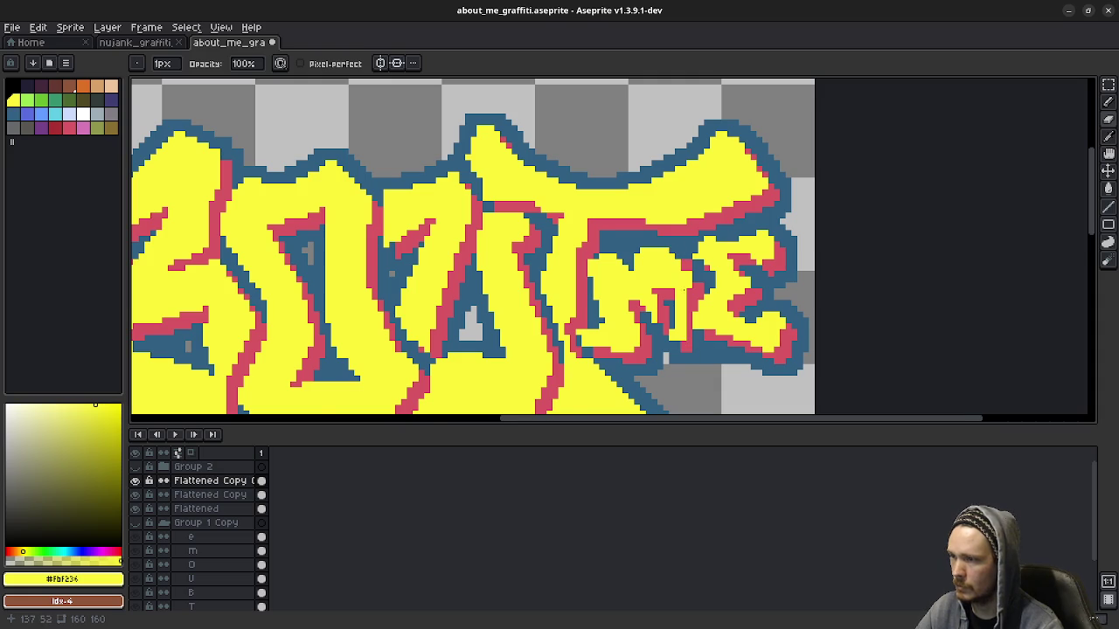
{"action": "scroll", "coordinate": [683, 345], "scroll_direction": "down", "scroll_amount": 2}
{"action": "scroll", "coordinate": [684, 289], "scroll_direction": "up", "scroll_amount": 2}
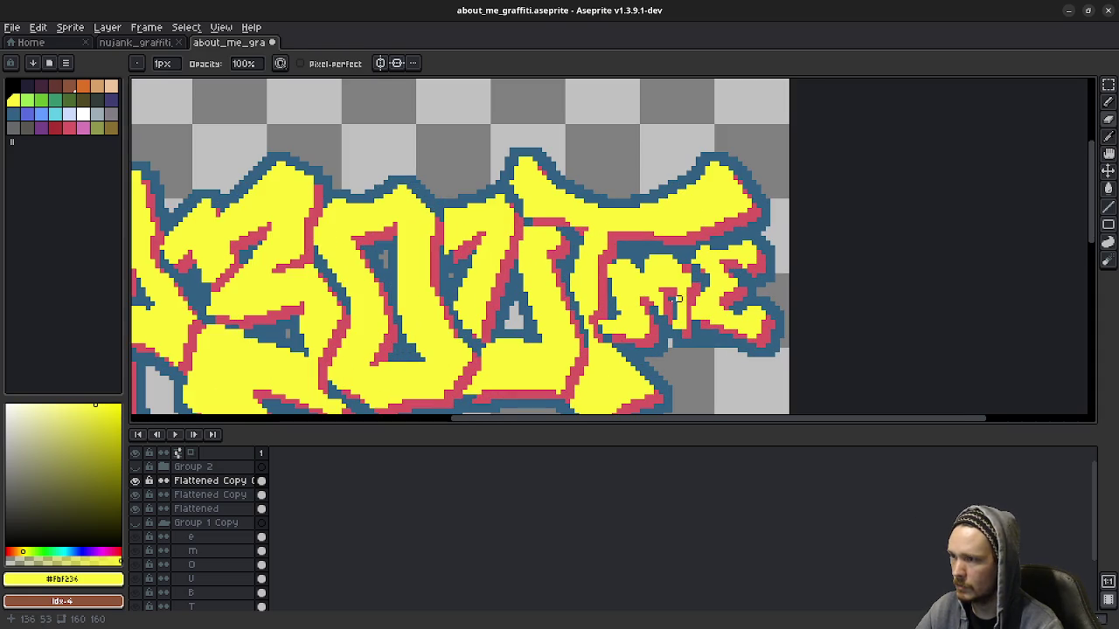
{"action": "scroll", "coordinate": [664, 286], "scroll_direction": "down", "scroll_amount": 2}
{"action": "scroll", "coordinate": [674, 294], "scroll_direction": "up", "scroll_amount": 2}
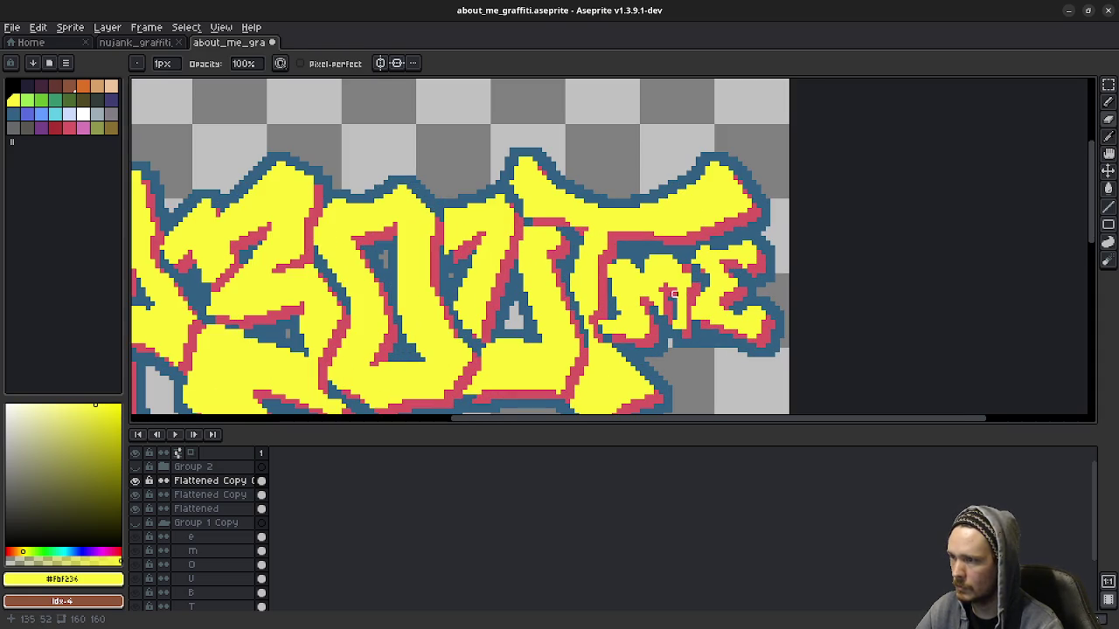
{"action": "scroll", "coordinate": [669, 289], "scroll_direction": "down", "scroll_amount": 1}
{"action": "scroll", "coordinate": [740, 347], "scroll_direction": "down", "scroll_amount": 1}
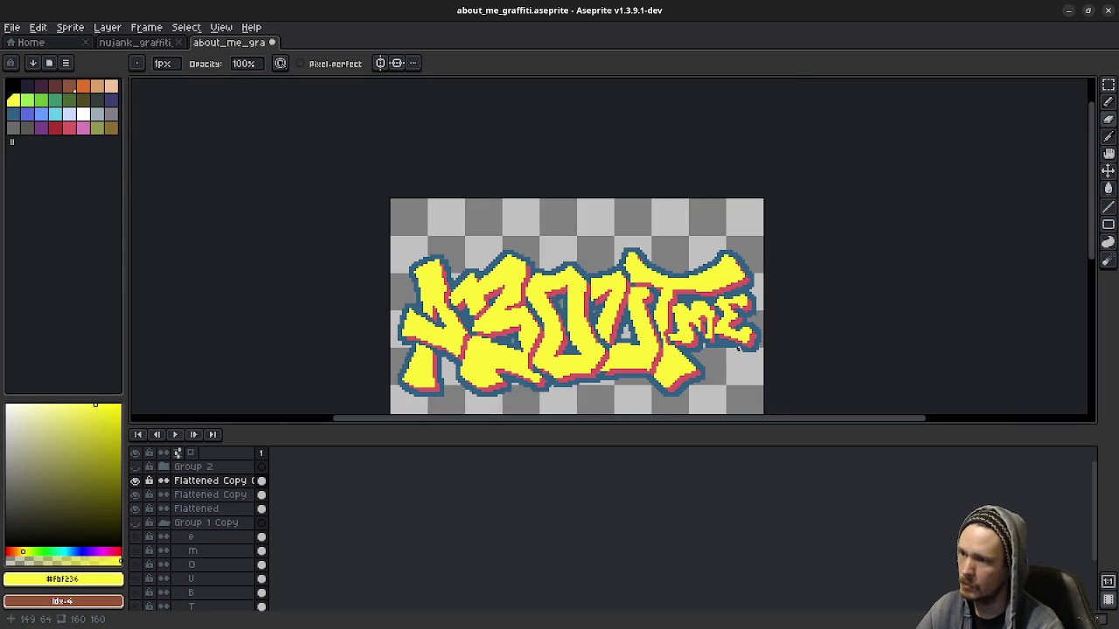
Step: Bring up the nujank_graffiti_400 reference file from its document tab
{"action": "left_click_drag", "start_coordinate": [734, 356], "coordinate": [683, 304]}
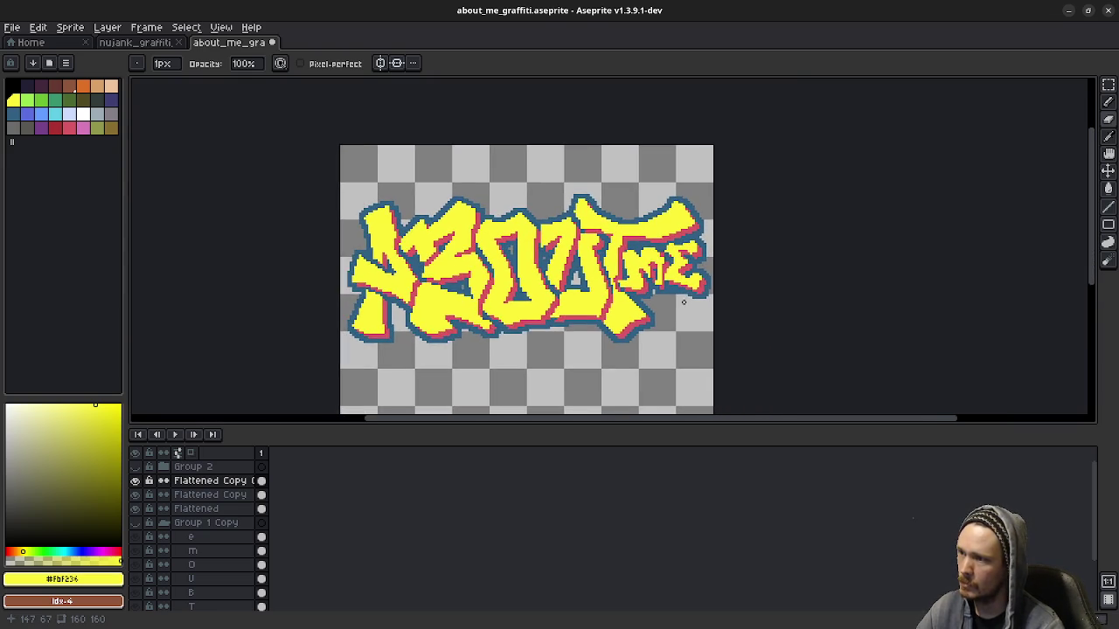
{"action": "scroll", "coordinate": [683, 304], "scroll_direction": "down", "scroll_amount": 1}
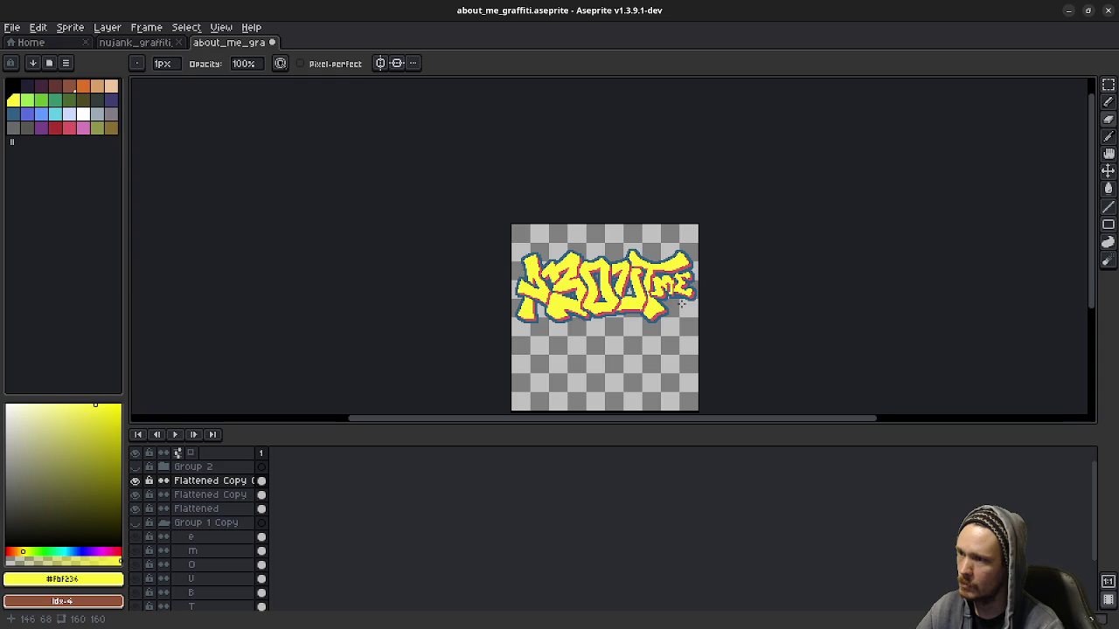
{"action": "scroll", "coordinate": [682, 303], "scroll_direction": "up", "scroll_amount": 1}
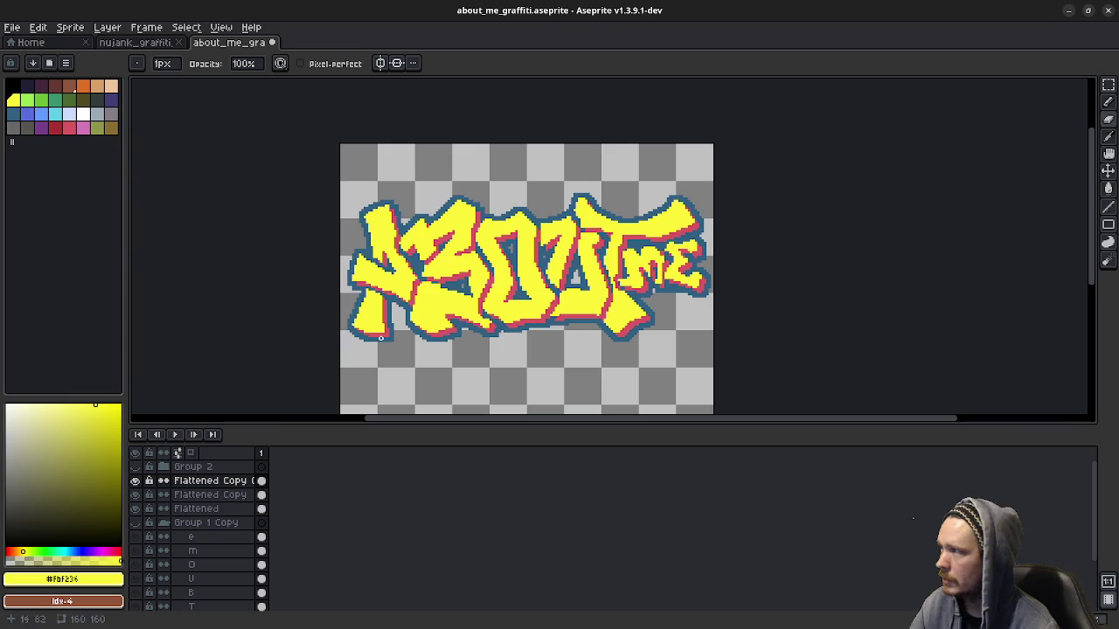
{"action": "left_click", "coordinate": [140, 42]}
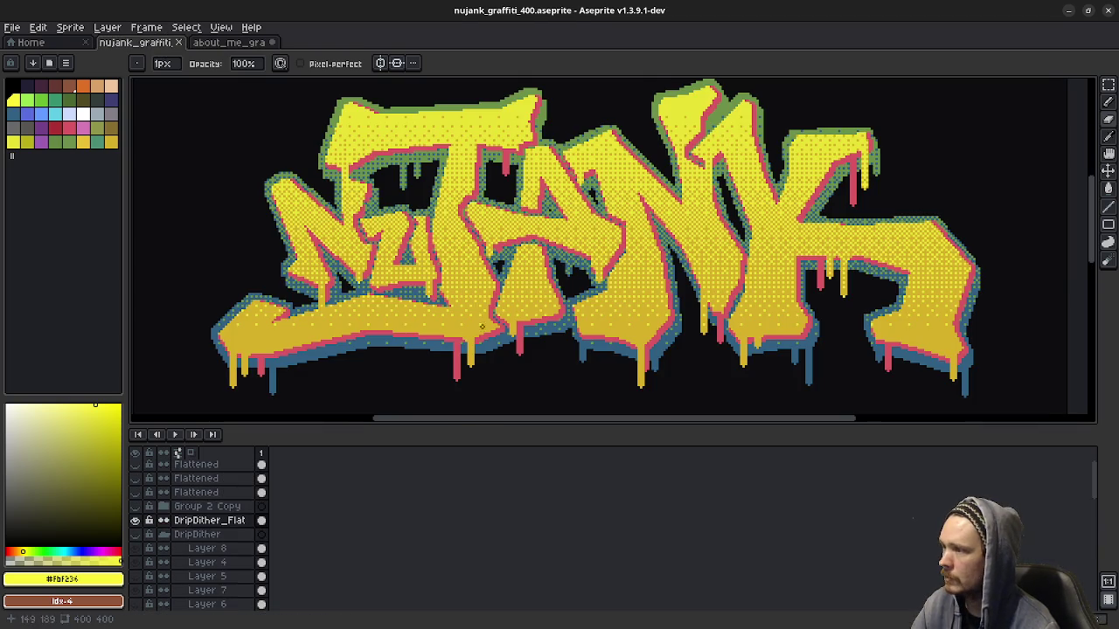
Step: Zoom in on the NUJANK lettering, then bring nujank_graffiti_twitch_dither_drip.png forward in the image viewer
{"action": "left_click_drag", "start_coordinate": [475, 333], "coordinate": [432, 325]}
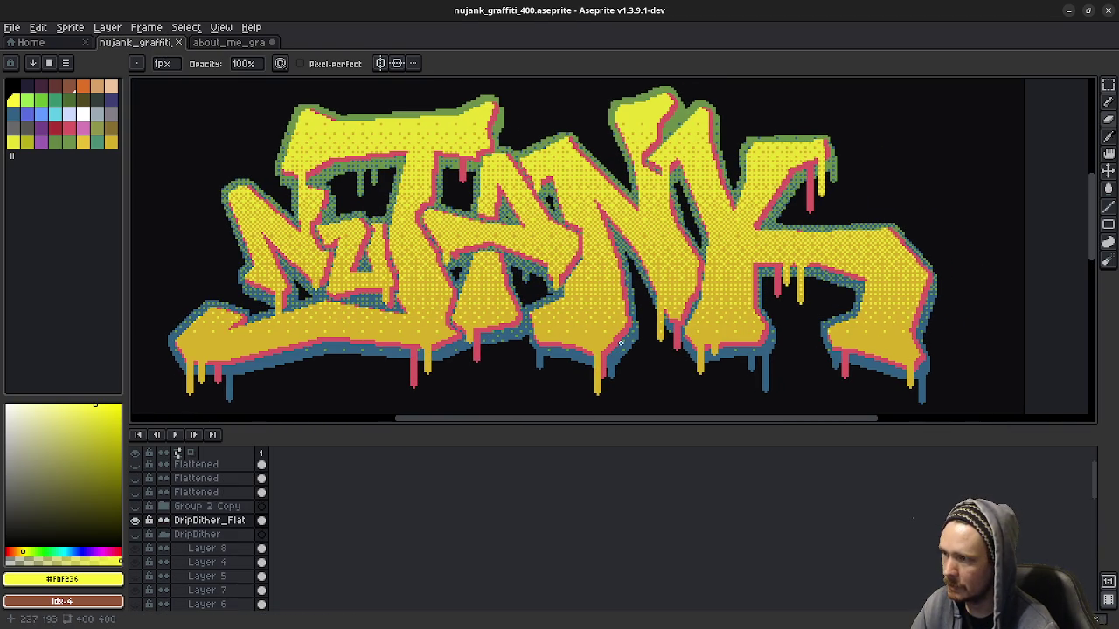
{"action": "scroll", "coordinate": [633, 210], "scroll_direction": "up", "scroll_amount": 1}
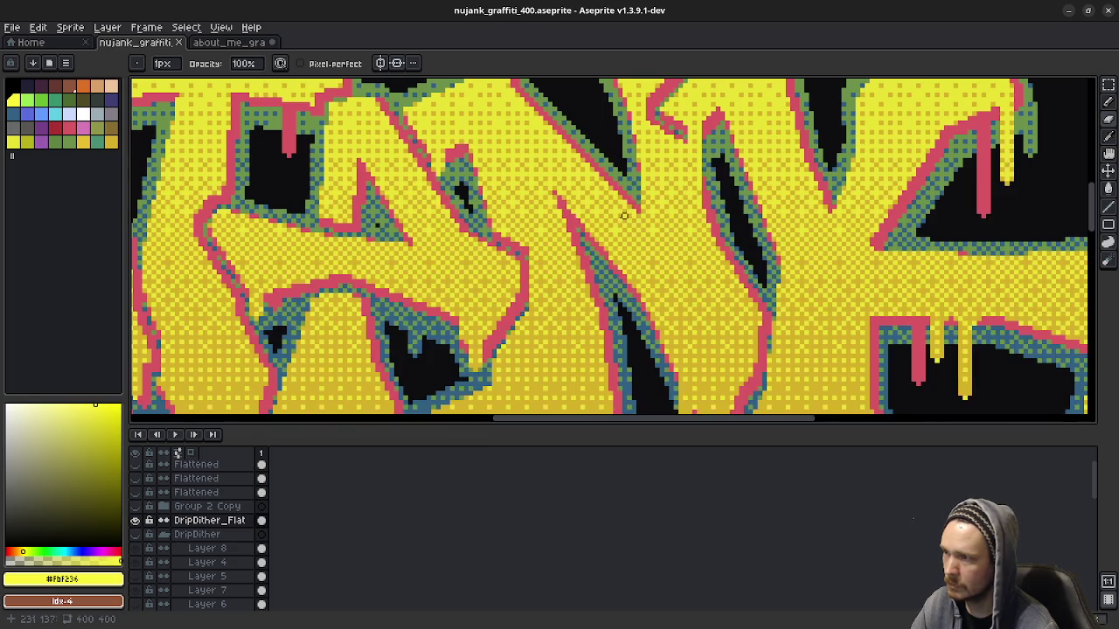
{"action": "scroll", "coordinate": [624, 200], "scroll_direction": "up", "scroll_amount": 1}
{"action": "scroll", "coordinate": [625, 279], "scroll_direction": "up", "scroll_amount": 1}
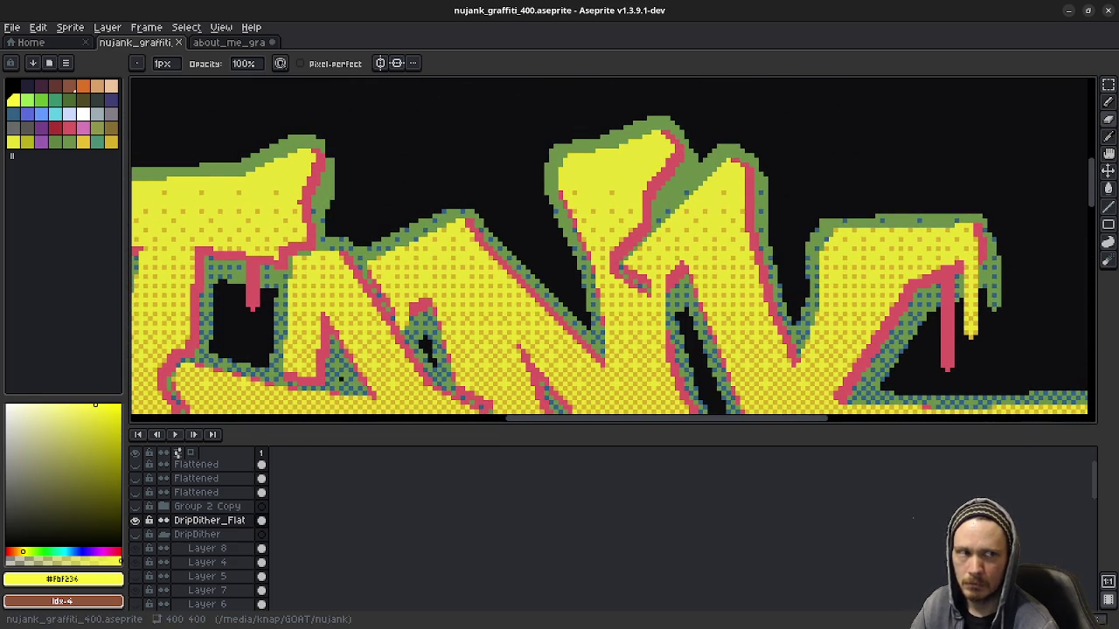
{"action": "key", "text": "alt+Tab"}
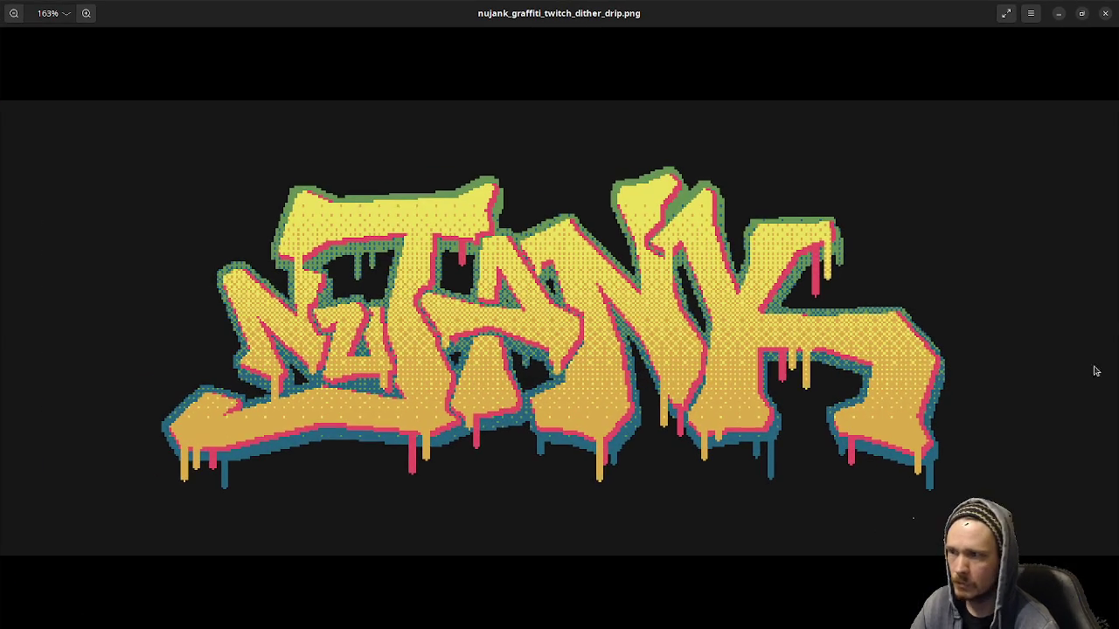
{"action": "scroll", "coordinate": [500, 360], "scroll_direction": "up", "scroll_amount": 2}
{"action": "scroll", "coordinate": [490, 349], "scroll_direction": "up", "scroll_amount": 2}
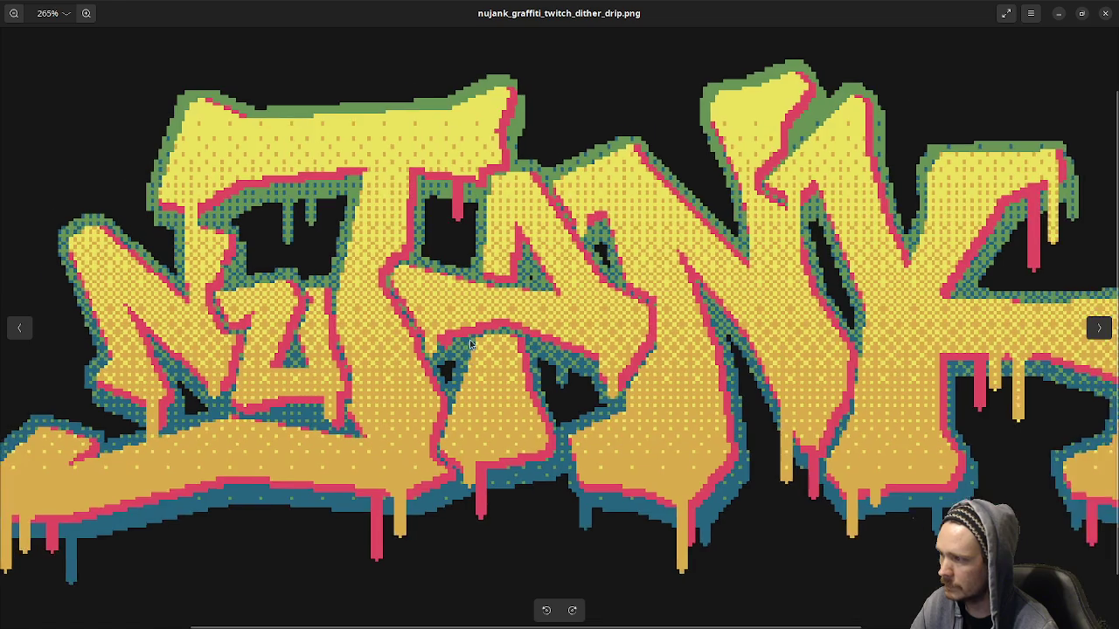
{"action": "scroll", "coordinate": [473, 332], "scroll_direction": "up", "scroll_amount": 1}
{"action": "scroll", "coordinate": [473, 332], "scroll_direction": "down", "scroll_amount": 3}
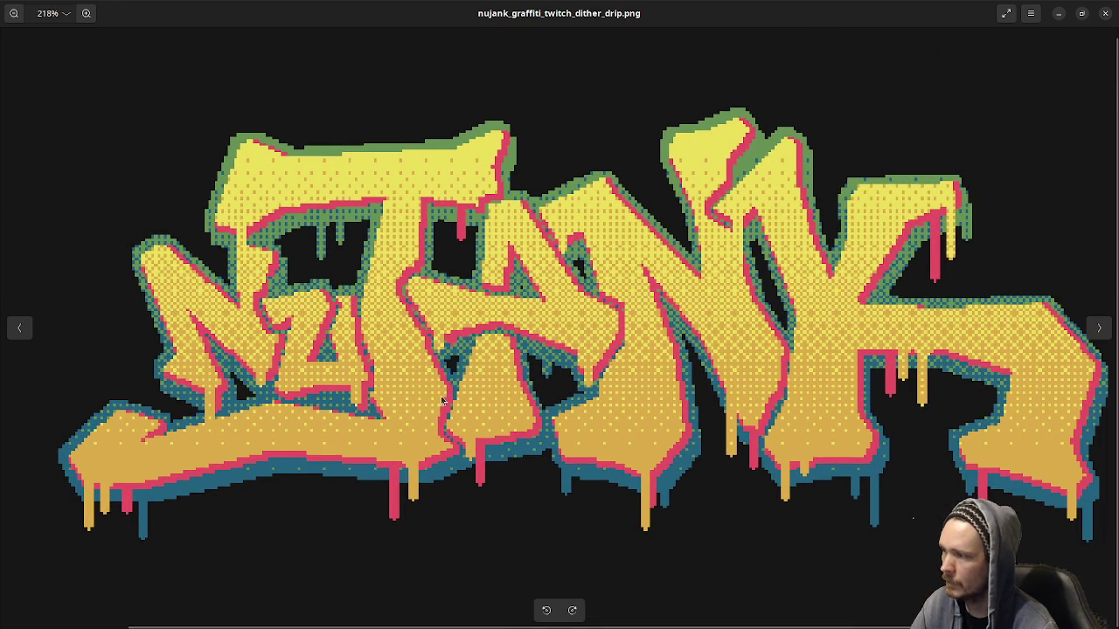
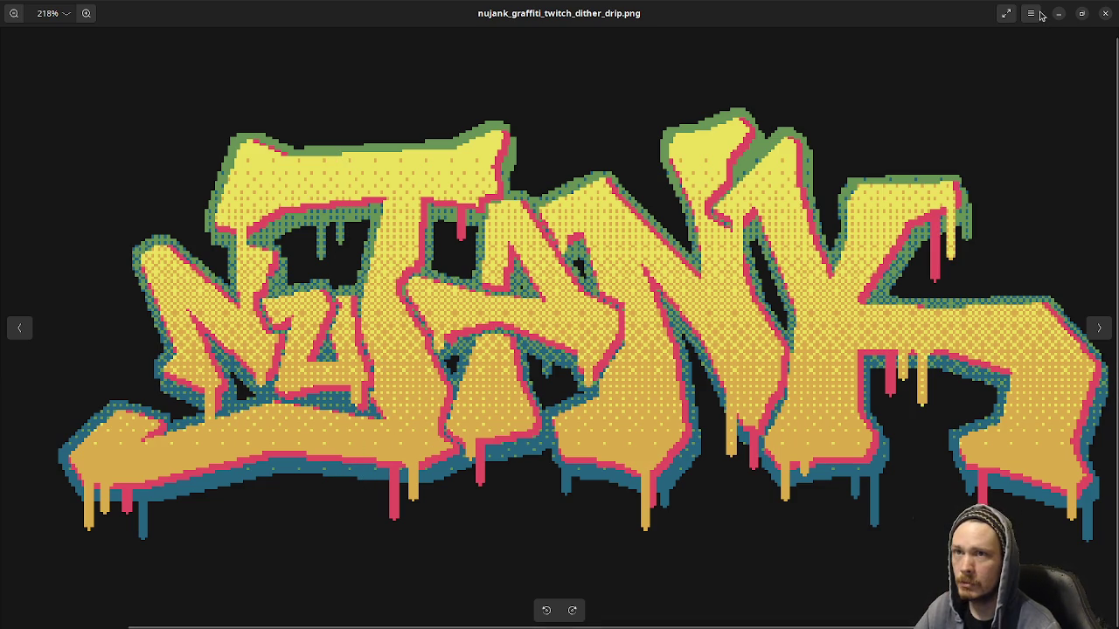
Step: Close the Image Viewer preview of nujank_graffiti_twitch_dither_drip.png to return to Aseprite
{"action": "left_click", "coordinate": [1105, 13]}
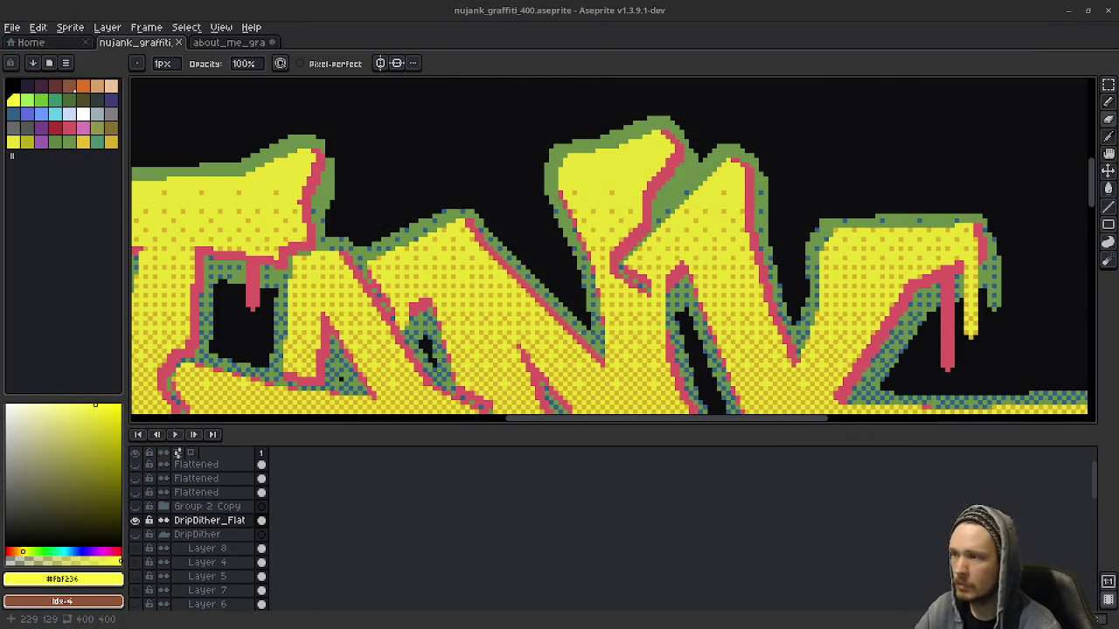
Step: In about_me_graffiti, briefly show Group 2 to compare its thicker outline, then hide it
{"action": "left_click_drag", "start_coordinate": [577, 329], "coordinate": [610, 304]}
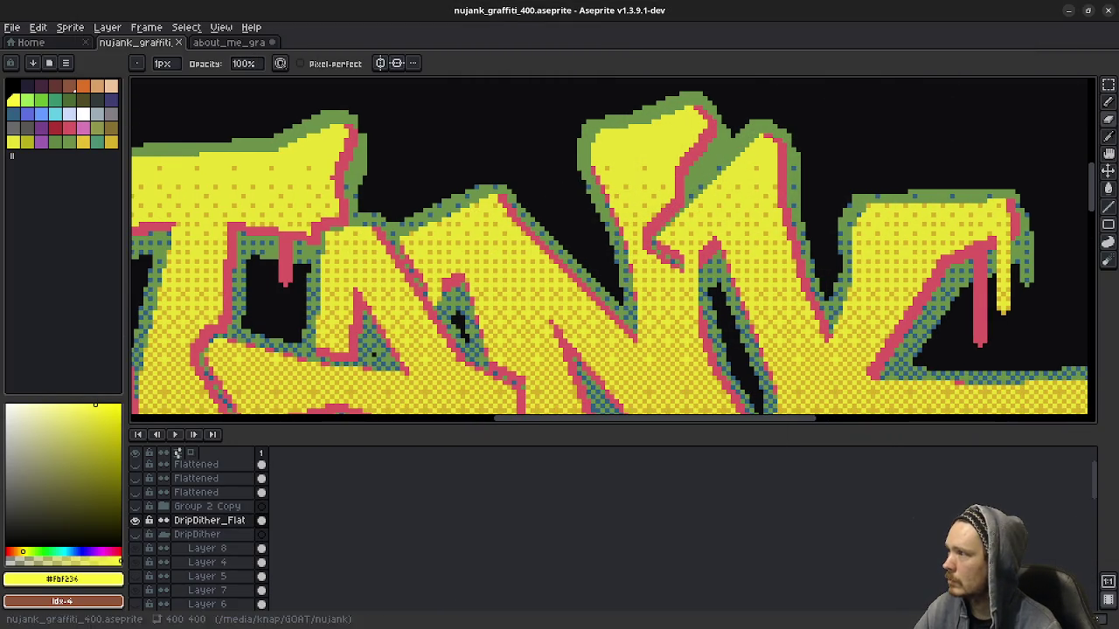
{"action": "left_click_drag", "start_coordinate": [424, 269], "coordinate": [472, 247]}
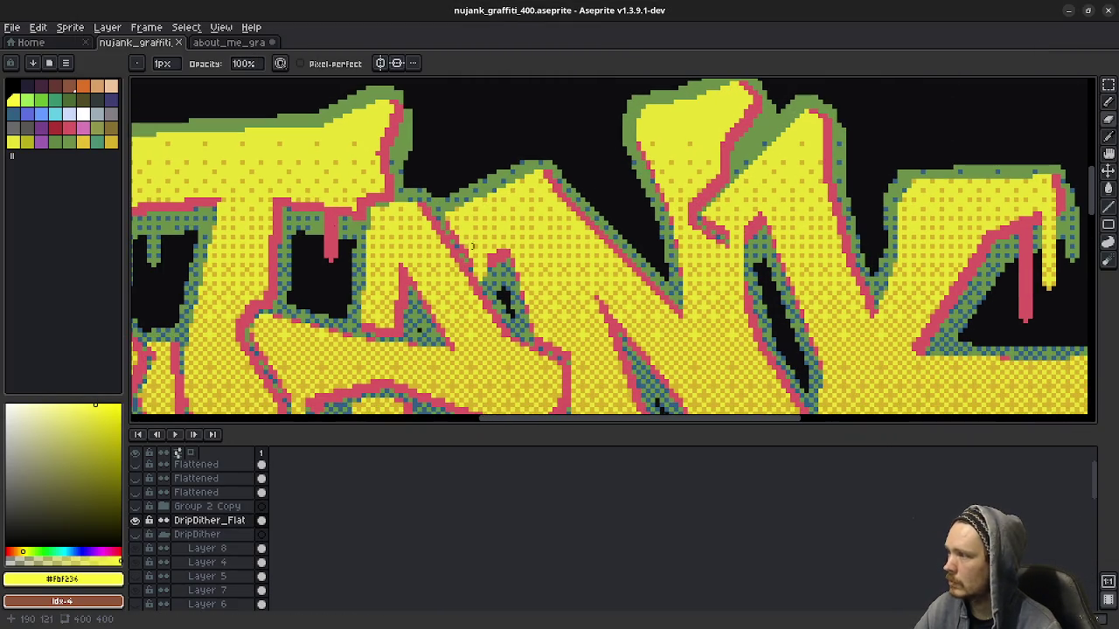
{"action": "left_click", "coordinate": [229, 42]}
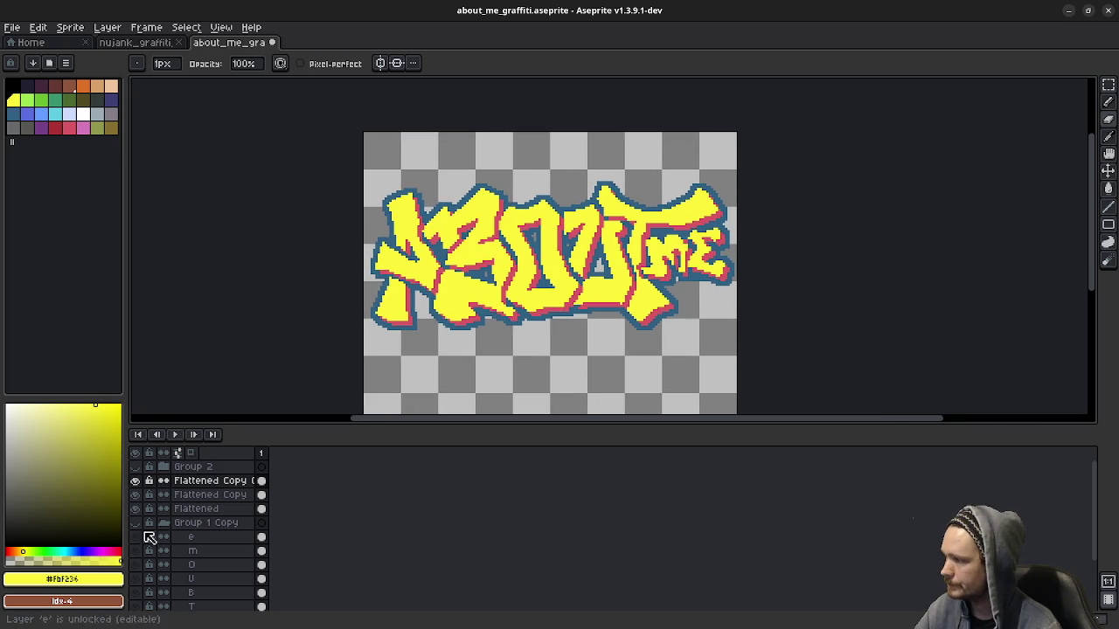
{"action": "left_click", "coordinate": [181, 485]}
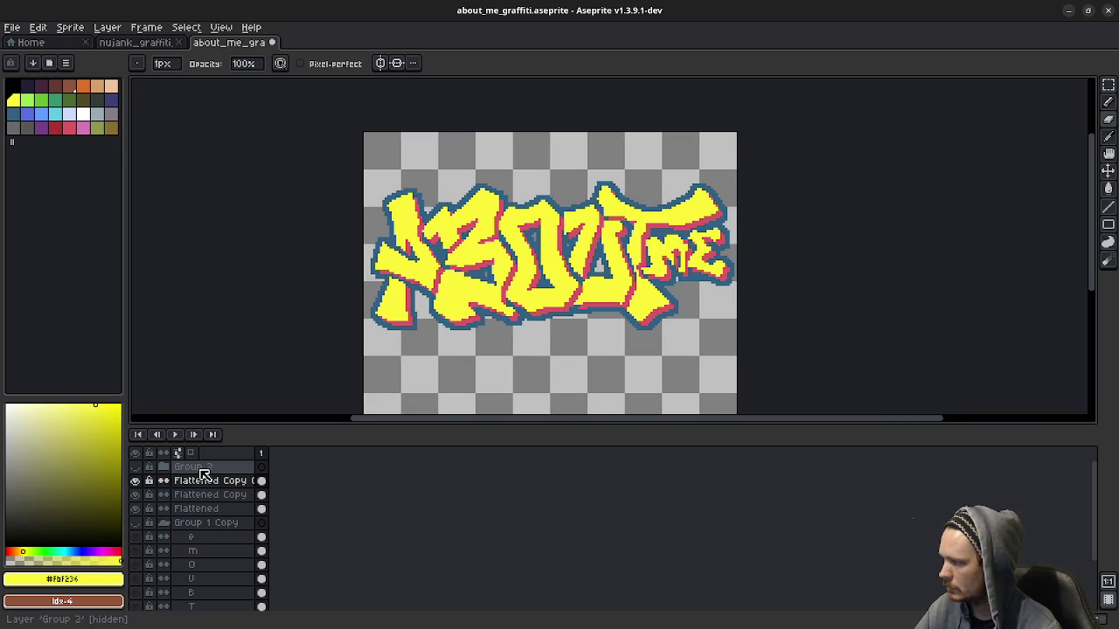
{"action": "left_click", "coordinate": [201, 468]}
{"action": "left_click", "coordinate": [137, 468]}
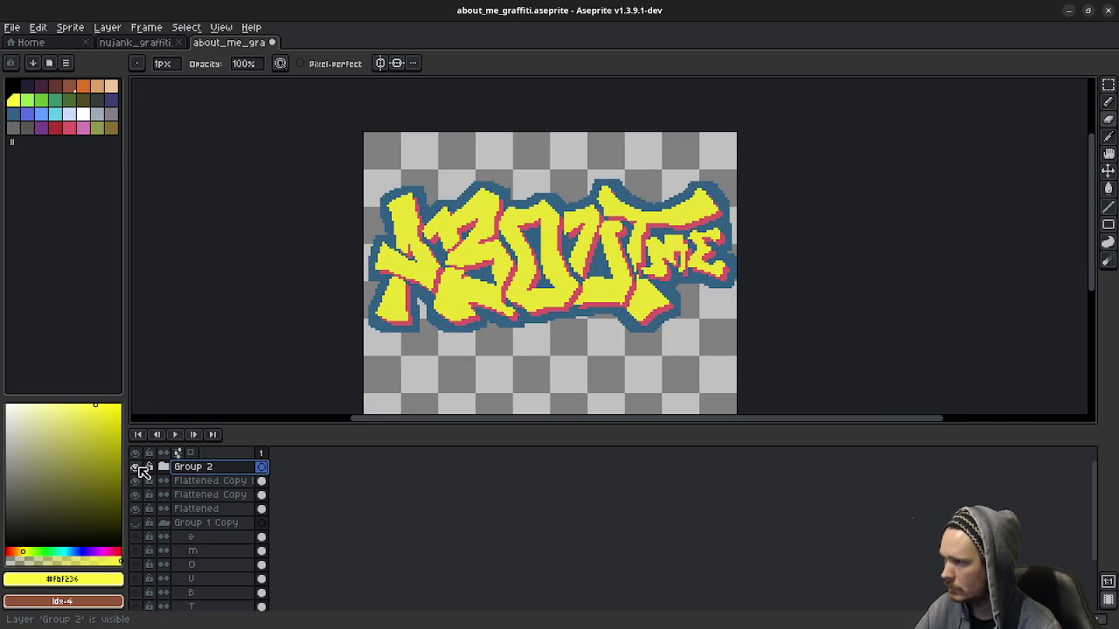
{"action": "left_click", "coordinate": [136, 467]}
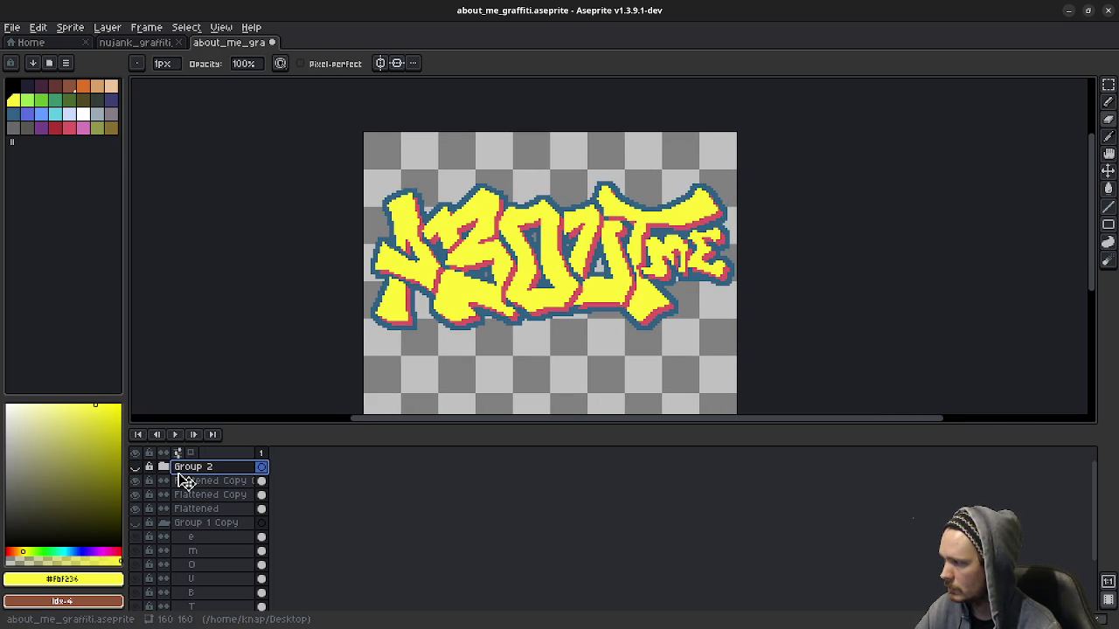
Step: Put Flattened Copy Copy into a new Group 3 and move Flattened Copy and Flattened into it
{"action": "left_click", "coordinate": [195, 482]}
{"action": "right_click", "coordinate": [203, 489]}
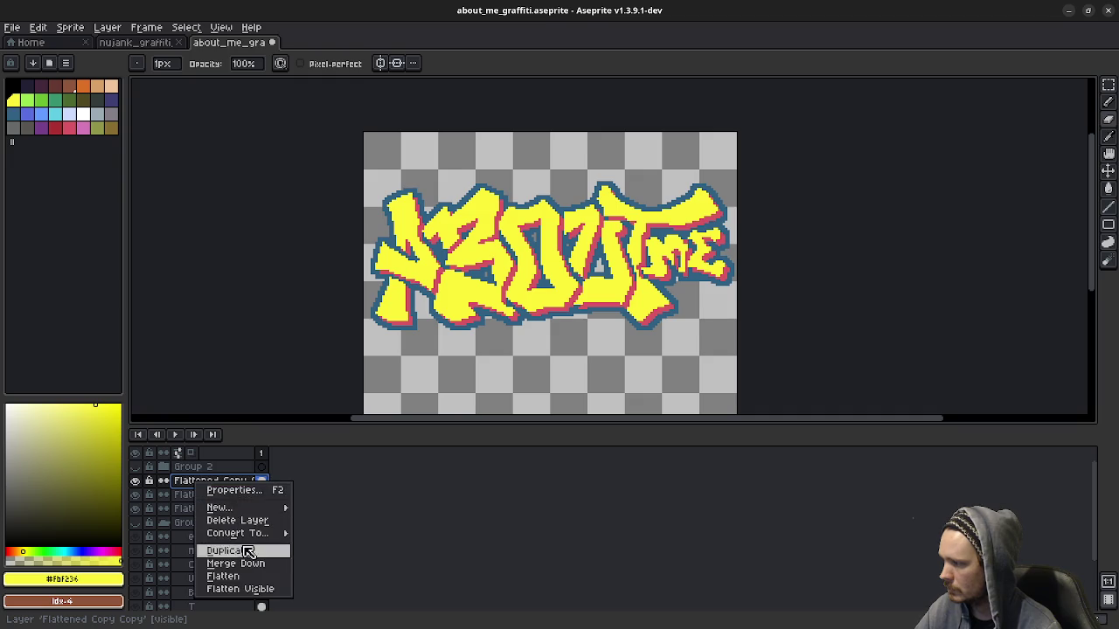
{"action": "mouse_move", "coordinate": [220, 507]}
{"action": "left_click", "coordinate": [339, 522]}
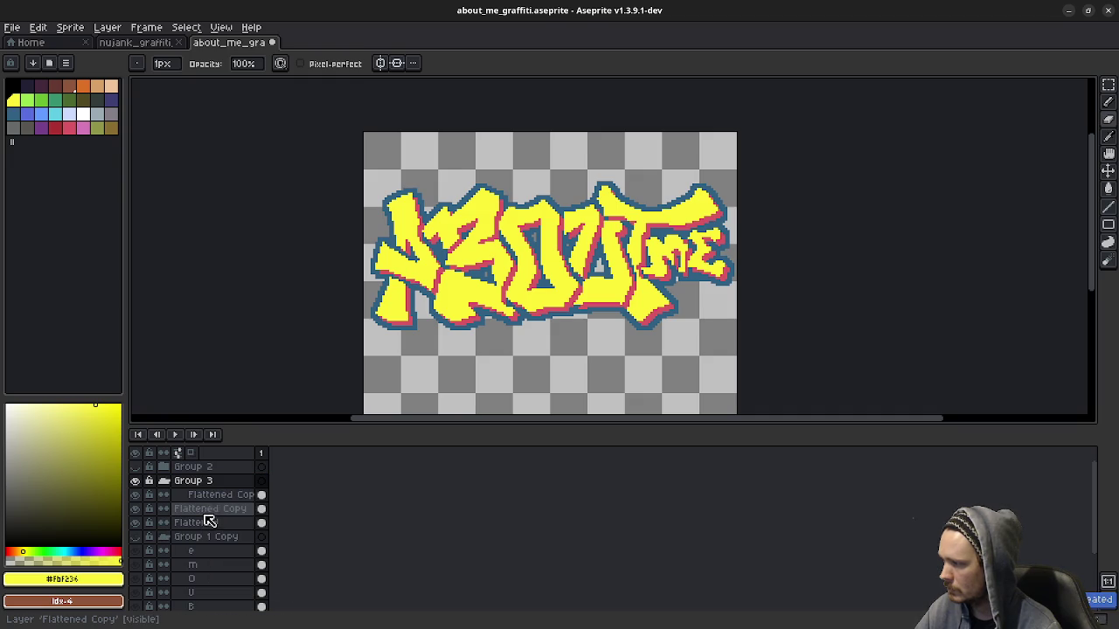
{"action": "left_click", "coordinate": [198, 510]}
{"action": "mouse_move", "coordinate": [198, 511]}
{"action": "left_mouse_down"}
{"action": "mouse_move", "coordinate": [191, 494]}
{"action": "mouse_move", "coordinate": [208, 496]}
{"action": "left_mouse_up"}
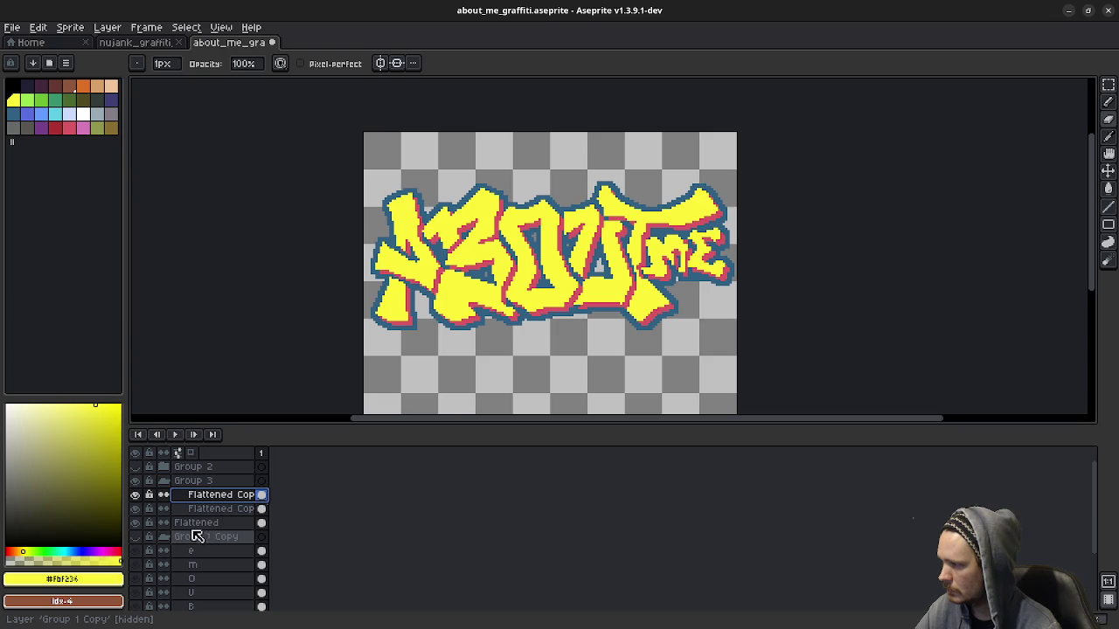
{"action": "left_click", "coordinate": [196, 525]}
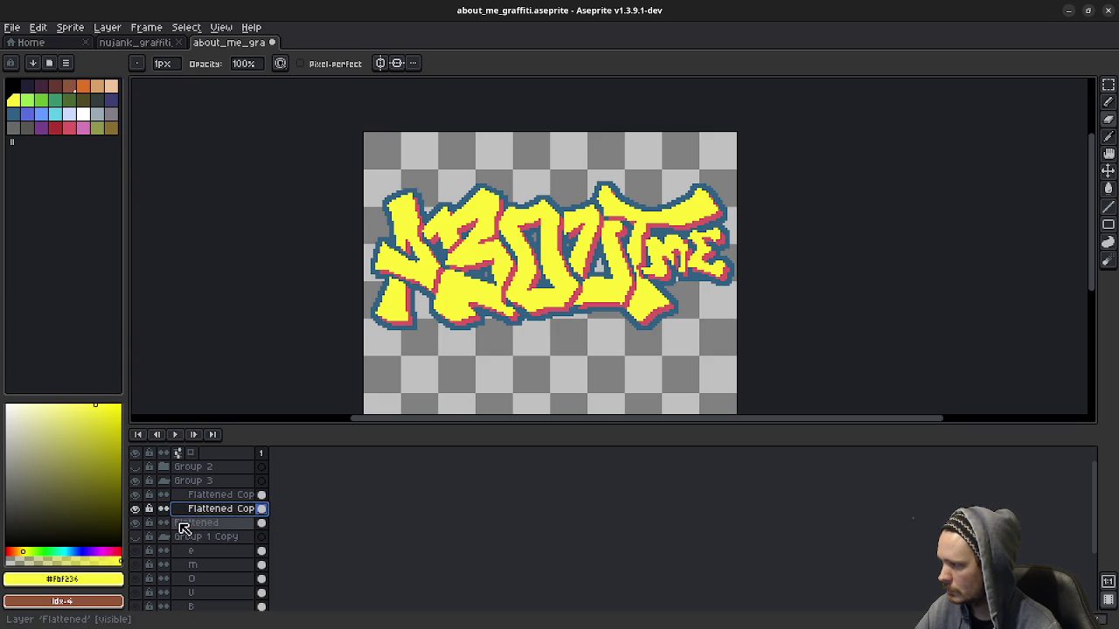
{"action": "left_click_drag", "start_coordinate": [187, 525], "coordinate": [190, 495]}
{"action": "left_click", "coordinate": [190, 509]}
{"action": "mouse_move", "coordinate": [193, 514]}
{"action": "left_mouse_down"}
{"action": "mouse_move", "coordinate": [194, 495]}
{"action": "mouse_move", "coordinate": [188, 507]}
{"action": "left_mouse_up"}
{"action": "left_click", "coordinate": [201, 523]}
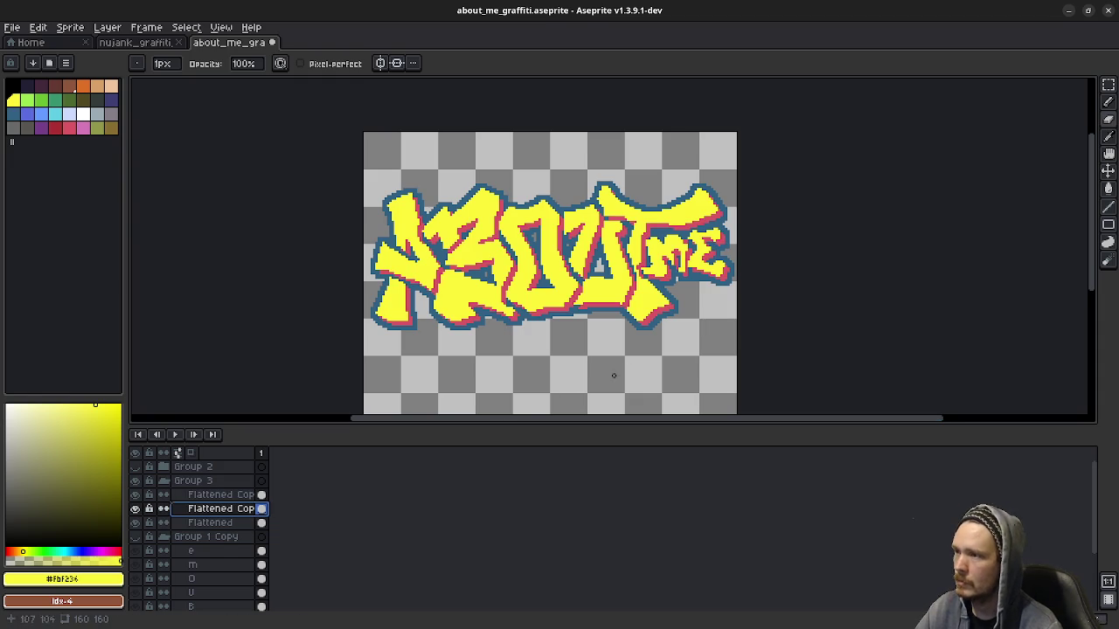
Step: Compare Group 2 and Group 3, ending with Group 2 hidden and Group 3 shown
{"action": "left_click", "coordinate": [137, 482]}
{"action": "left_click", "coordinate": [137, 468]}
{"action": "left_click", "coordinate": [137, 467]}
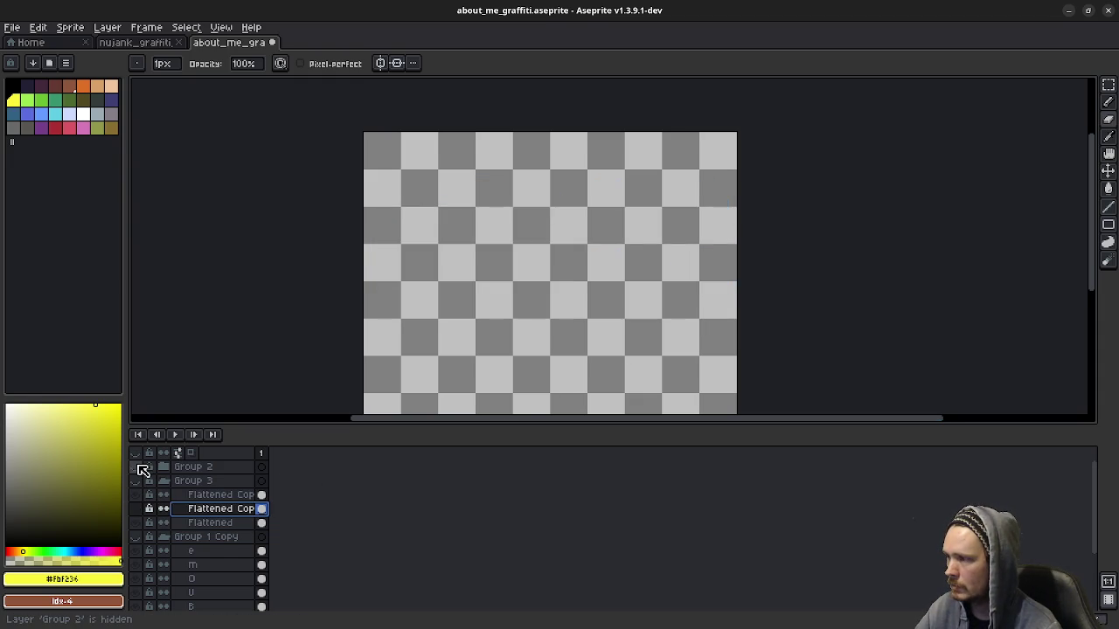
{"action": "left_click", "coordinate": [137, 482]}
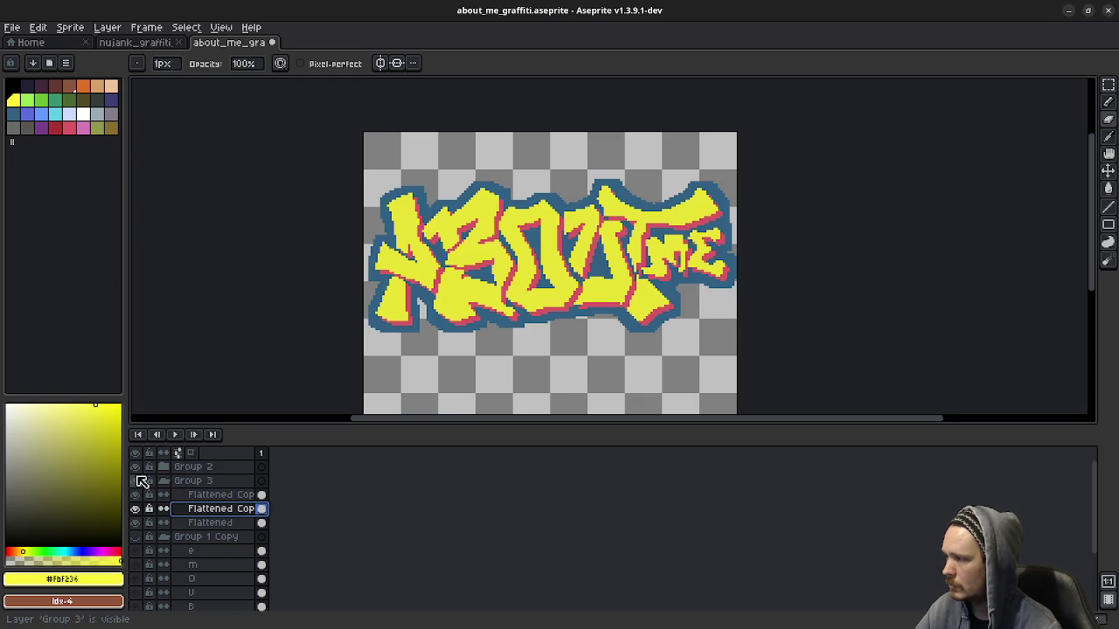
{"action": "left_click", "coordinate": [137, 468]}
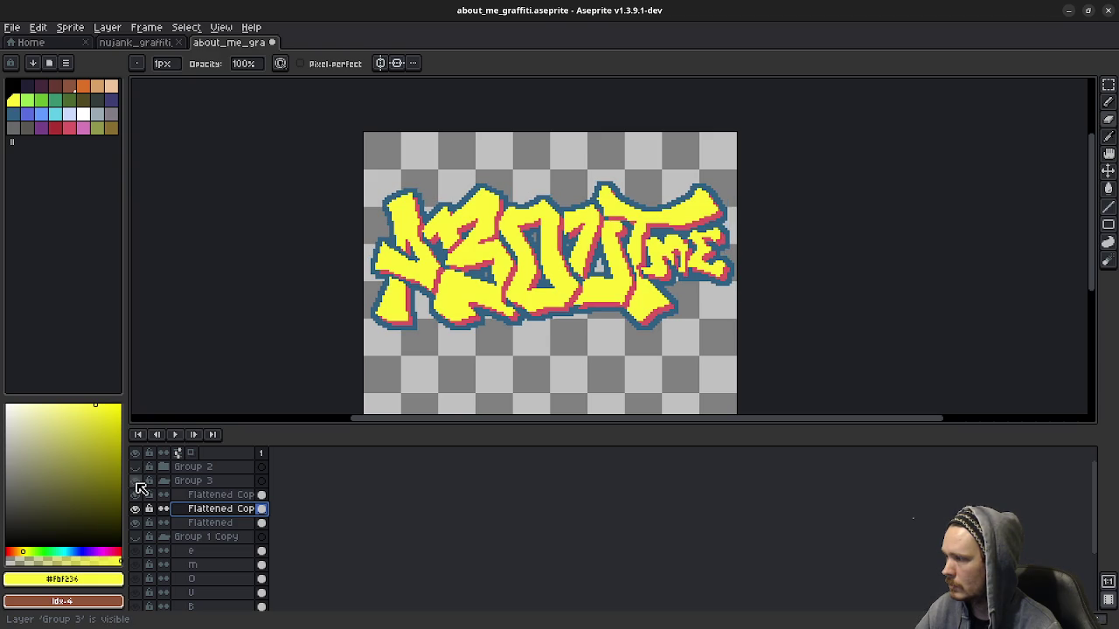
{"action": "left_click", "coordinate": [137, 482]}
{"action": "left_click", "coordinate": [137, 467]}
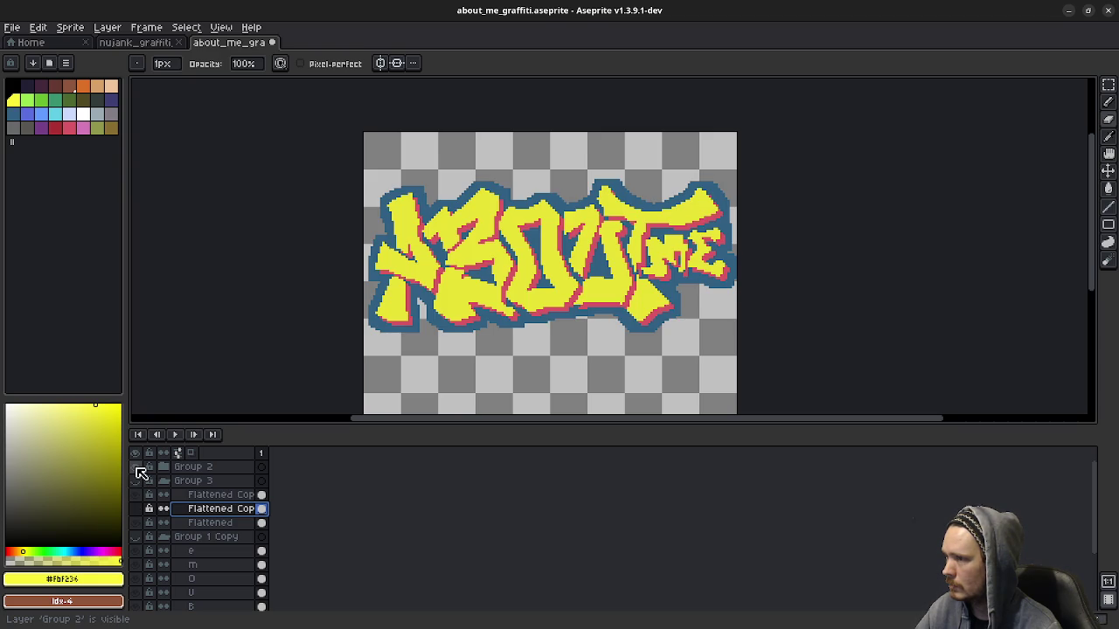
{"action": "left_click", "coordinate": [138, 467]}
{"action": "left_click", "coordinate": [137, 481]}
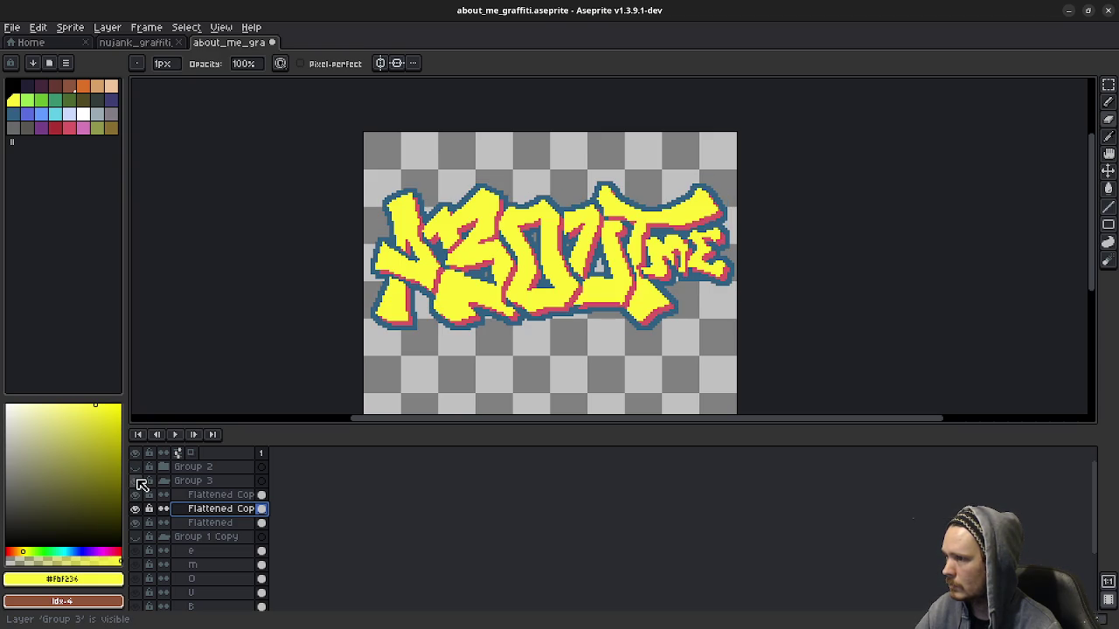
{"action": "right_click", "coordinate": [225, 470]}
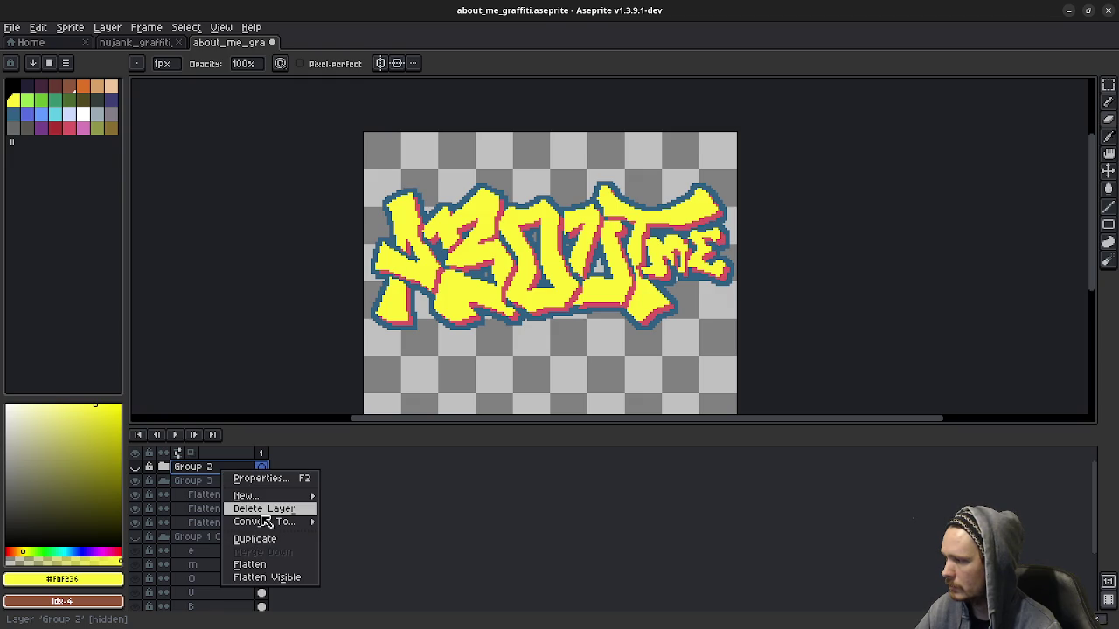
Step: Delete Group 2 from the ABOUT ME sprite and return to nujank_graffiti_400 with the eyedropper
{"action": "left_click", "coordinate": [264, 511]}
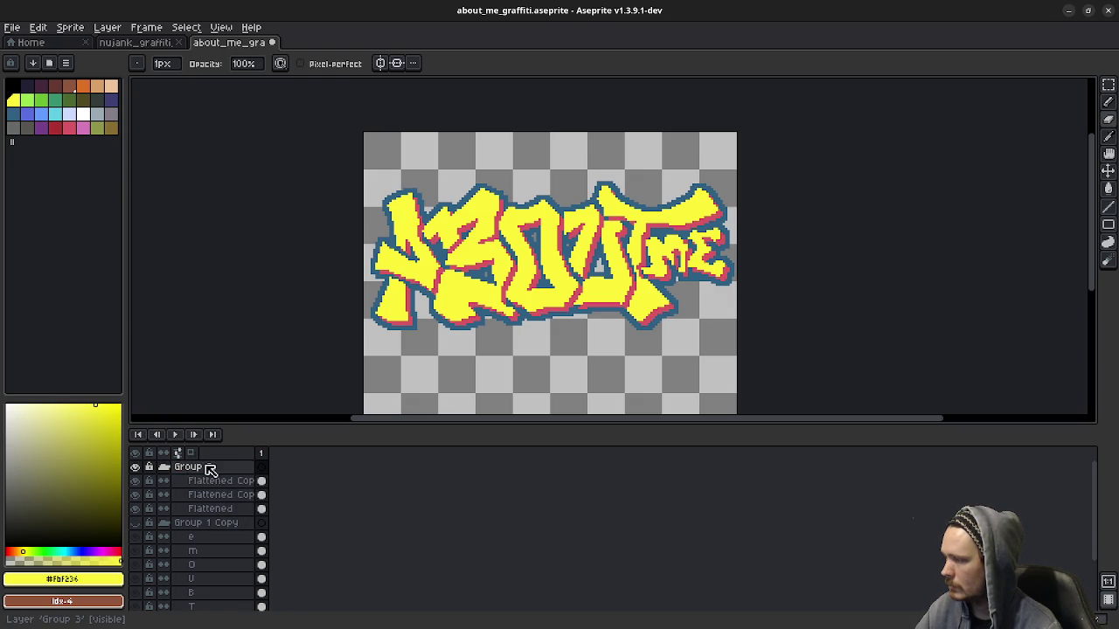
{"action": "left_click", "coordinate": [209, 483]}
{"action": "left_click", "coordinate": [136, 481]}
{"action": "left_click", "coordinate": [136, 481]}
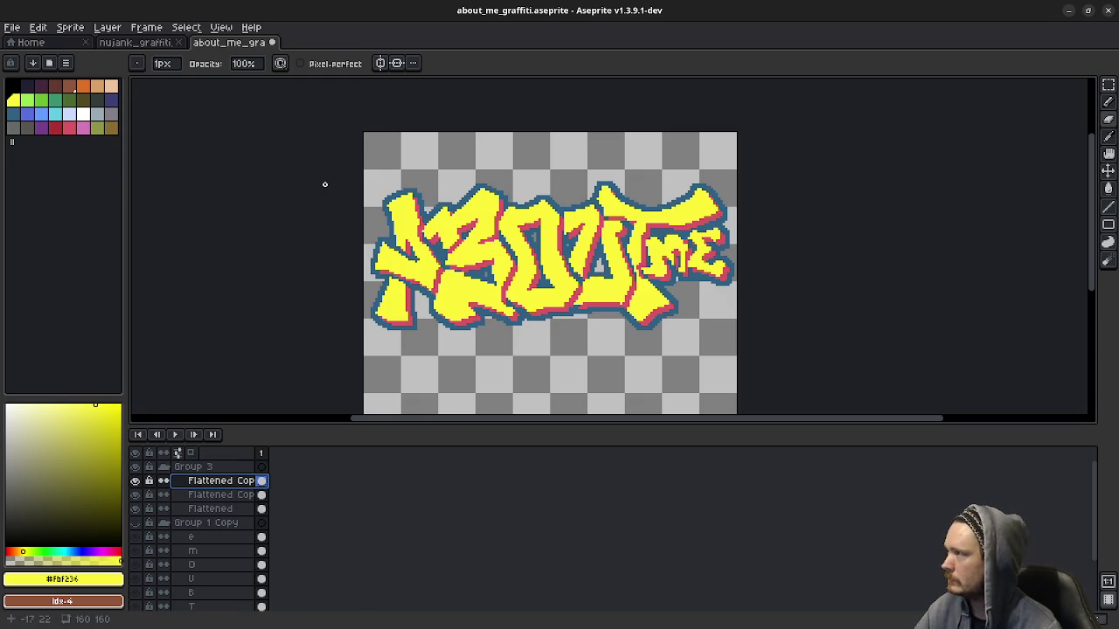
{"action": "key", "text": "i"}
{"action": "left_click", "coordinate": [157, 42]}
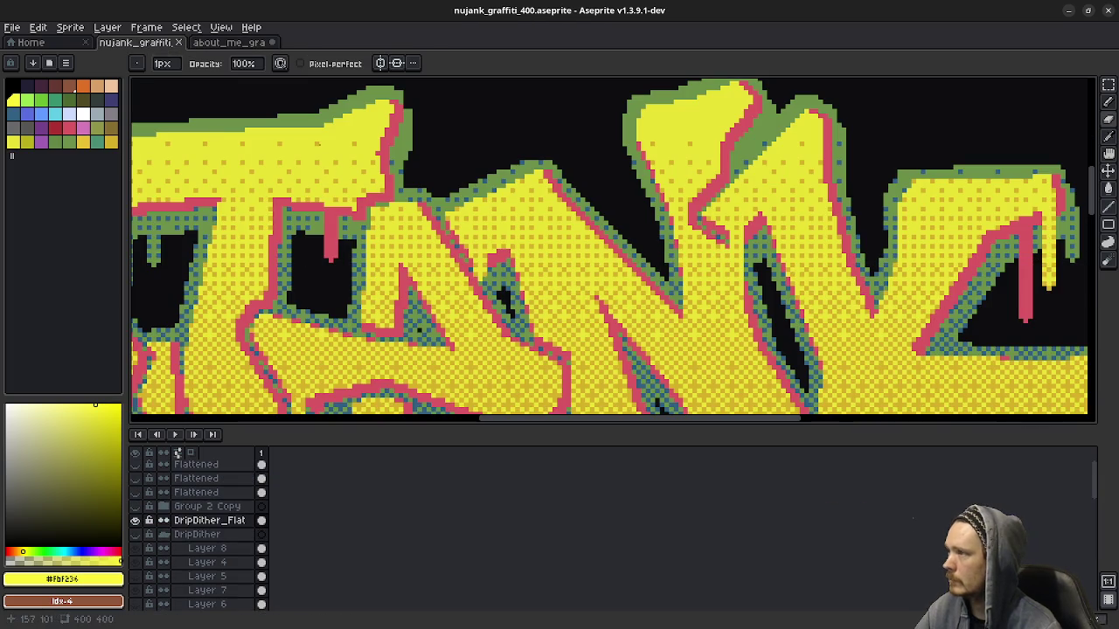
Step: Sample yellows #e9e134 and #d6b029 from the nujank graffiti and set the gradient to No Dithering
{"action": "left_click", "coordinate": [299, 214], "text": "alt"}
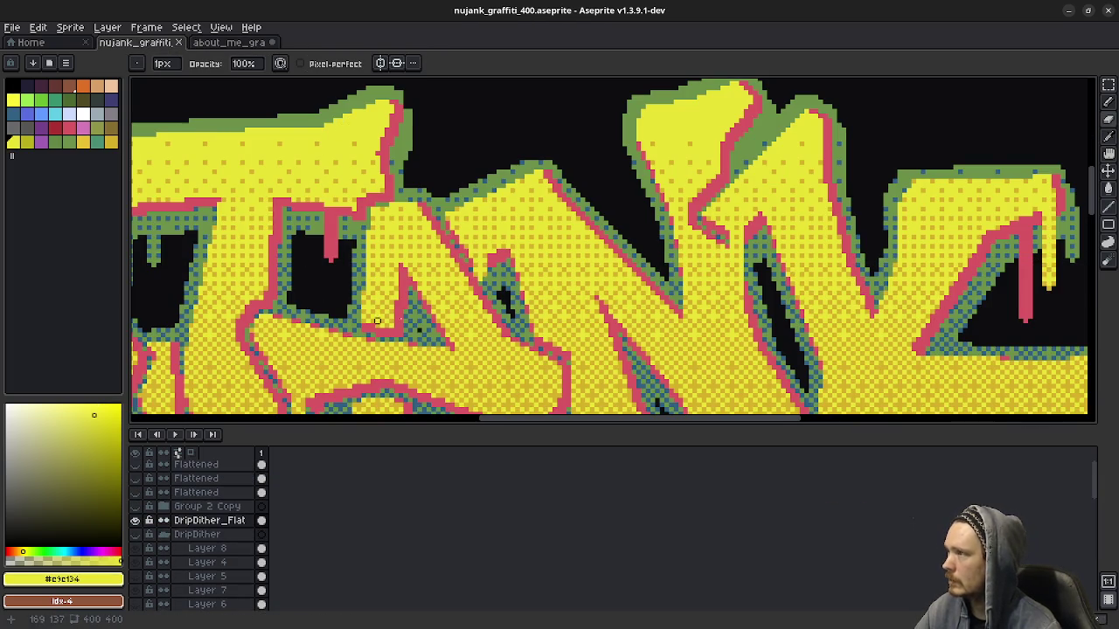
{"action": "scroll", "coordinate": [399, 203], "scroll_direction": "up", "scroll_amount": 2}
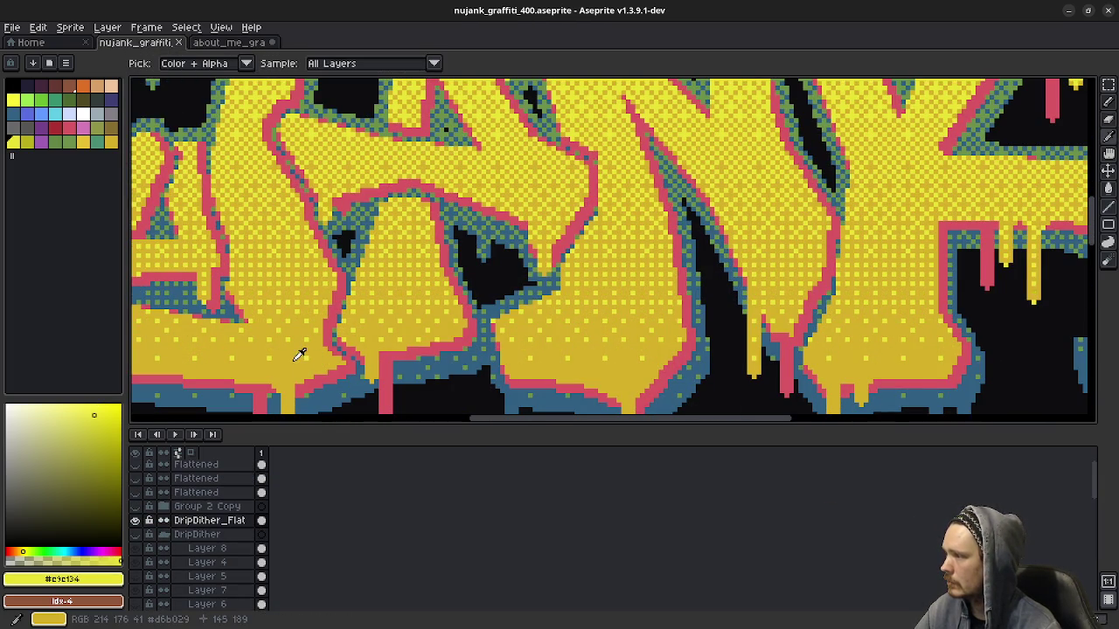
{"action": "left_click", "coordinate": [294, 360], "text": "alt"}
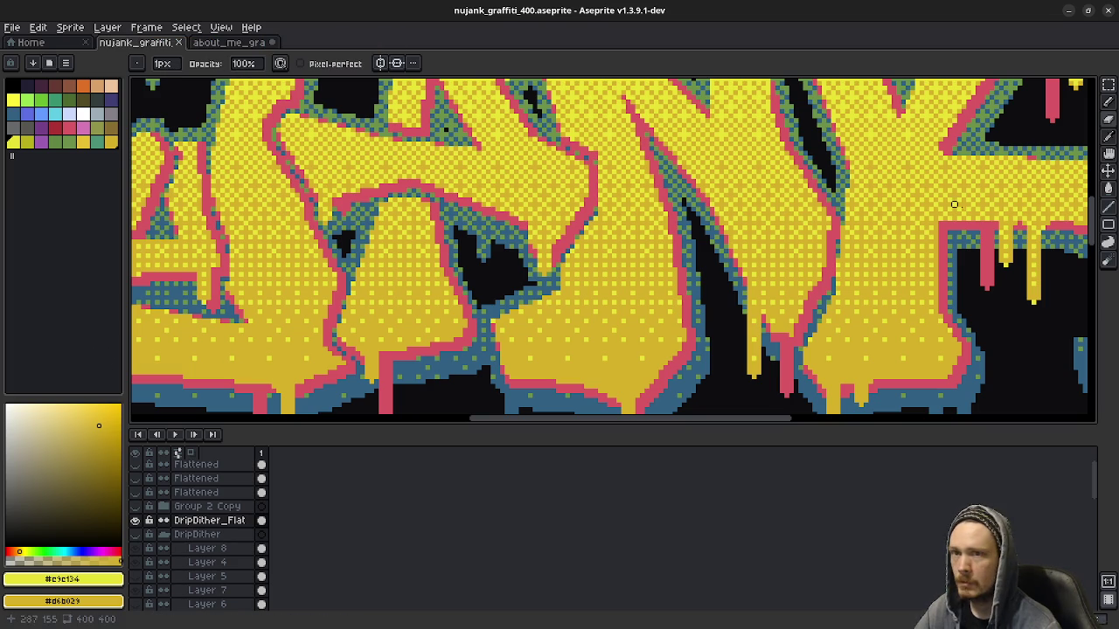
{"action": "left_click_drag", "start_coordinate": [1109, 188], "coordinate": [1100, 190]}
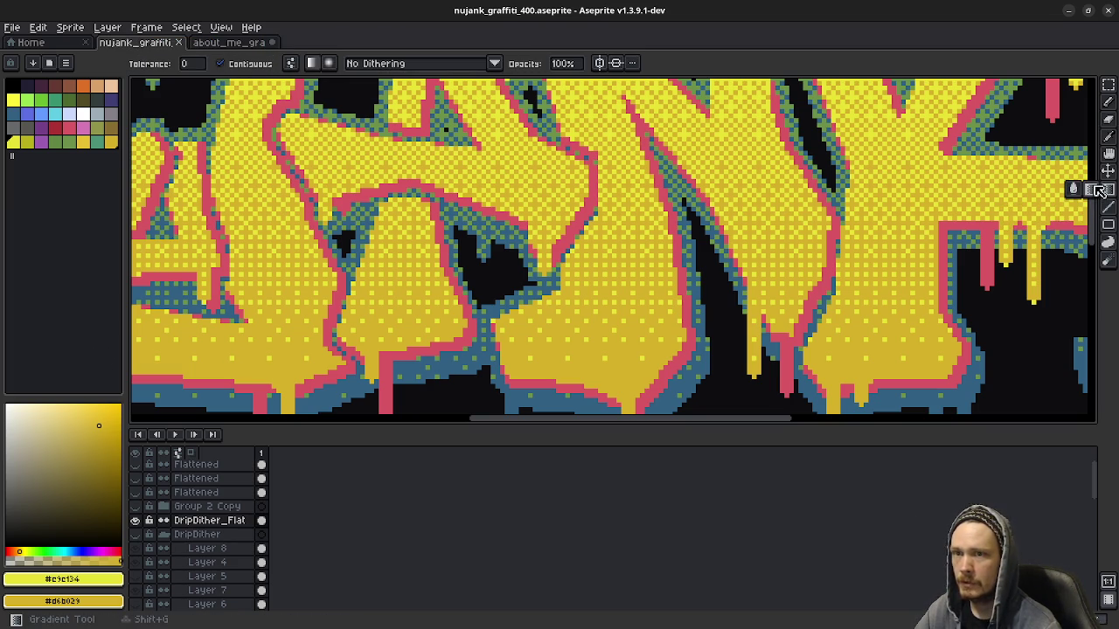
{"action": "left_click", "coordinate": [231, 43]}
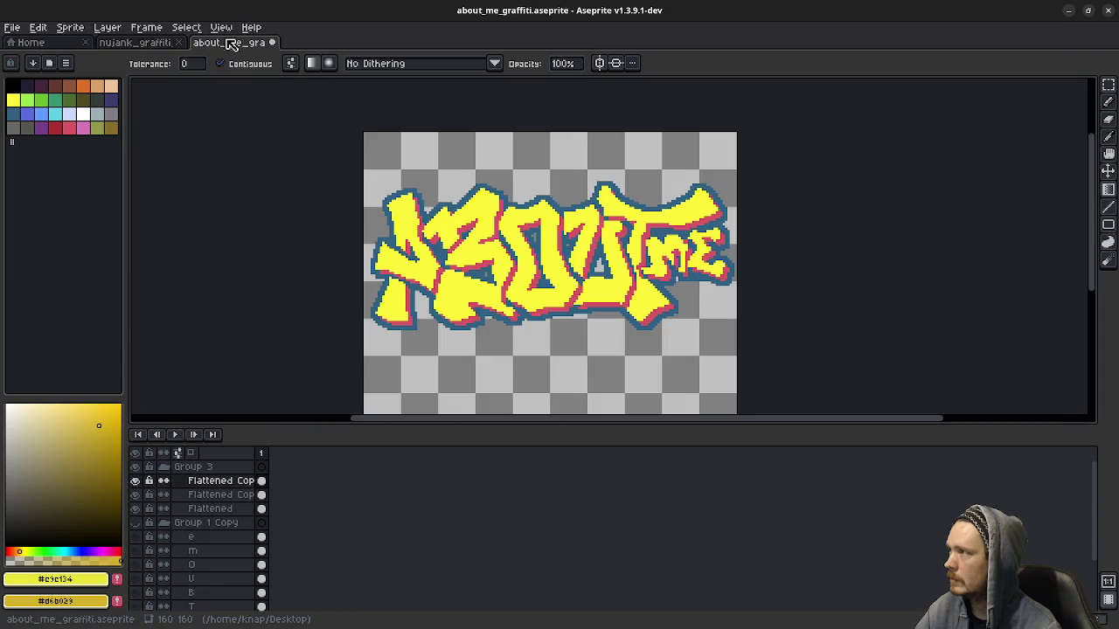
Step: Eyedrop gold #d6b029 from nujank_graffiti_400, then return to about_me_graffiti with the Pencil
{"action": "scroll", "coordinate": [505, 251], "scroll_direction": "up", "scroll_amount": 2}
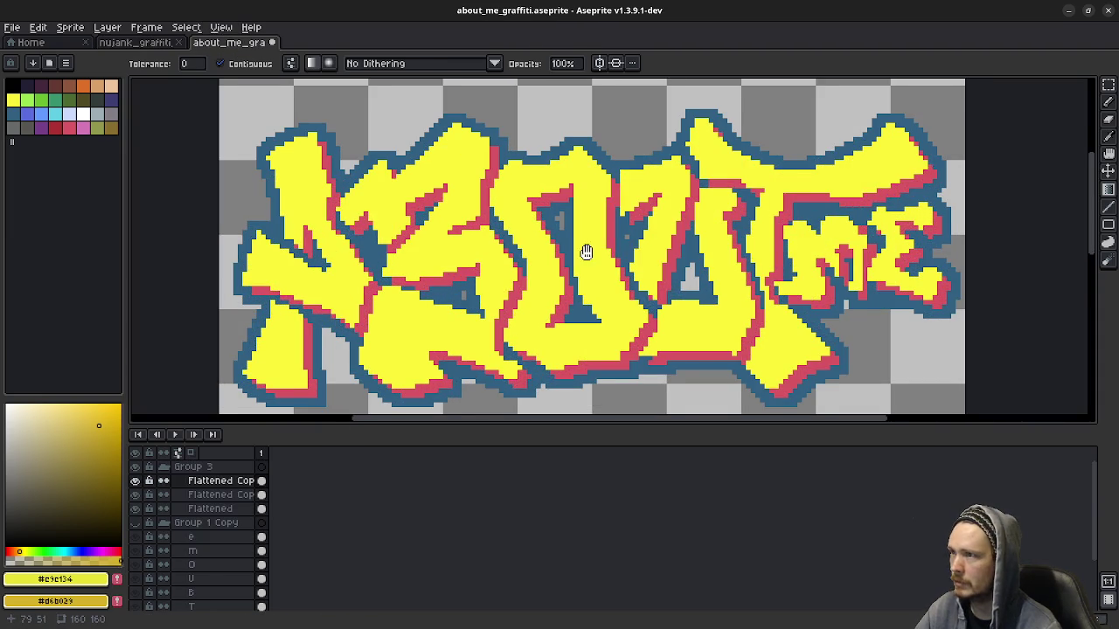
{"action": "scroll", "coordinate": [586, 250], "scroll_direction": "right", "scroll_amount": 1}
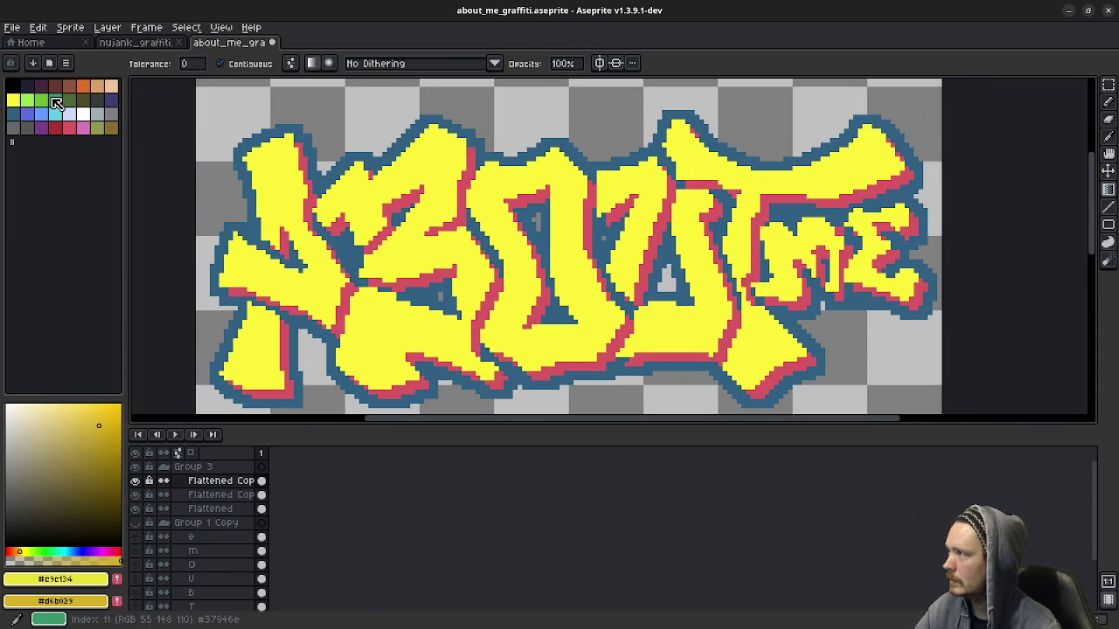
{"action": "left_click", "coordinate": [140, 42]}
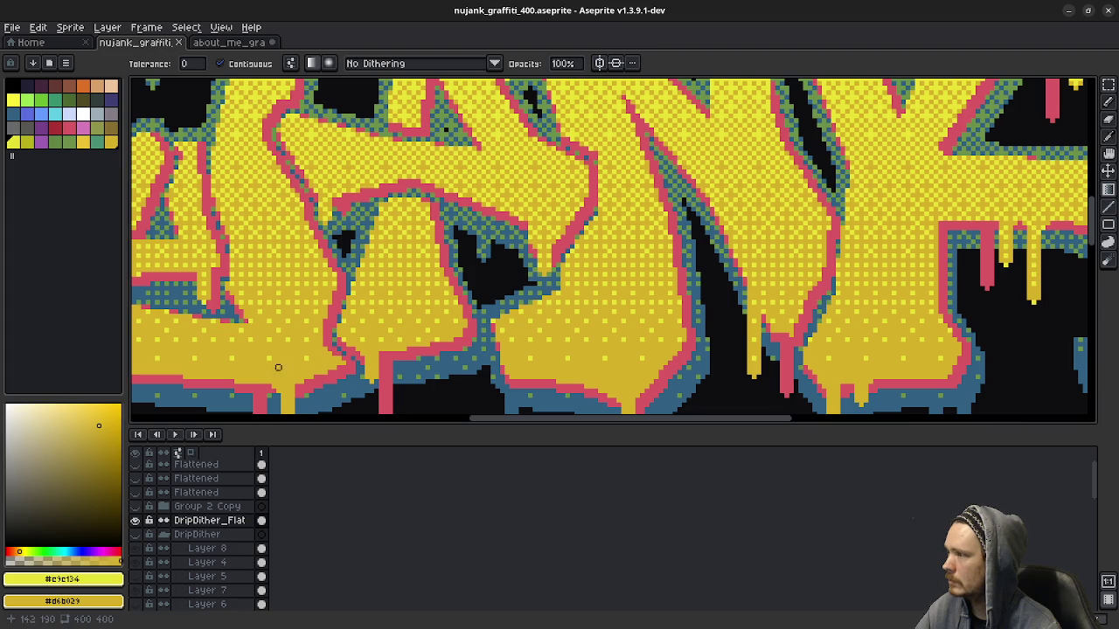
{"action": "key", "text": "i"}
{"action": "left_click", "coordinate": [295, 361]}
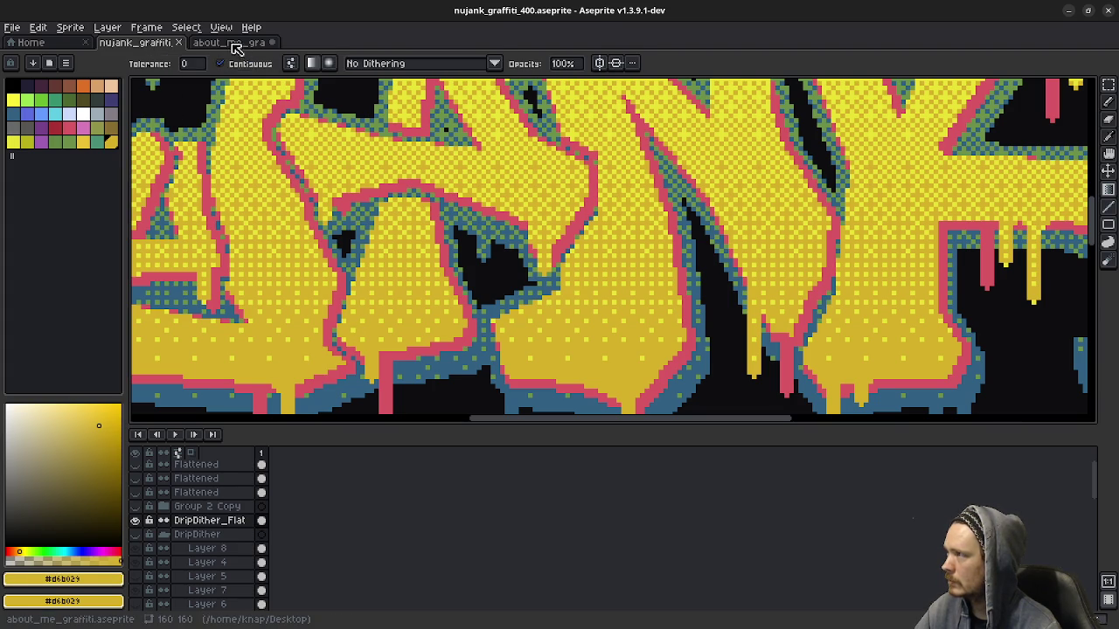
{"action": "left_click", "coordinate": [231, 42]}
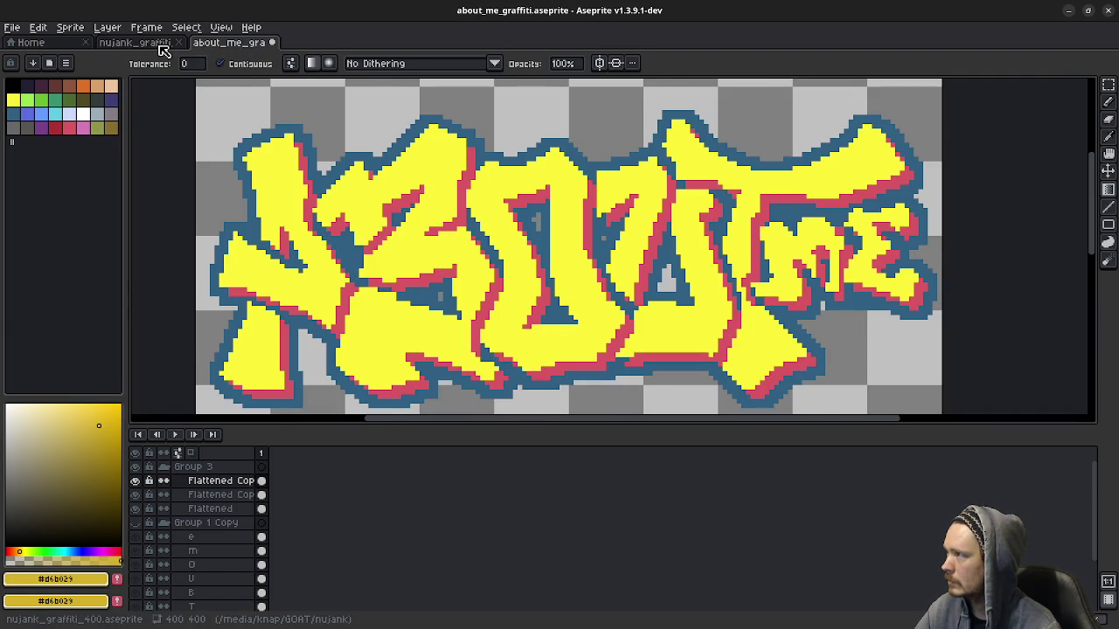
{"action": "left_click", "coordinate": [155, 43]}
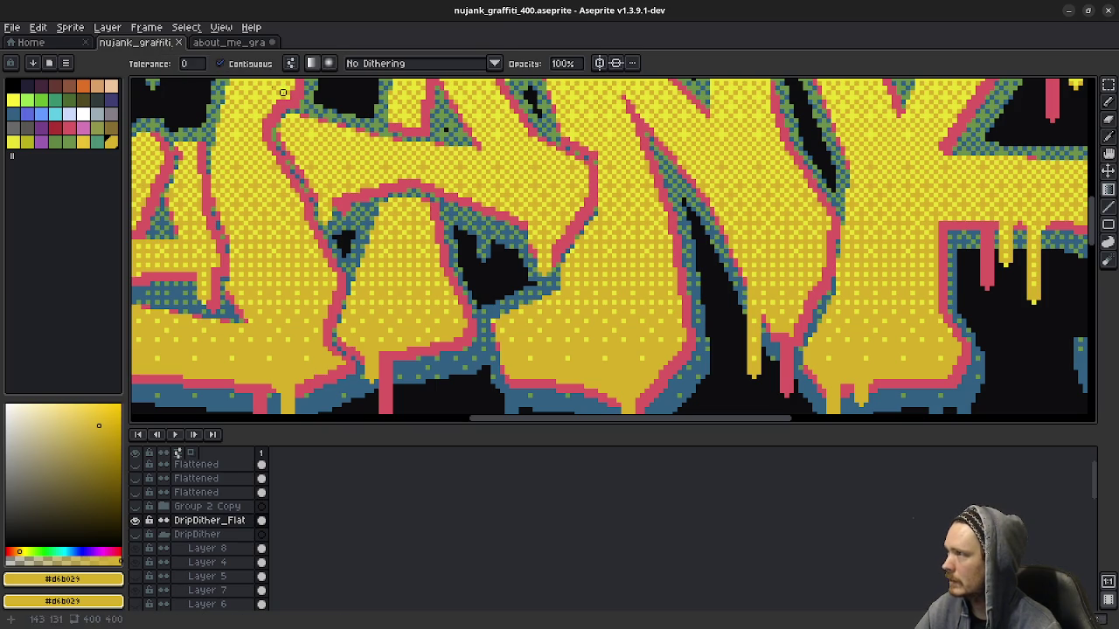
{"action": "left_click", "coordinate": [225, 43]}
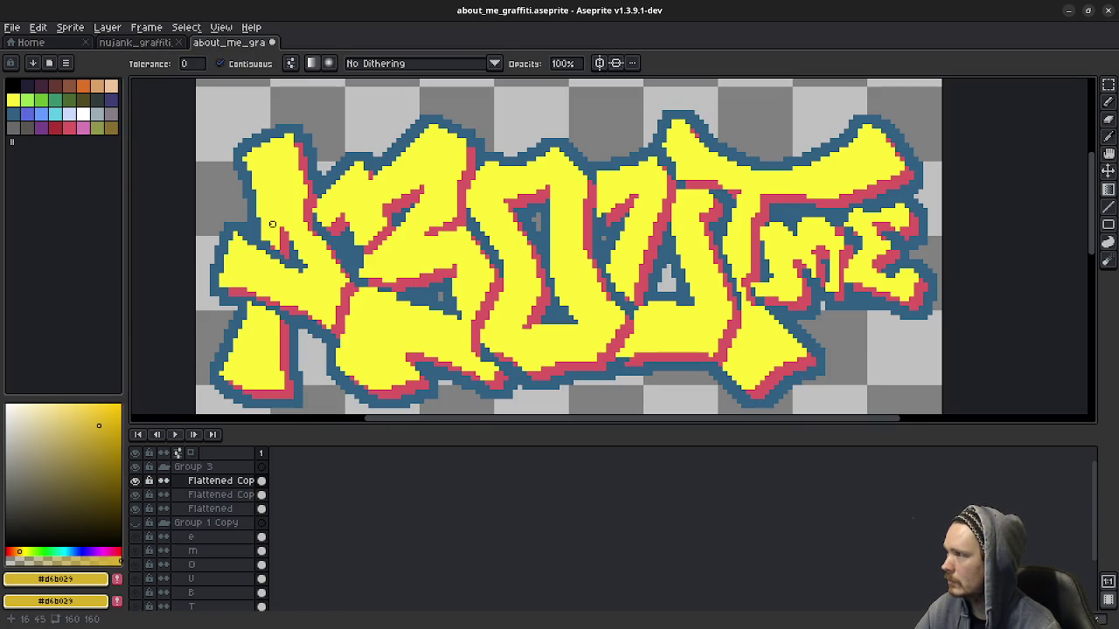
{"action": "key", "text": "b"}
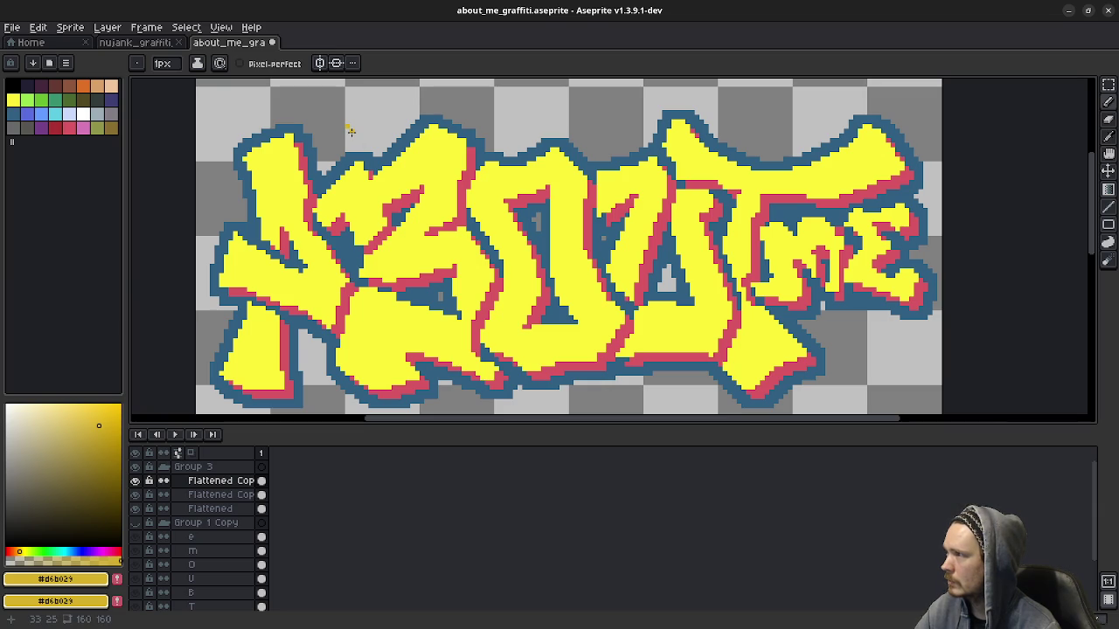
Step: Add gold #d6b029 to the palette and make bright yellow entry 8 the drawing colour
{"action": "left_click", "coordinate": [117, 579]}
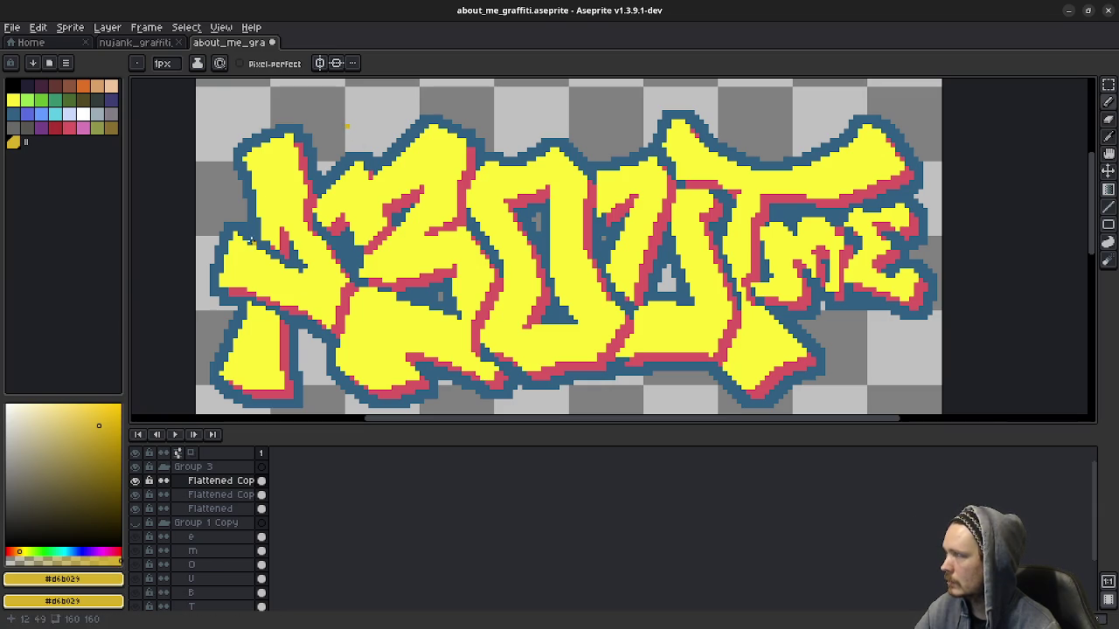
{"action": "key", "text": "ctrl+z"}
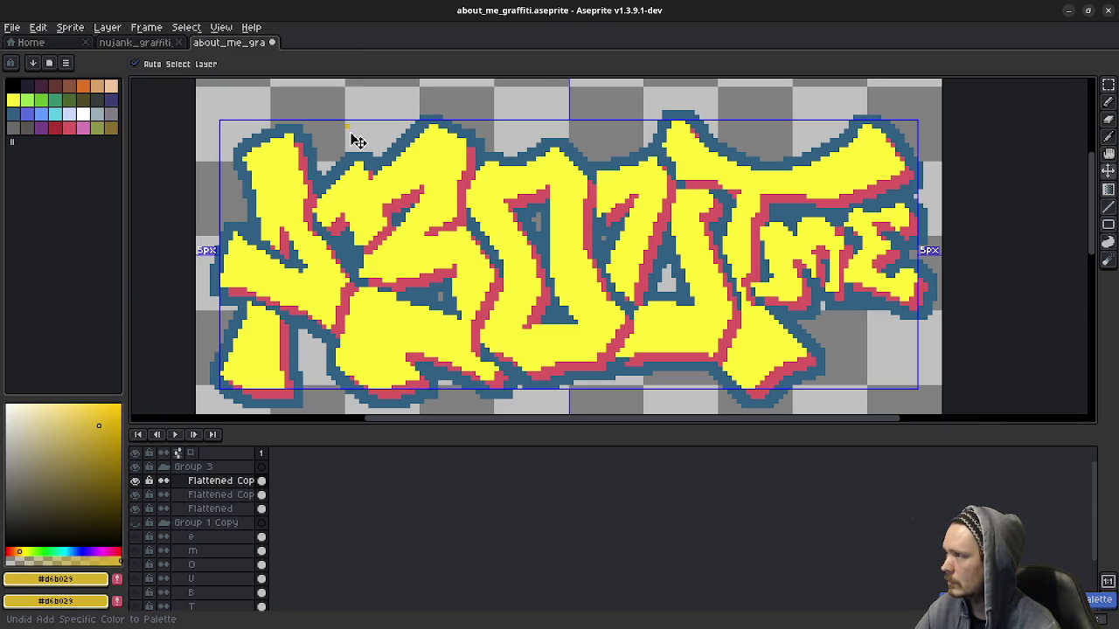
{"action": "key", "text": "ctrl+y"}
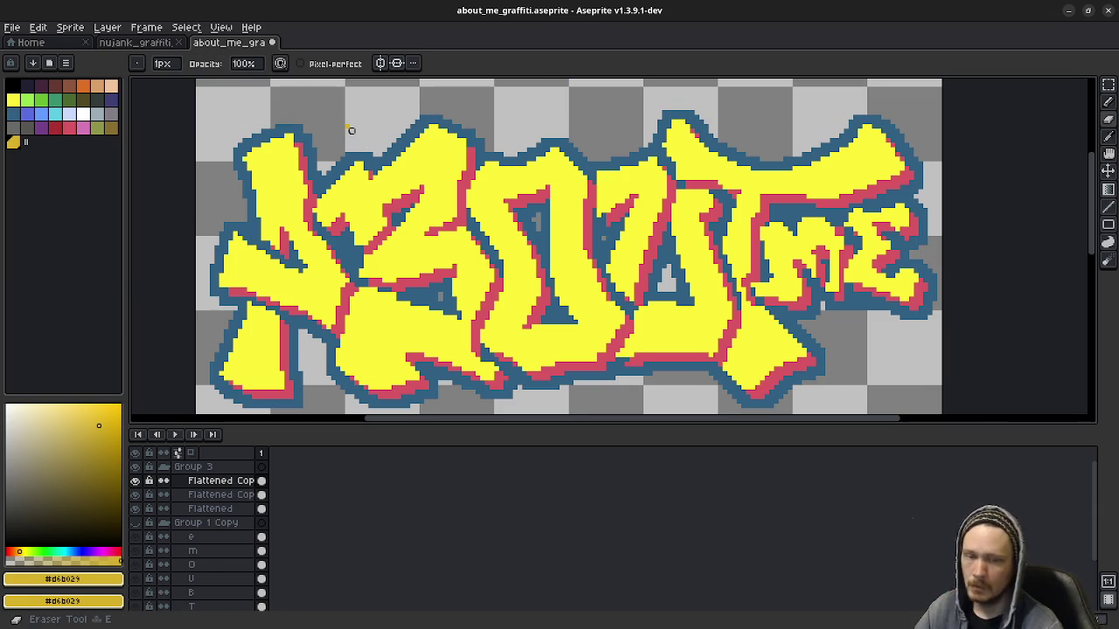
{"action": "left_click", "coordinate": [20, 103]}
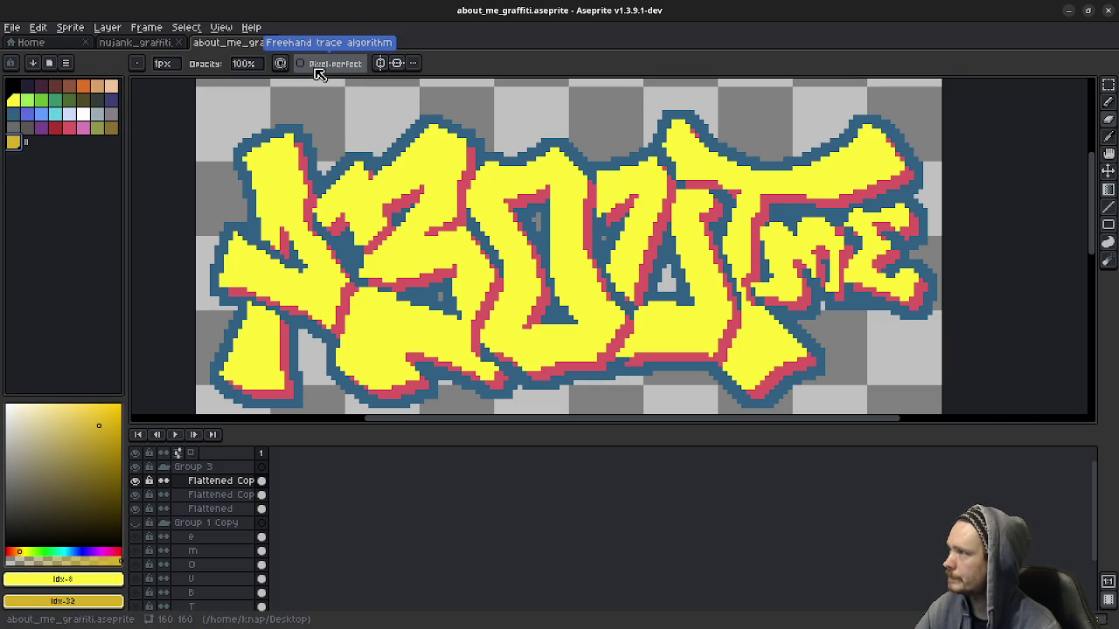
Step: Undo a stray bucket fill and magic-wand select all the yellow letter fills
{"action": "left_click", "coordinate": [1108, 189]}
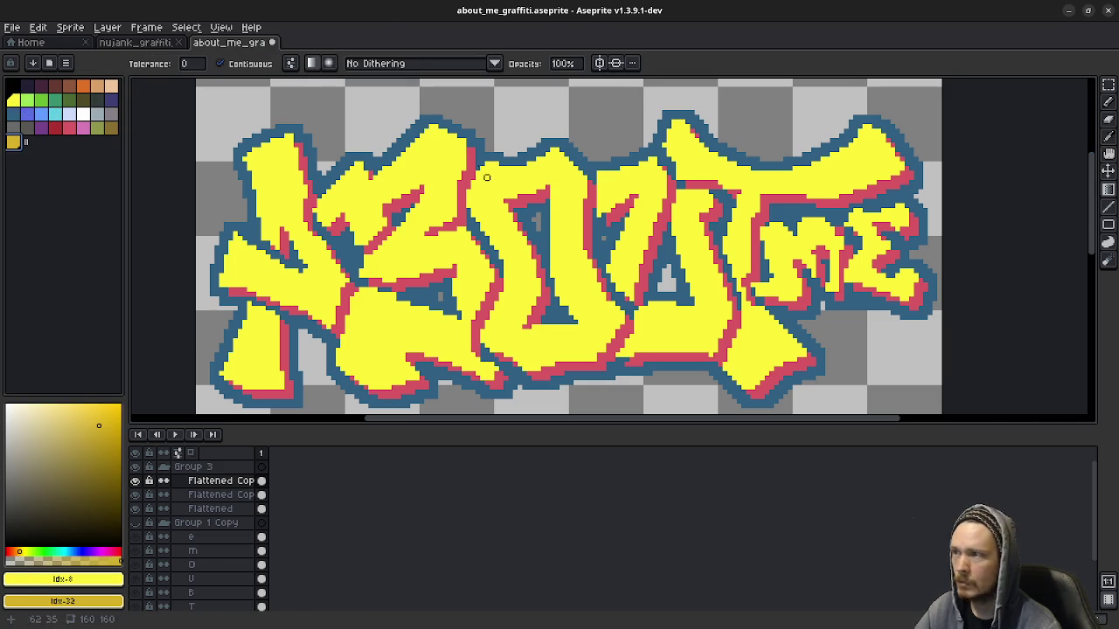
{"action": "left_click", "coordinate": [501, 168]}
{"action": "key", "text": "ctrl+z"}
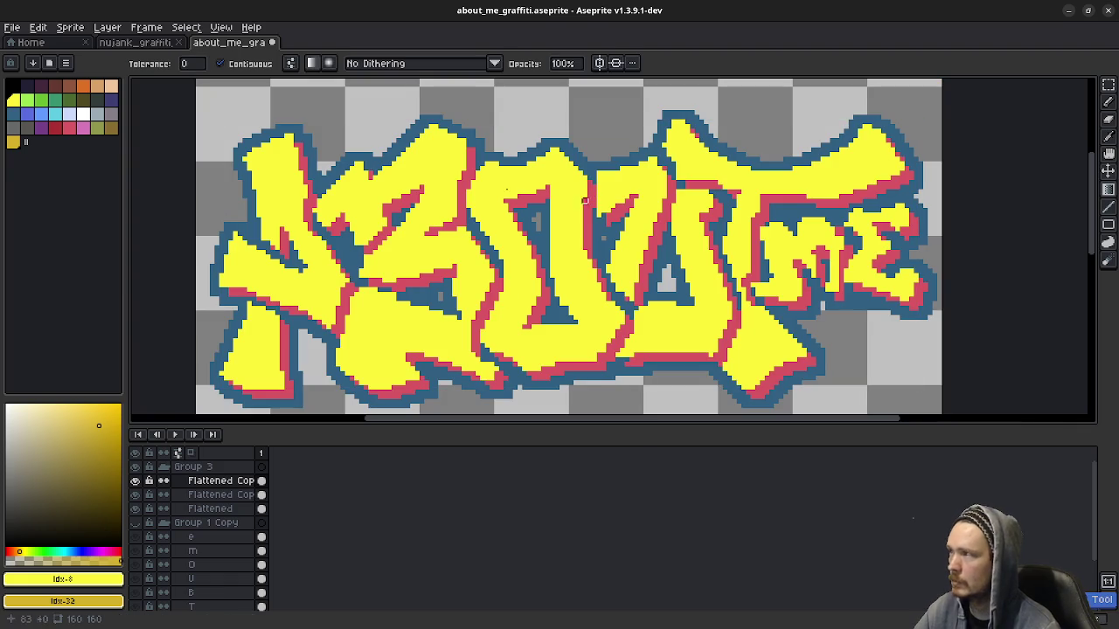
{"action": "left_click", "coordinate": [1107, 84]}
{"action": "left_click", "coordinate": [863, 171]}
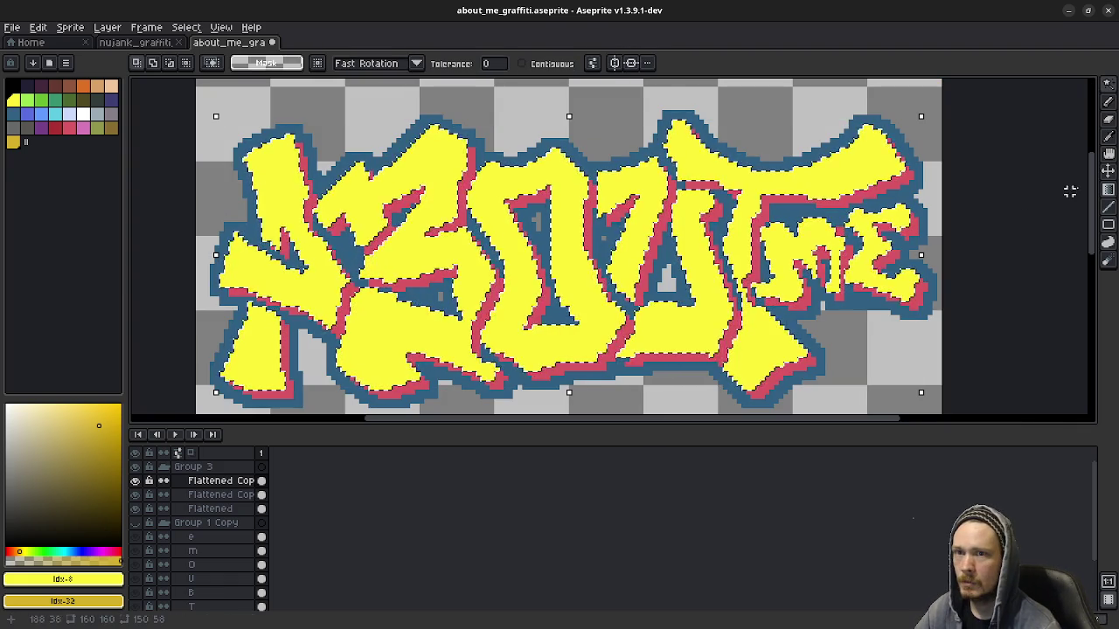
{"action": "left_click", "coordinate": [1109, 189]}
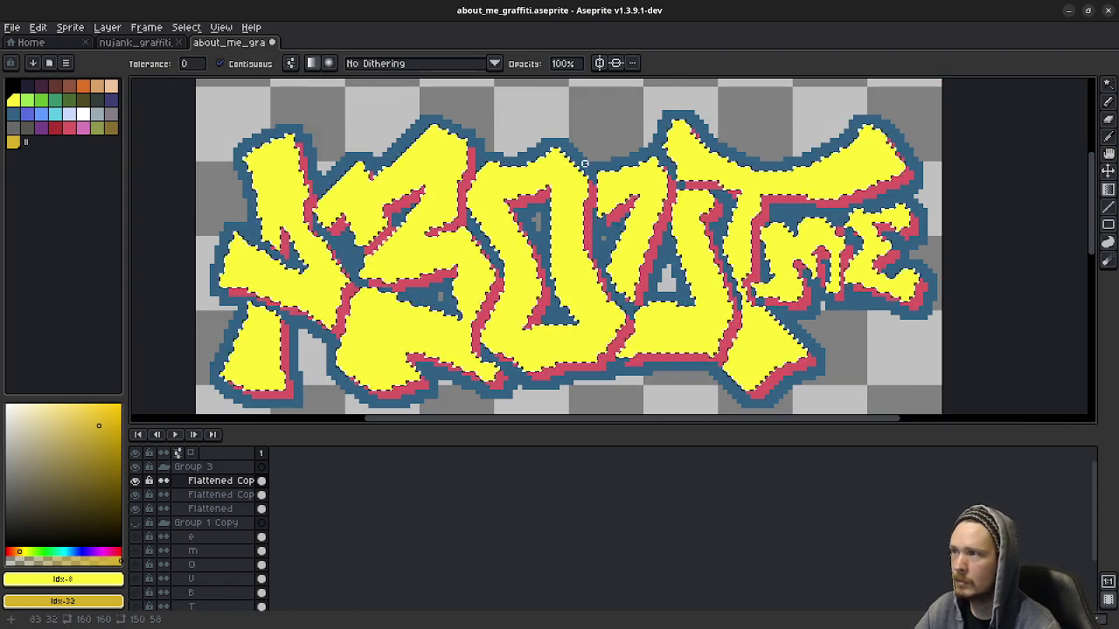
Step: Try vertical yellow-to-gold gradients on the selected letters, then undo them
{"action": "left_click_drag", "start_coordinate": [678, 121], "coordinate": [682, 351]}
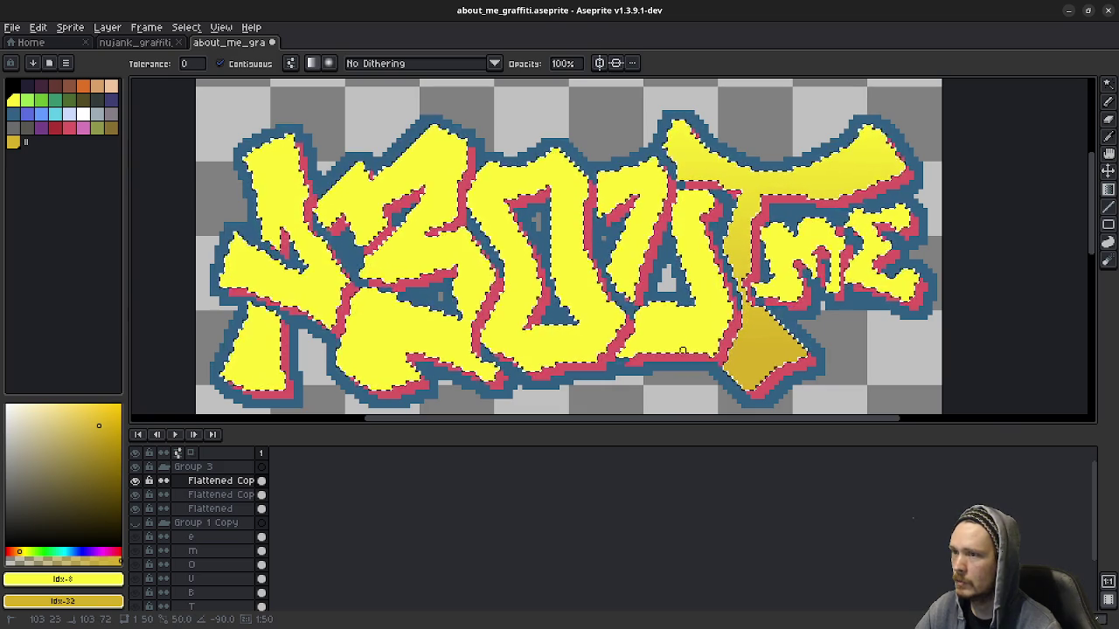
{"action": "key", "text": "v"}
{"action": "key", "text": "g"}
{"action": "key", "text": "ctrl+z"}
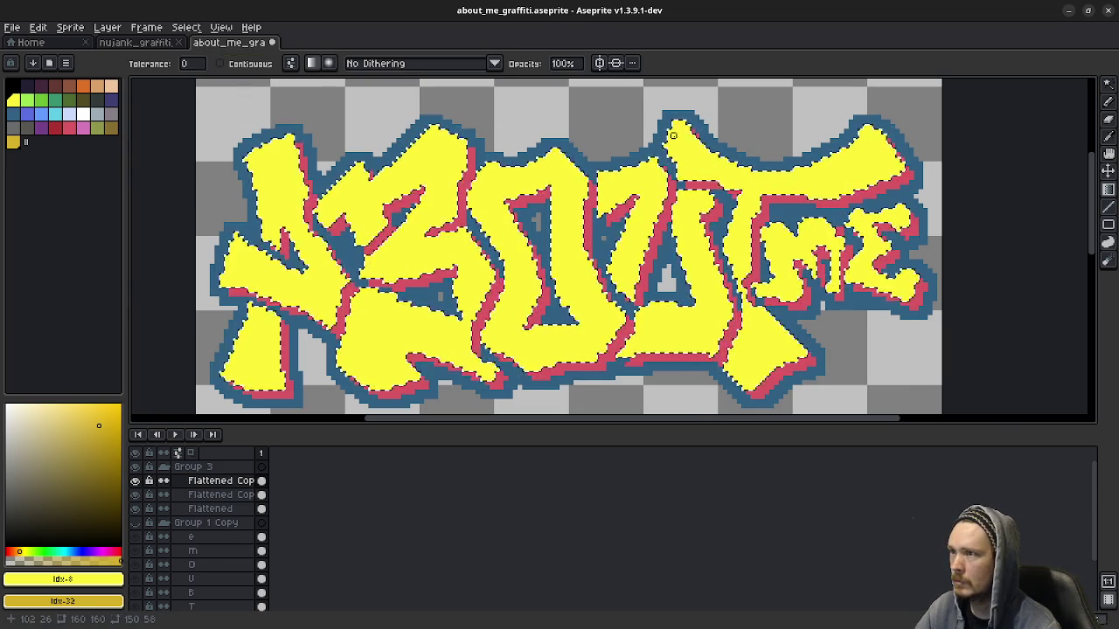
{"action": "left_click_drag", "start_coordinate": [672, 121], "coordinate": [660, 378]}
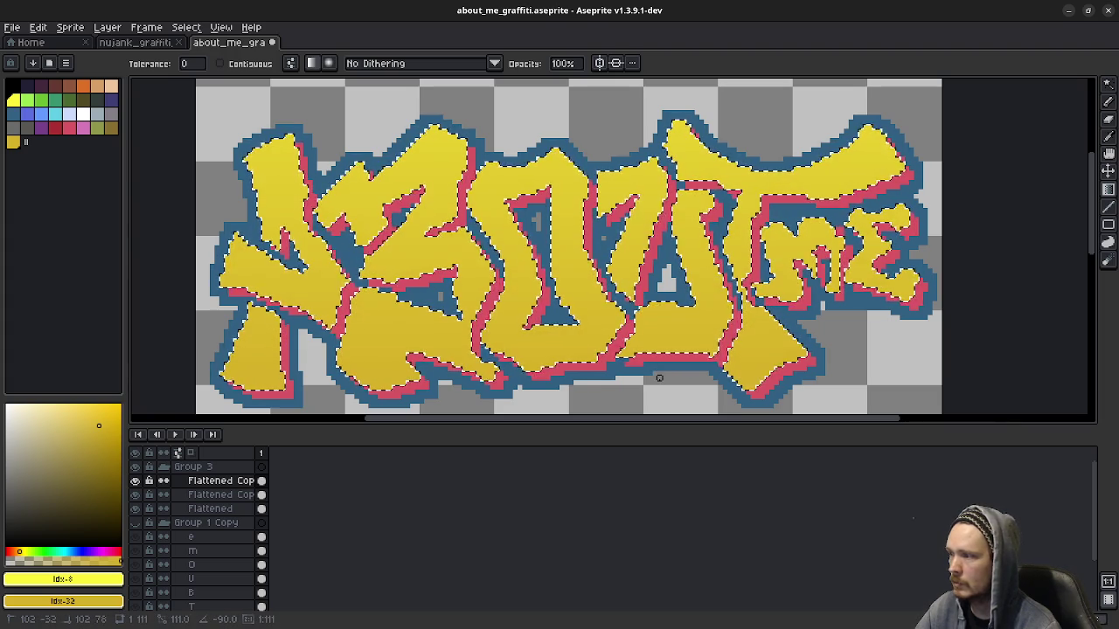
{"action": "key", "text": "ctrl+z"}
{"action": "left_click", "coordinate": [429, 67]}
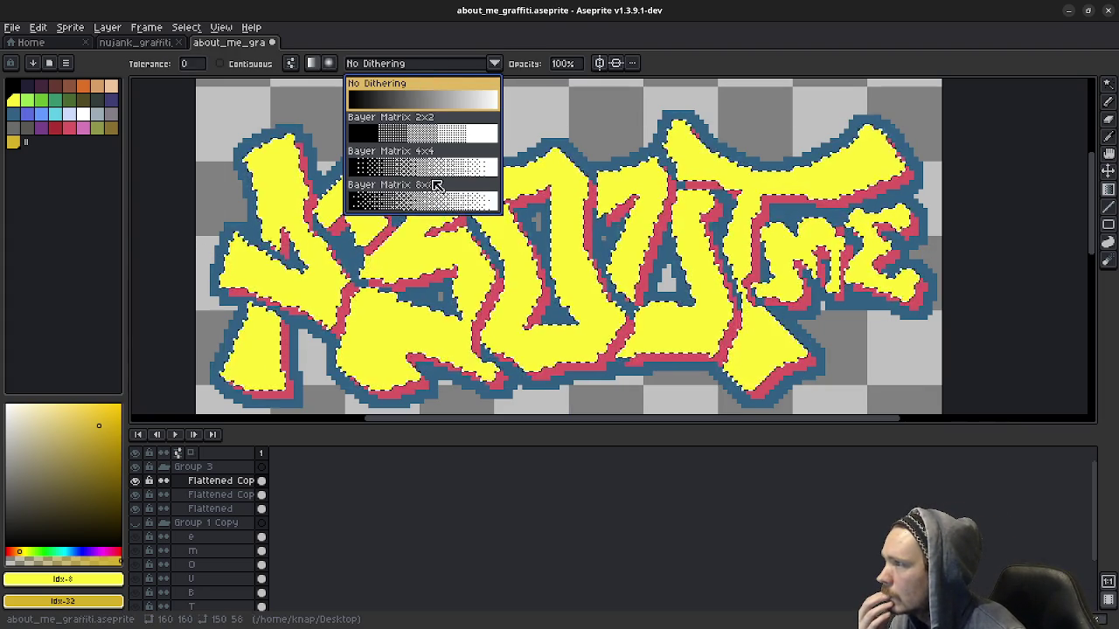
Step: Preview Bayer Matrix 4x4 and 8x8 dithered gradients on the letters, undoing each
{"action": "left_click", "coordinate": [430, 173]}
{"action": "left_click_drag", "start_coordinate": [683, 121], "coordinate": [678, 369]}
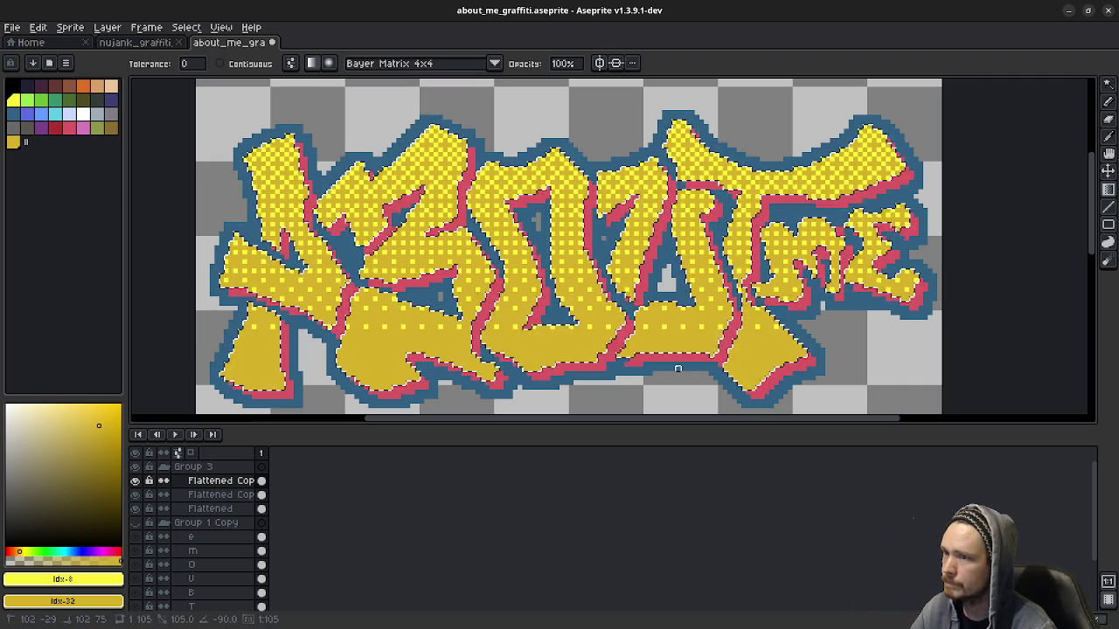
{"action": "left_click_drag", "start_coordinate": [678, 369], "coordinate": [677, 392]}
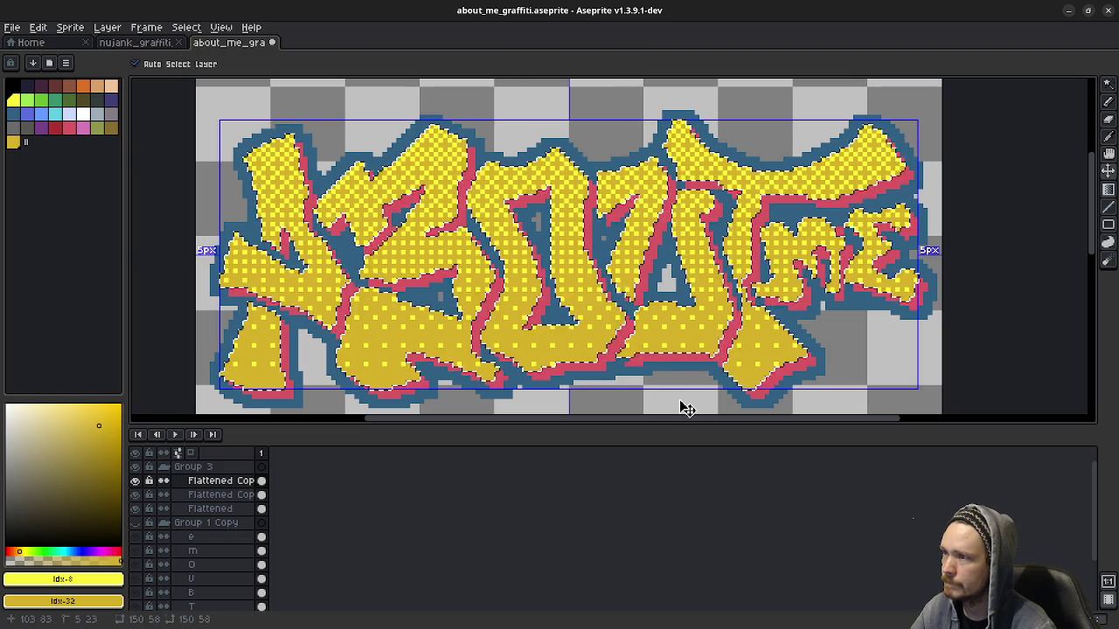
{"action": "key", "text": "ctrl+z"}
{"action": "left_click", "coordinate": [380, 64]}
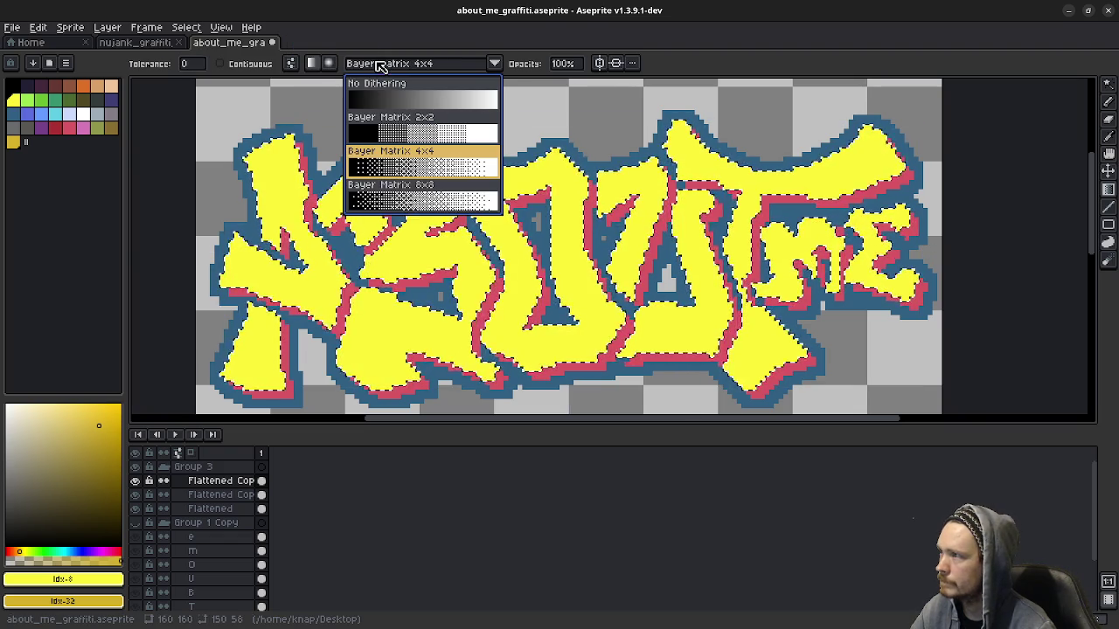
{"action": "left_click", "coordinate": [411, 196]}
{"action": "left_click_drag", "start_coordinate": [687, 83], "coordinate": [687, 374]}
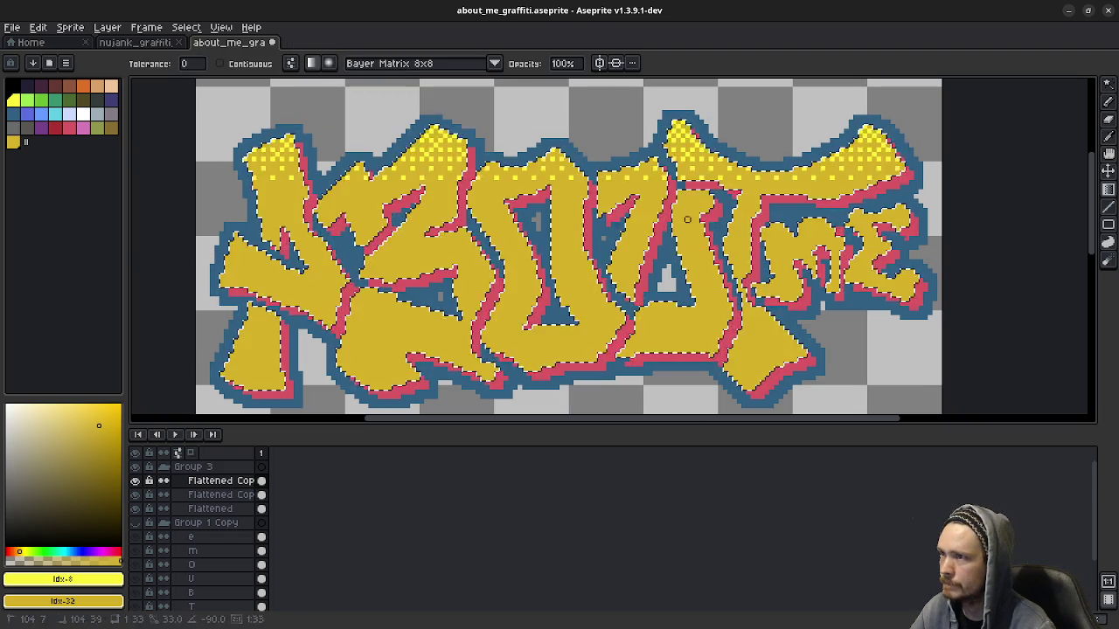
{"action": "key", "text": "ctrl+z"}
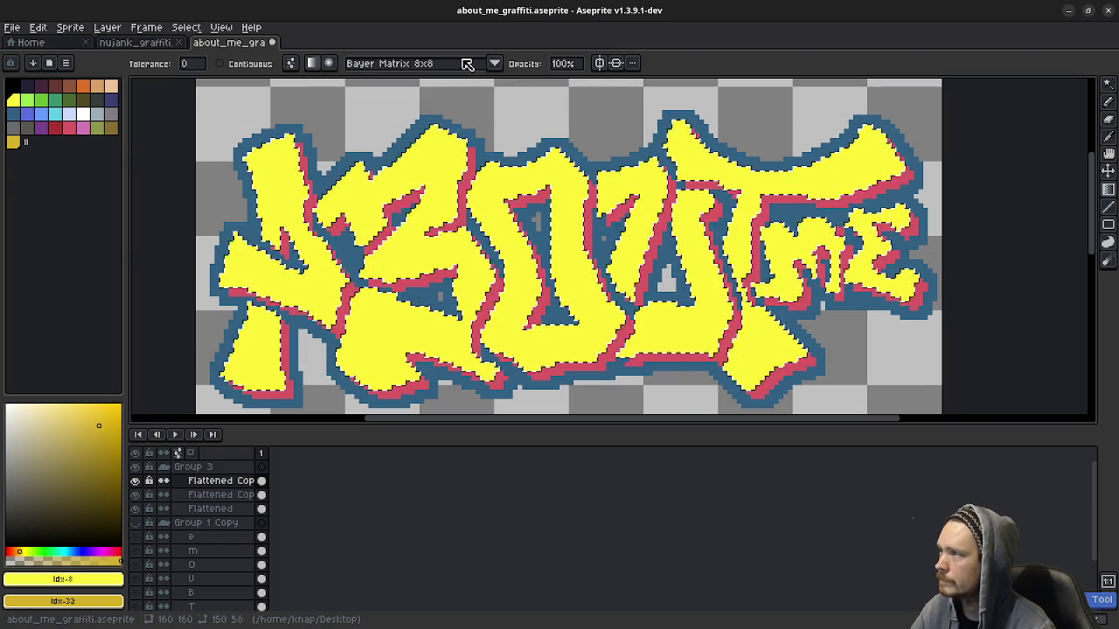
Step: Preview a Bayer Matrix 2x2 gradient, undo it, and set dithering back to Bayer Matrix 8x8
{"action": "left_click", "coordinate": [495, 63]}
{"action": "left_click", "coordinate": [443, 116]}
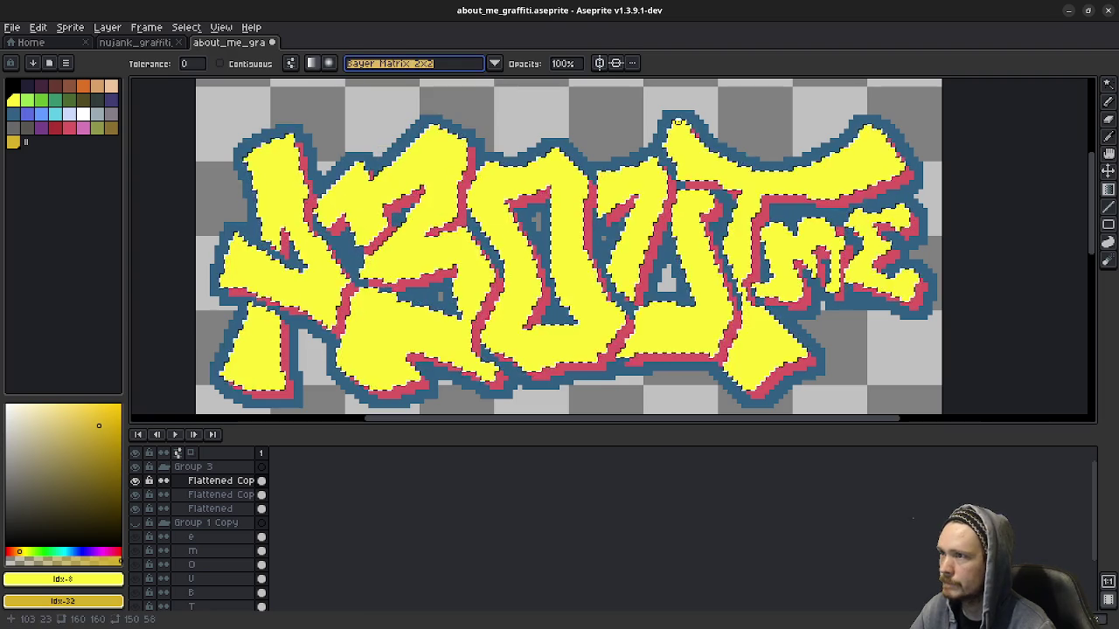
{"action": "left_click_drag", "start_coordinate": [673, 118], "coordinate": [669, 405]}
{"action": "scroll", "coordinate": [668, 406], "scroll_direction": "down", "scroll_amount": 3}
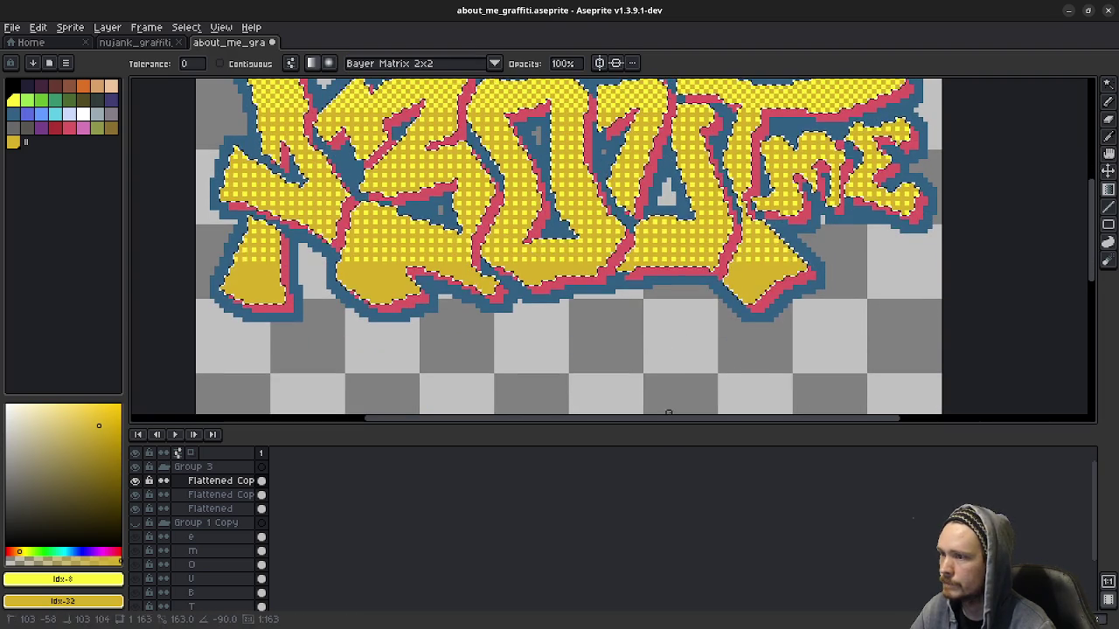
{"action": "key", "text": "v"}
{"action": "key", "text": "ctrl+z"}
{"action": "scroll", "coordinate": [612, 244], "scroll_direction": "up", "scroll_amount": 2}
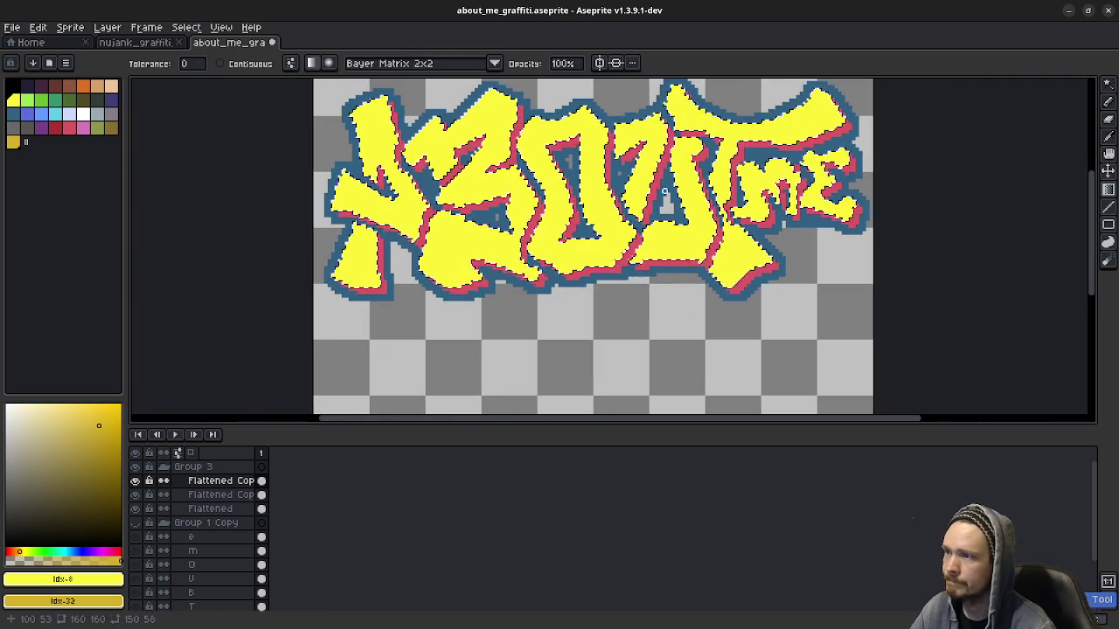
{"action": "scroll", "coordinate": [612, 245], "scroll_direction": "down", "scroll_amount": 1}
{"action": "left_click", "coordinate": [495, 63]}
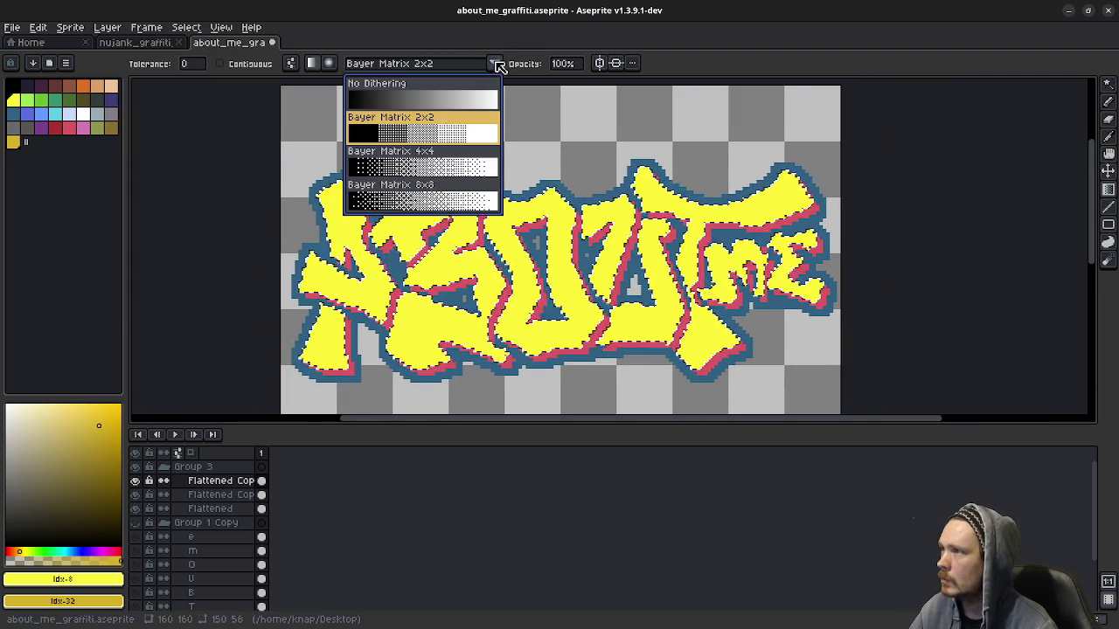
{"action": "left_click", "coordinate": [427, 175]}
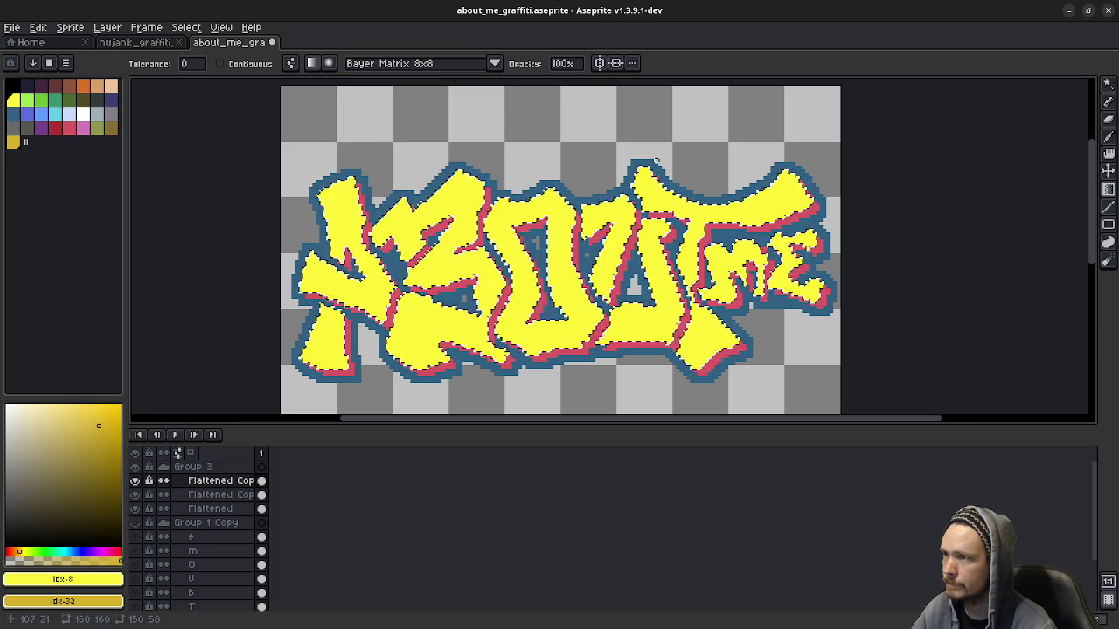
Step: After test drags, apply a vertical Bayer 8x8 gradient over the letters, yellow top to gold bottom
{"action": "left_click_drag", "start_coordinate": [620, 179], "coordinate": [621, 363]}
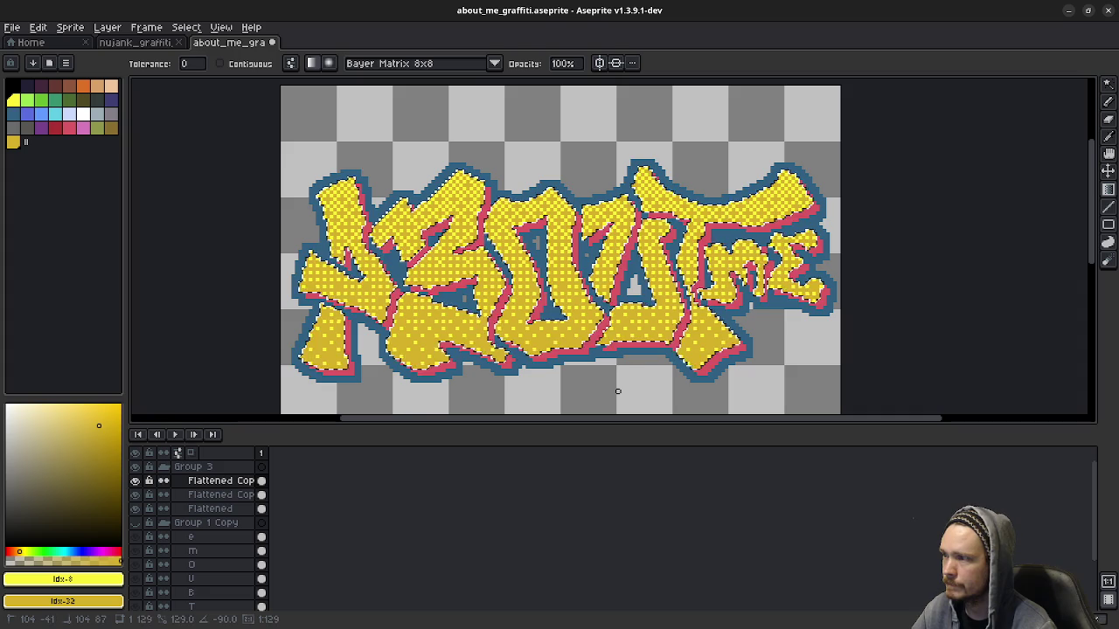
{"action": "left_click_drag", "start_coordinate": [615, 406], "coordinate": [639, 412]}
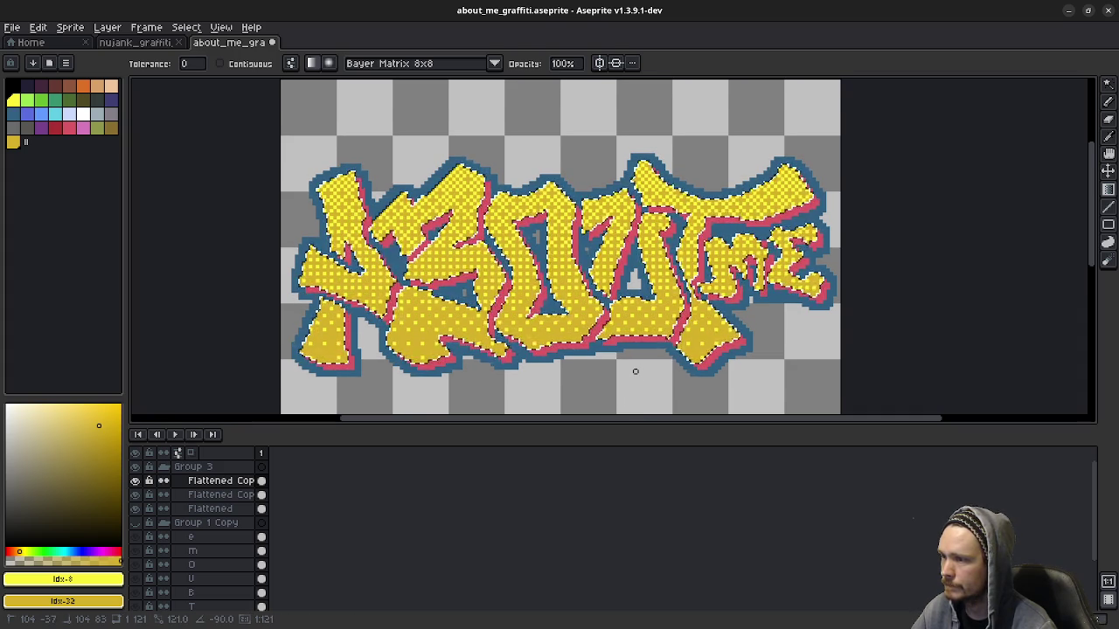
{"action": "key", "text": "ctrl+z"}
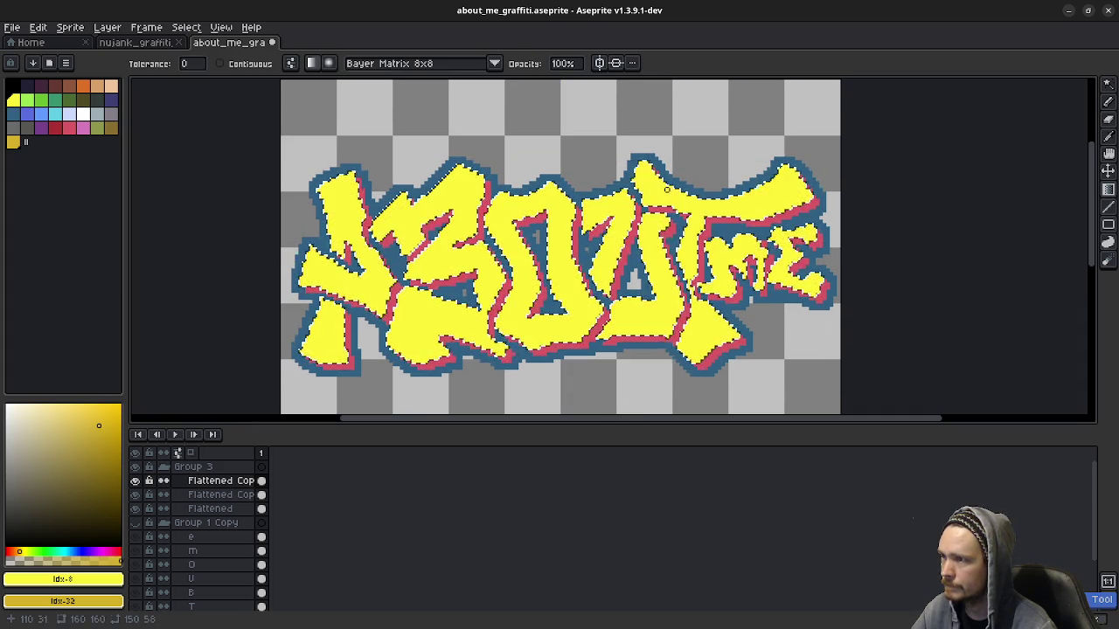
{"action": "left_click_drag", "start_coordinate": [656, 197], "coordinate": [667, 375]}
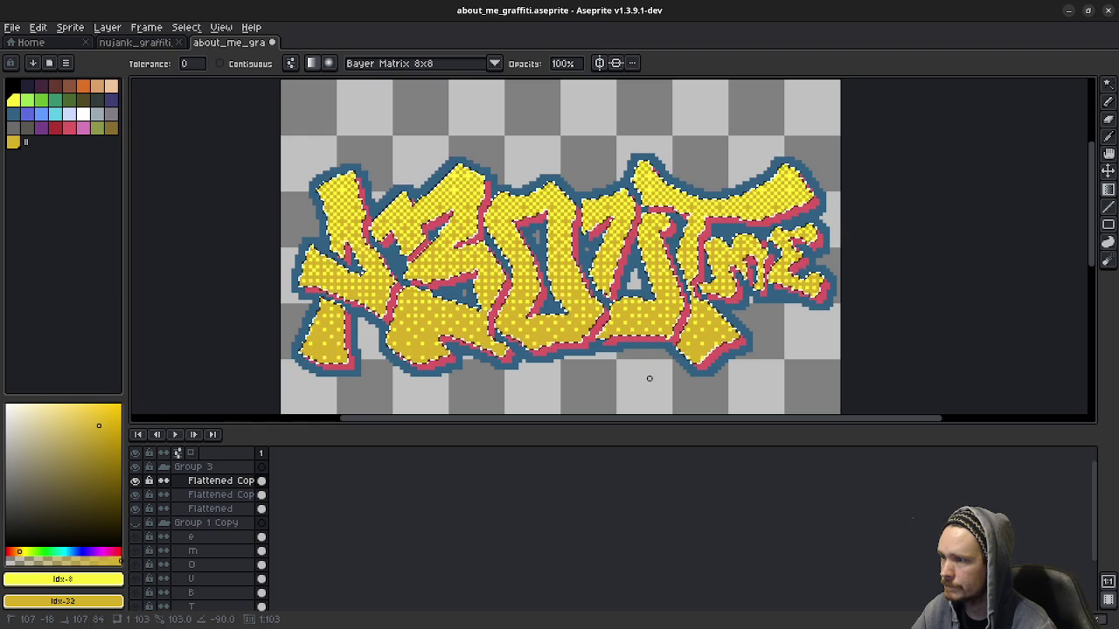
{"action": "key", "text": "ctrl+z"}
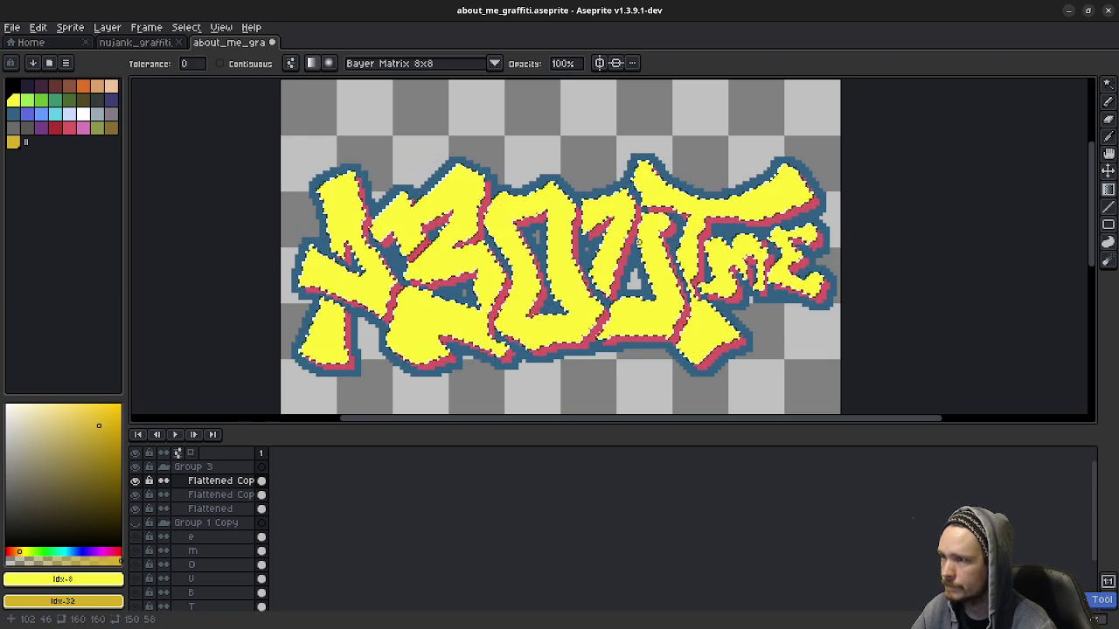
{"action": "left_click_drag", "start_coordinate": [656, 271], "coordinate": [663, 331]}
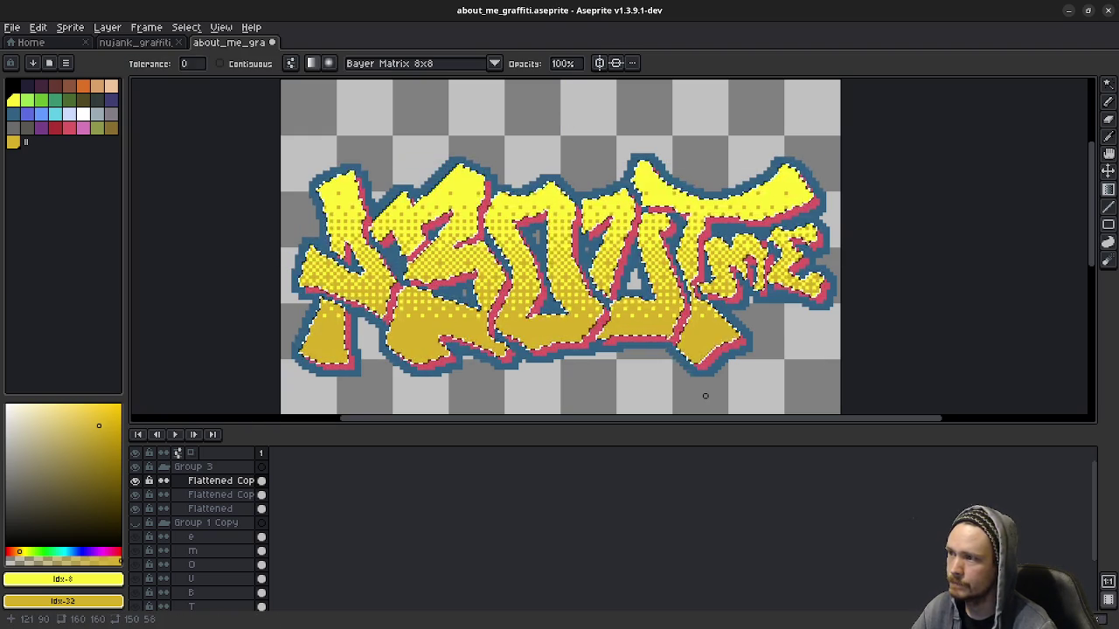
{"action": "key", "text": "ctrl+z"}
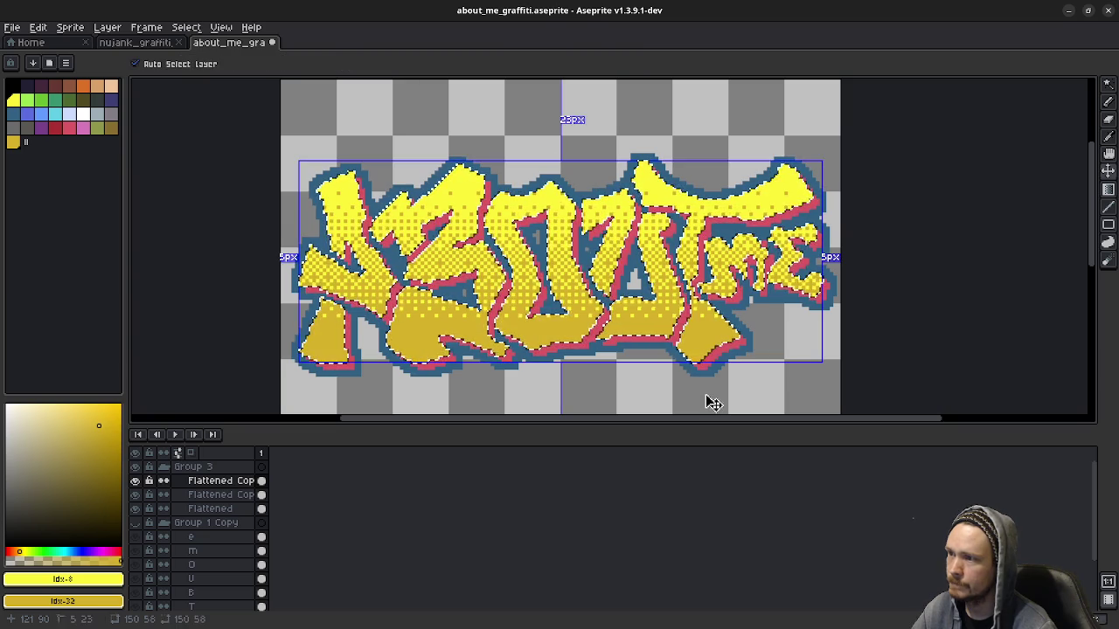
{"action": "key", "text": "ctrl+z"}
{"action": "left_click_drag", "start_coordinate": [655, 193], "coordinate": [656, 333]}
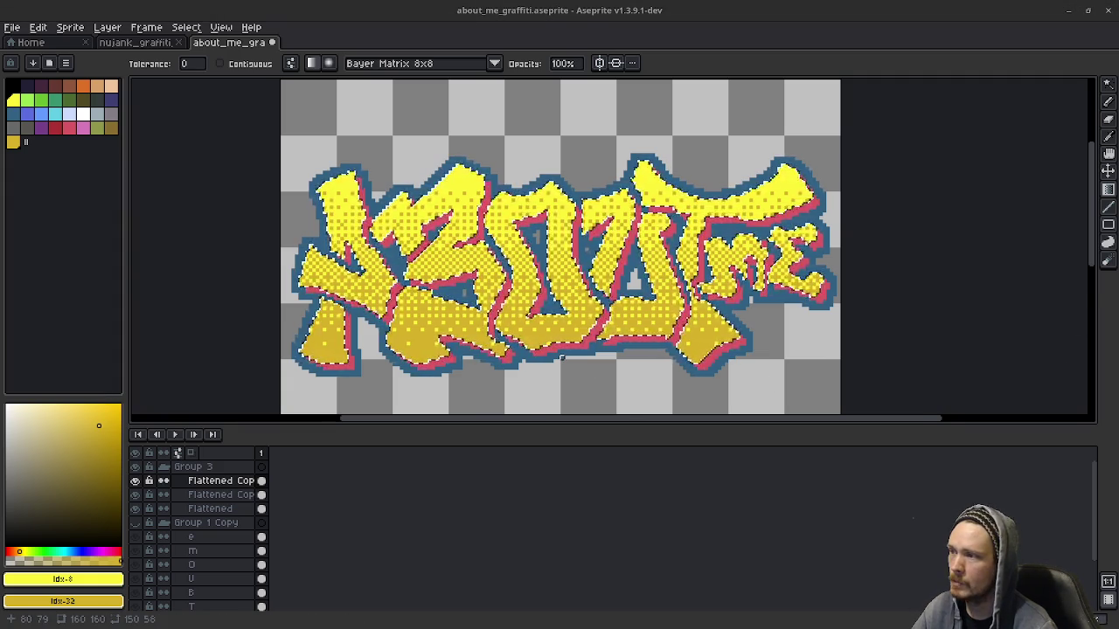
{"action": "scroll", "coordinate": [562, 357], "scroll_direction": "down", "scroll_amount": 4}
{"action": "scroll", "coordinate": [562, 357], "scroll_direction": "up", "scroll_amount": 2}
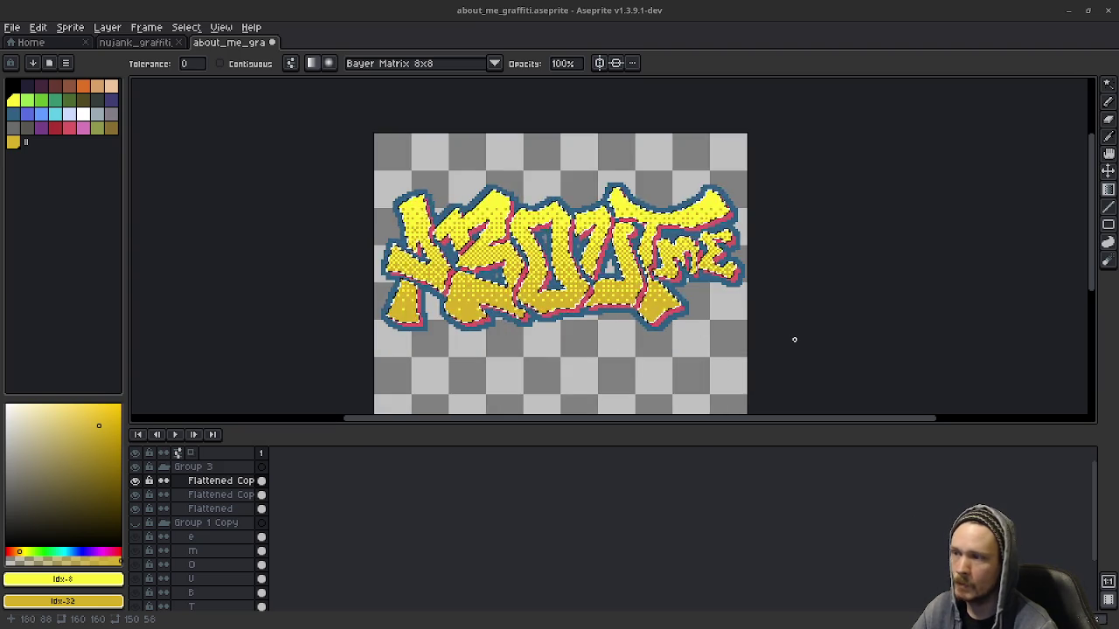
{"action": "scroll", "coordinate": [616, 301], "scroll_direction": "up", "scroll_amount": 1}
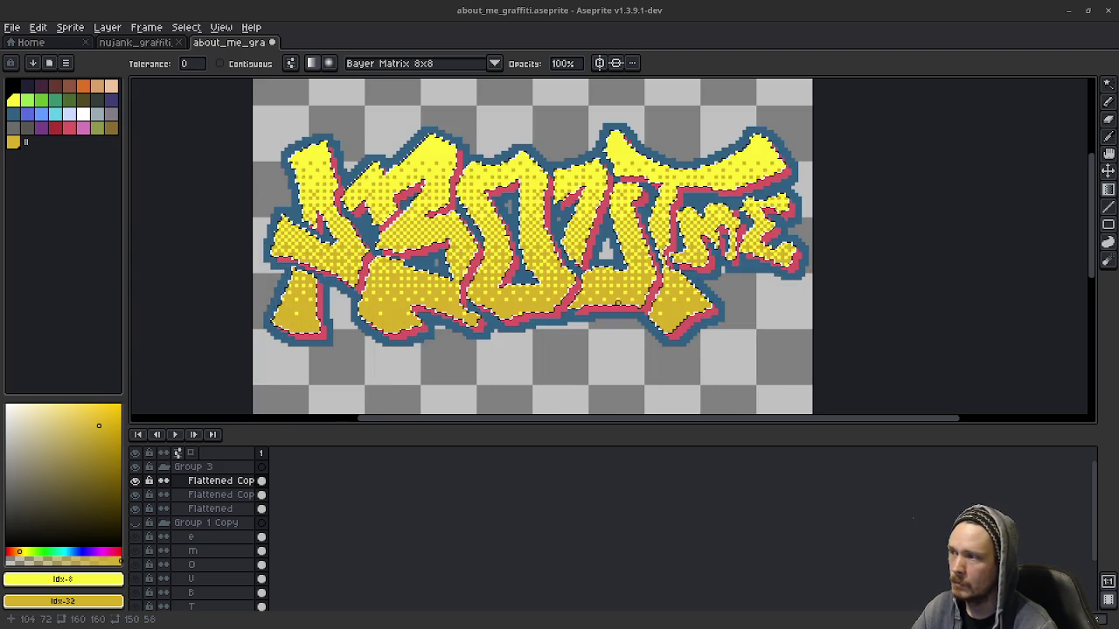
{"action": "left_click_drag", "start_coordinate": [606, 353], "coordinate": [604, 364]}
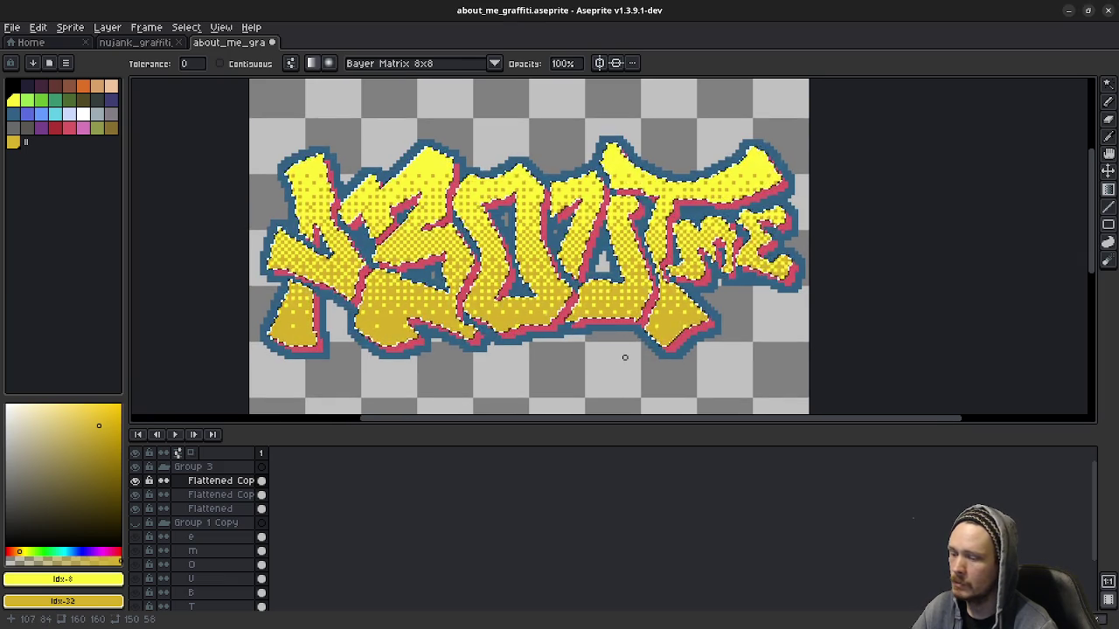
{"action": "key", "text": "m"}
{"action": "scroll", "coordinate": [626, 358], "scroll_direction": "down", "scroll_amount": 3}
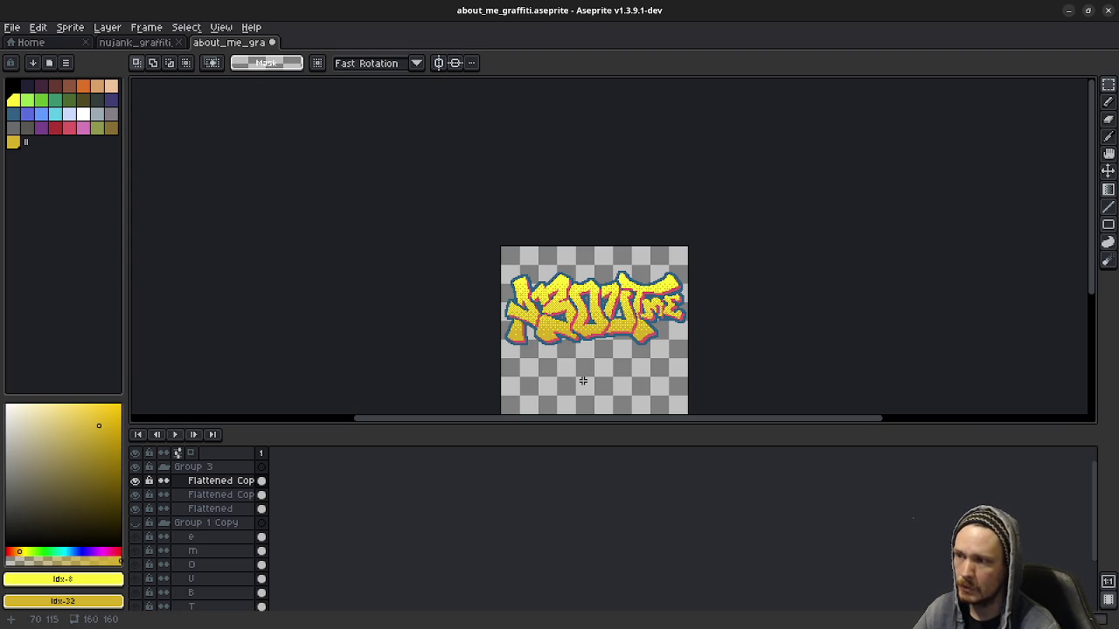
Step: Inspect the fill and outline layers, then undo the gradient to restore flat yellow letters
{"action": "scroll", "coordinate": [584, 378], "scroll_direction": "up", "scroll_amount": 2}
{"action": "scroll", "coordinate": [620, 310], "scroll_direction": "down", "scroll_amount": 1}
{"action": "scroll", "coordinate": [616, 337], "scroll_direction": "down", "scroll_amount": 1}
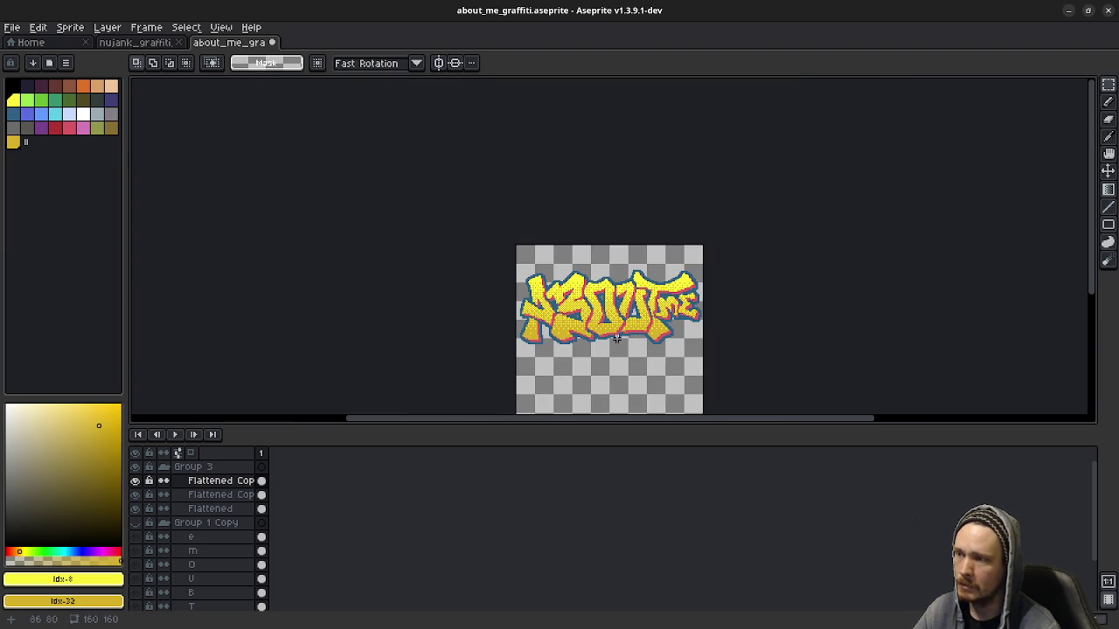
{"action": "scroll", "coordinate": [616, 337], "scroll_direction": "up", "scroll_amount": 1}
{"action": "scroll", "coordinate": [616, 338], "scroll_direction": "up", "scroll_amount": 1}
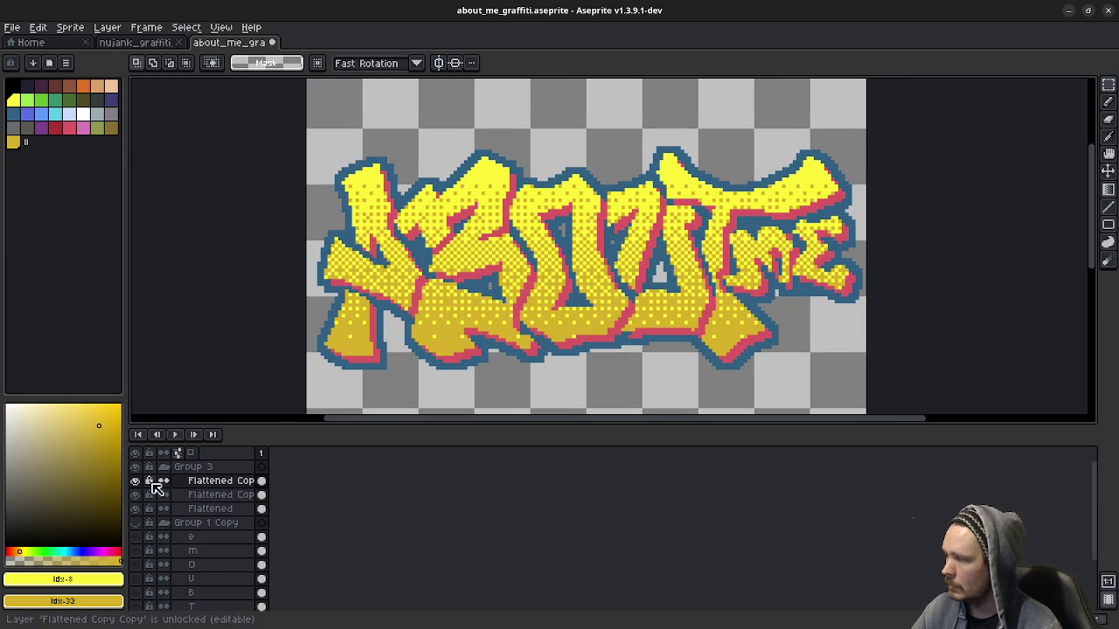
{"action": "left_click", "coordinate": [136, 481]}
{"action": "left_click", "coordinate": [136, 509]}
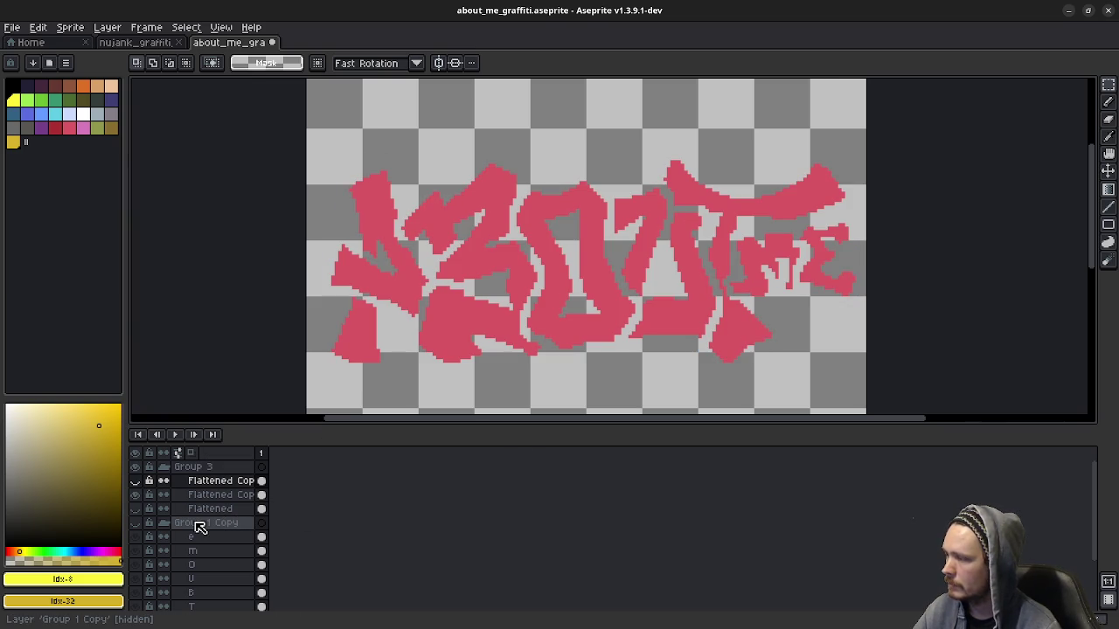
{"action": "key", "text": "ctrl+z"}
{"action": "left_click", "coordinate": [136, 481]}
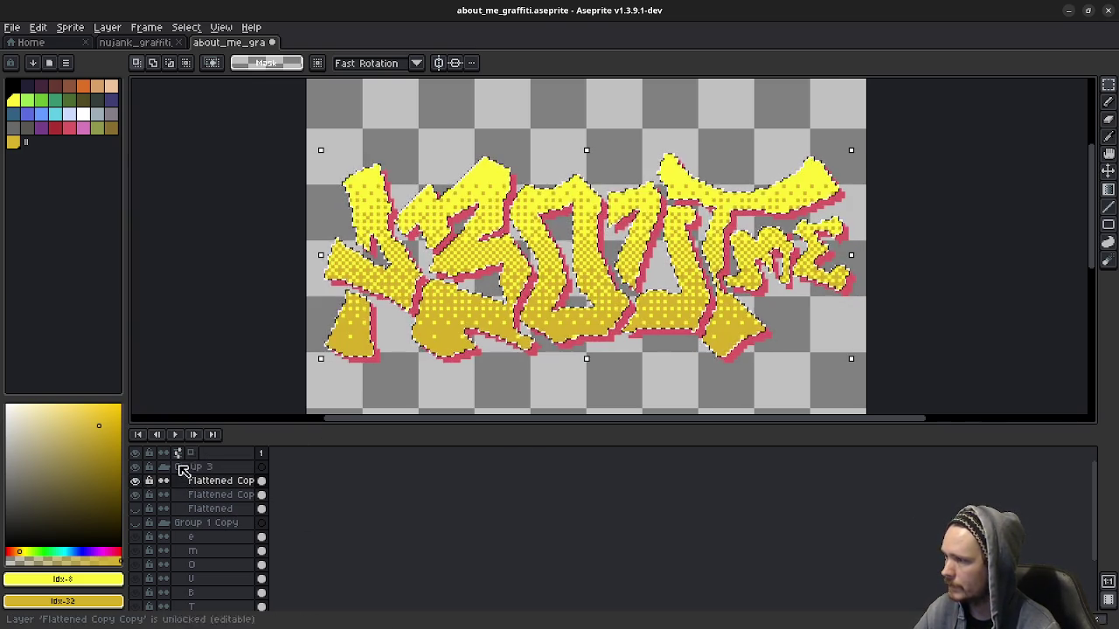
{"action": "key", "text": "ctrl+z"}
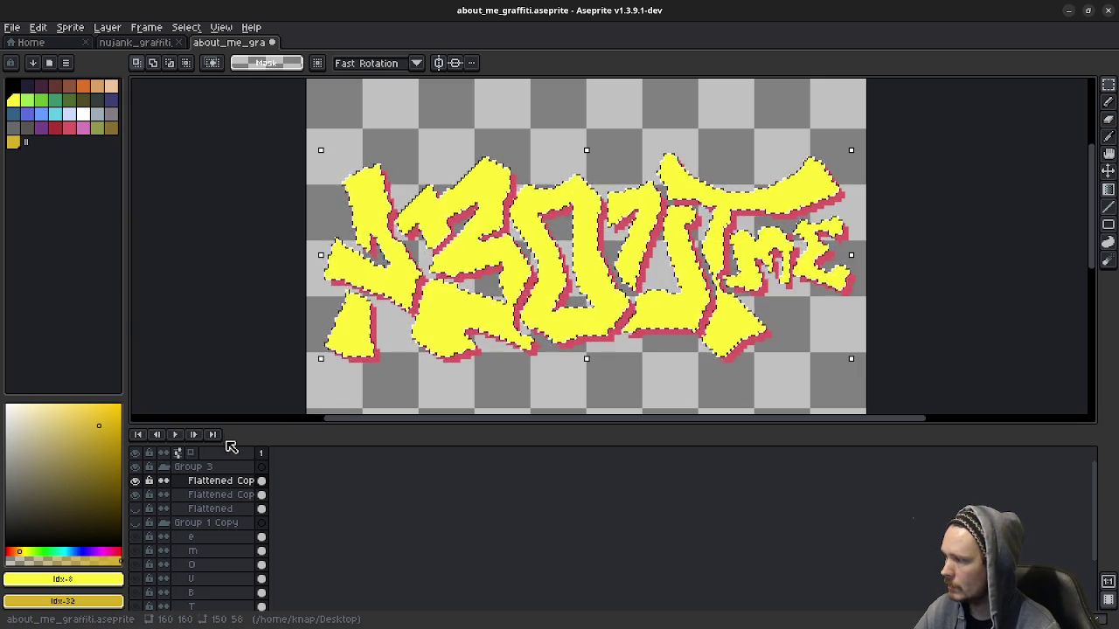
Step: Duplicate Group 3 as Group 3 Copy, collapse the groups and select the copy
{"action": "left_click", "coordinate": [196, 467]}
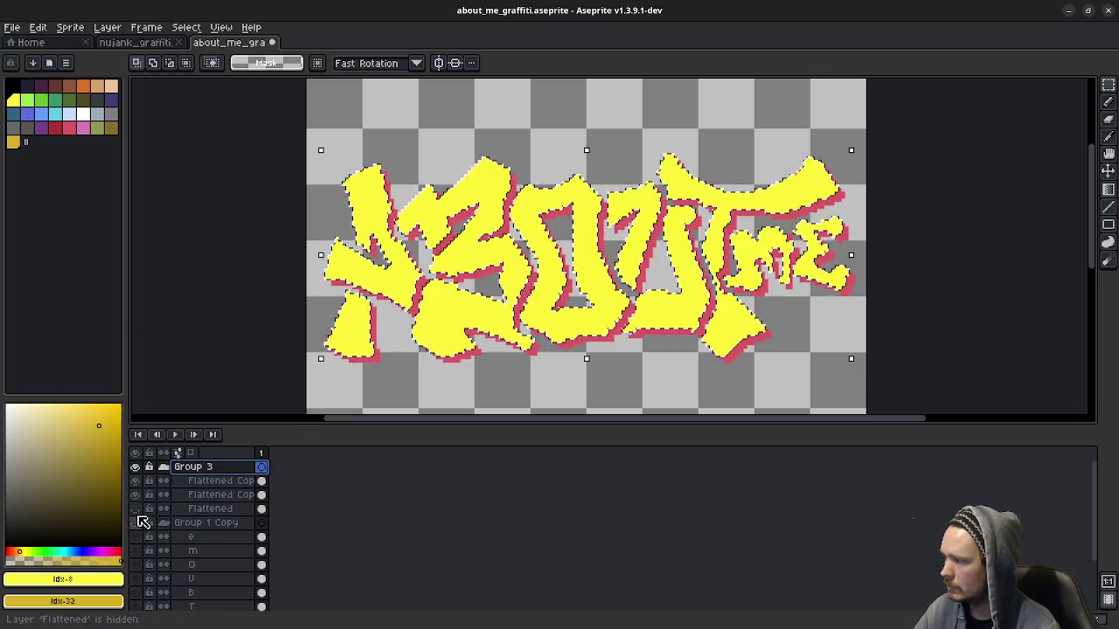
{"action": "left_click", "coordinate": [135, 508]}
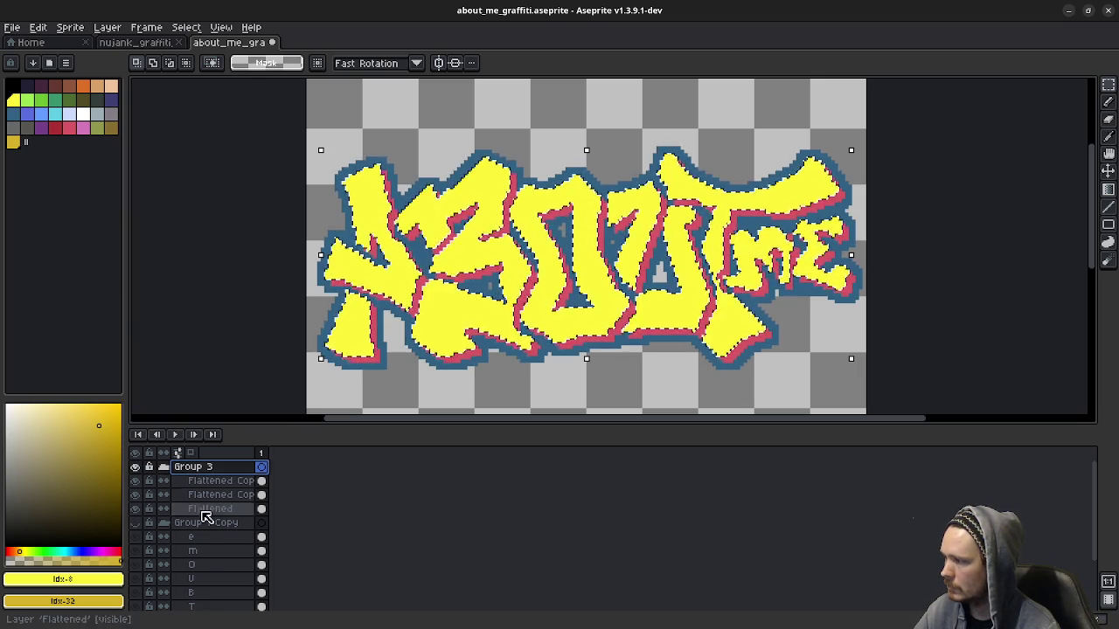
{"action": "right_click", "coordinate": [199, 468]}
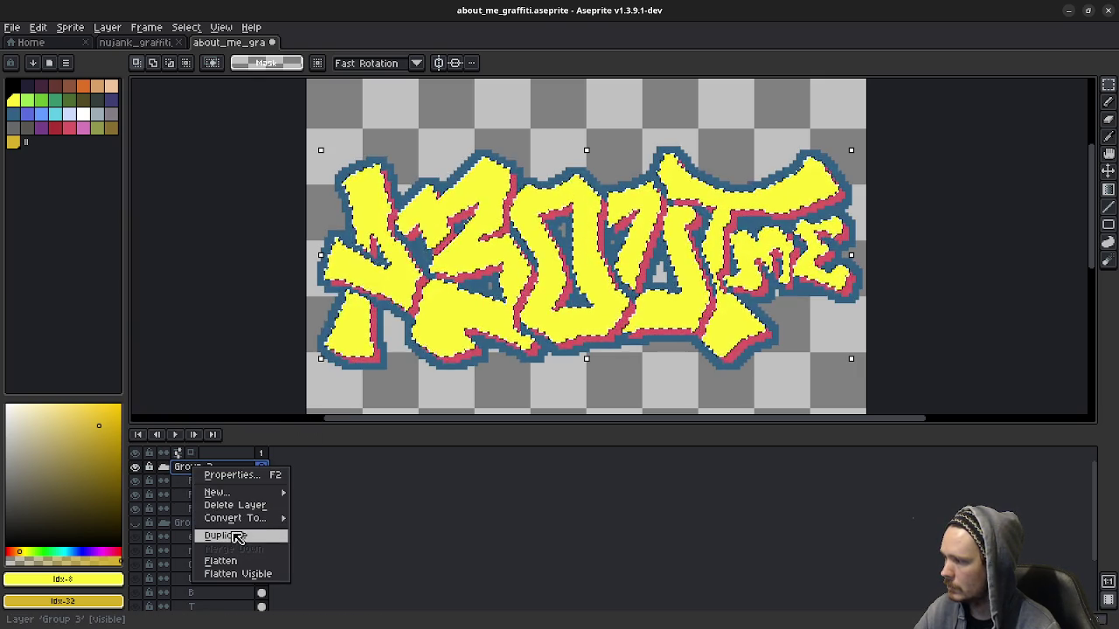
{"action": "left_click", "coordinate": [227, 535]}
{"action": "left_click", "coordinate": [163, 522]}
{"action": "left_click", "coordinate": [165, 536]}
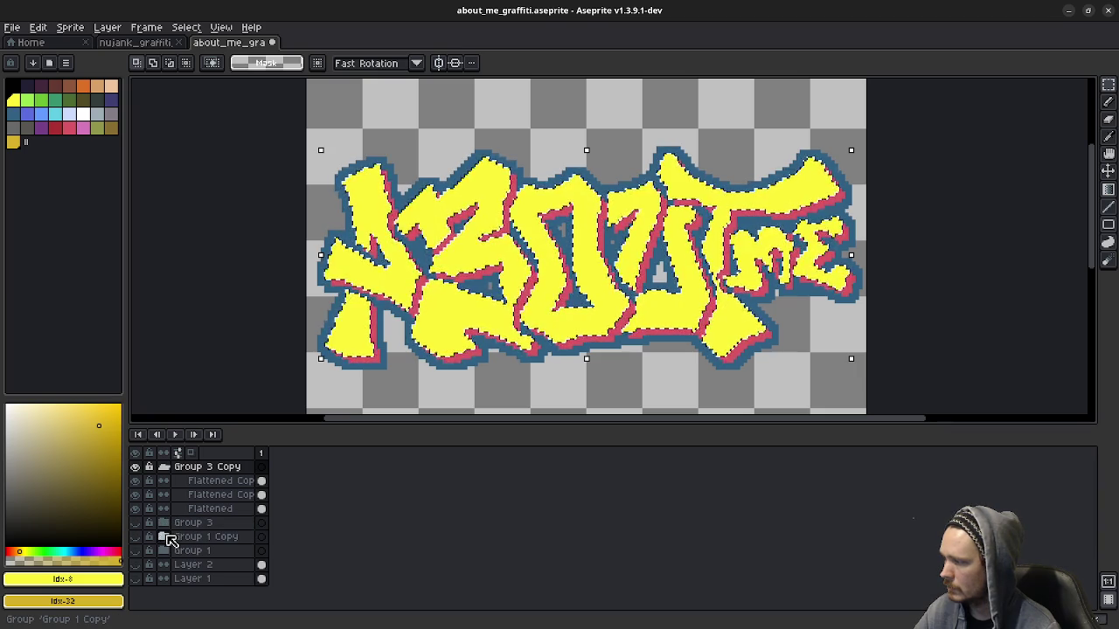
{"action": "left_click", "coordinate": [232, 467]}
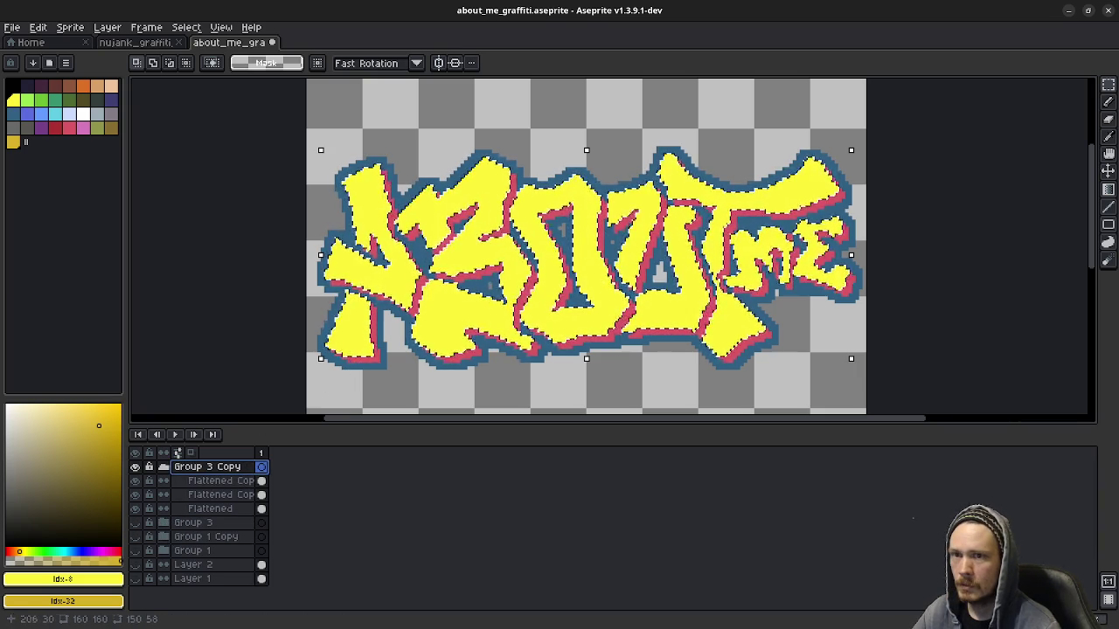
{"action": "left_click", "coordinate": [1108, 189]}
{"action": "left_click", "coordinate": [1091, 191]}
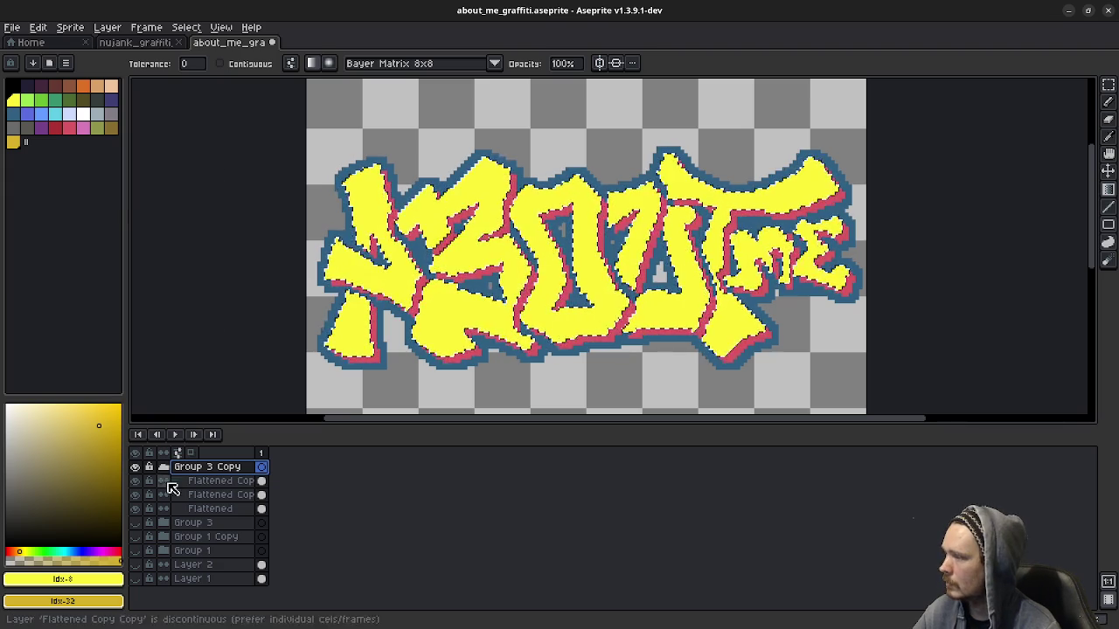
Step: Fill the ABOUT ME letters on Flattened Copy with a Bayer 8x8 dithered bright-yellow-to-gold vertical gradient
{"action": "left_click", "coordinate": [218, 484]}
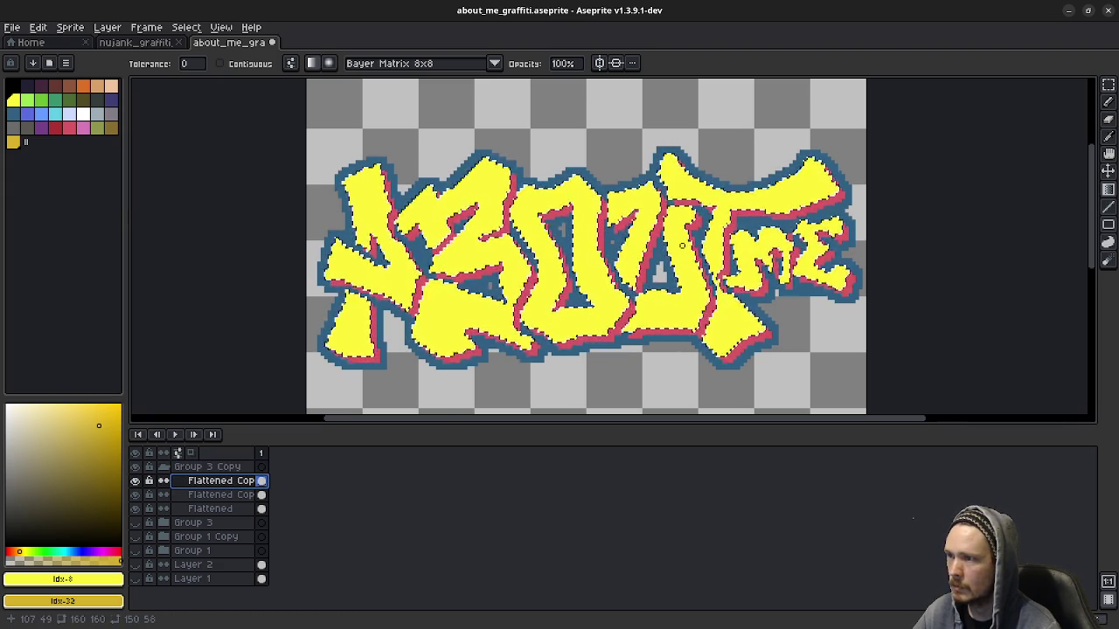
{"action": "left_click_drag", "start_coordinate": [682, 189], "coordinate": [682, 316]}
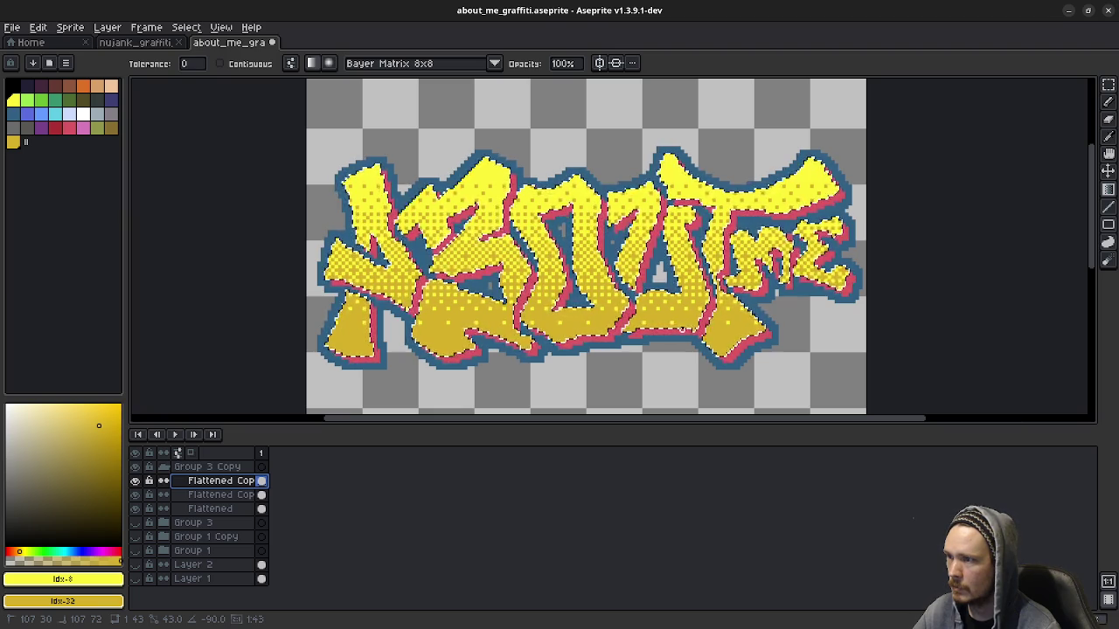
{"action": "scroll", "coordinate": [681, 328], "scroll_direction": "down", "scroll_amount": 3}
{"action": "key", "text": "m"}
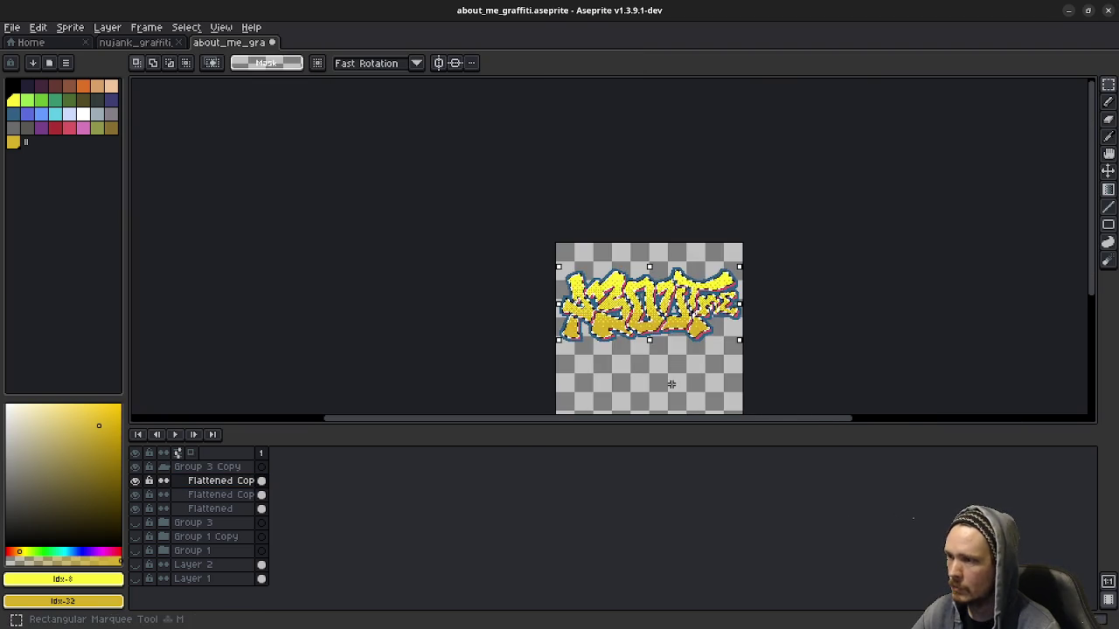
{"action": "left_click_drag", "start_coordinate": [678, 368], "coordinate": [571, 330]}
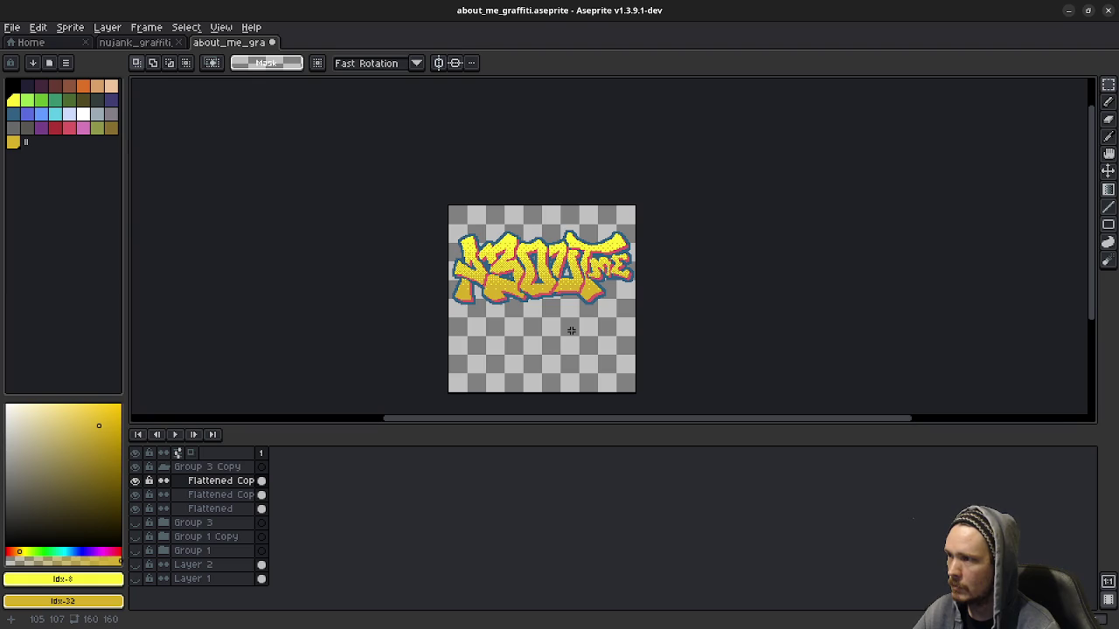
{"action": "left_click", "coordinate": [214, 509]}
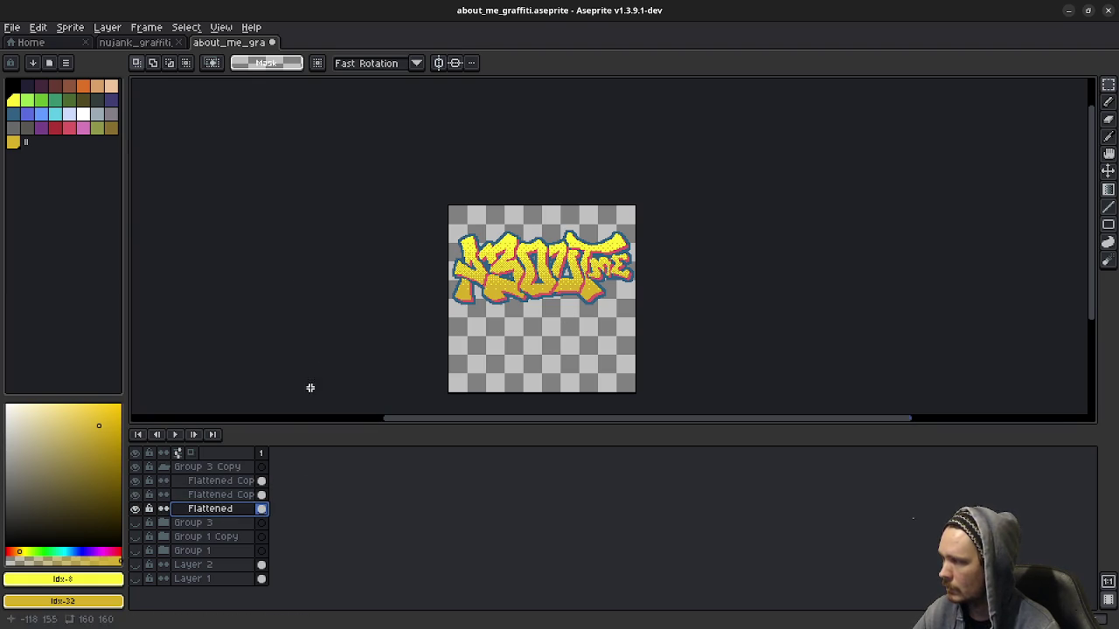
Step: Sample the green #6c914a from nujank_graffiti and add it to the About Me palette as entry 33
{"action": "left_click", "coordinate": [137, 43]}
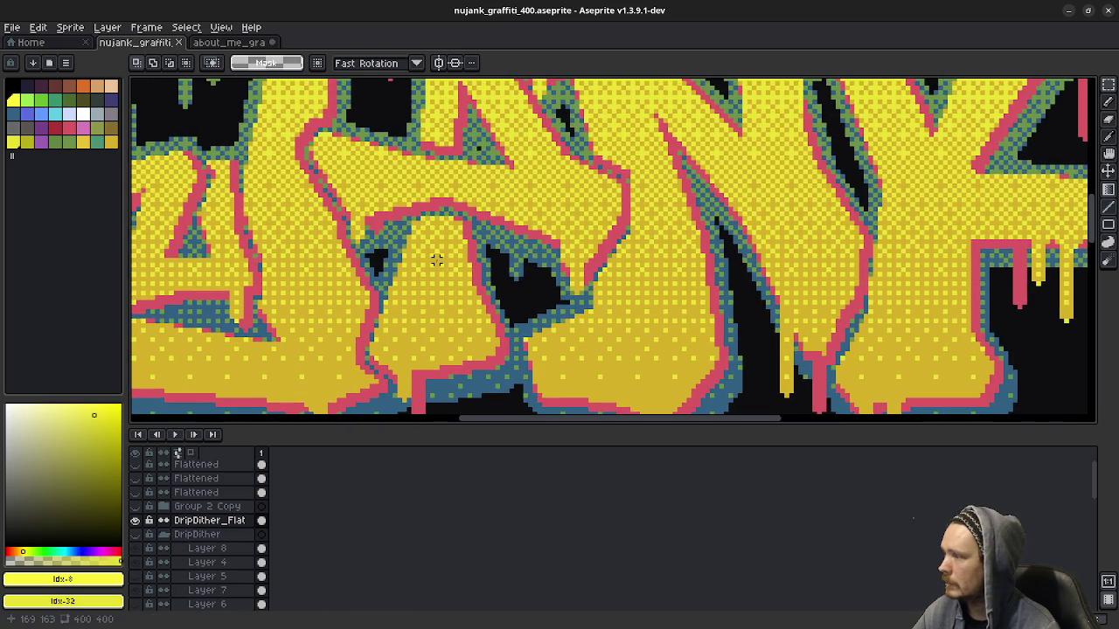
{"action": "scroll", "coordinate": [385, 278], "scroll_direction": "down", "scroll_amount": 3}
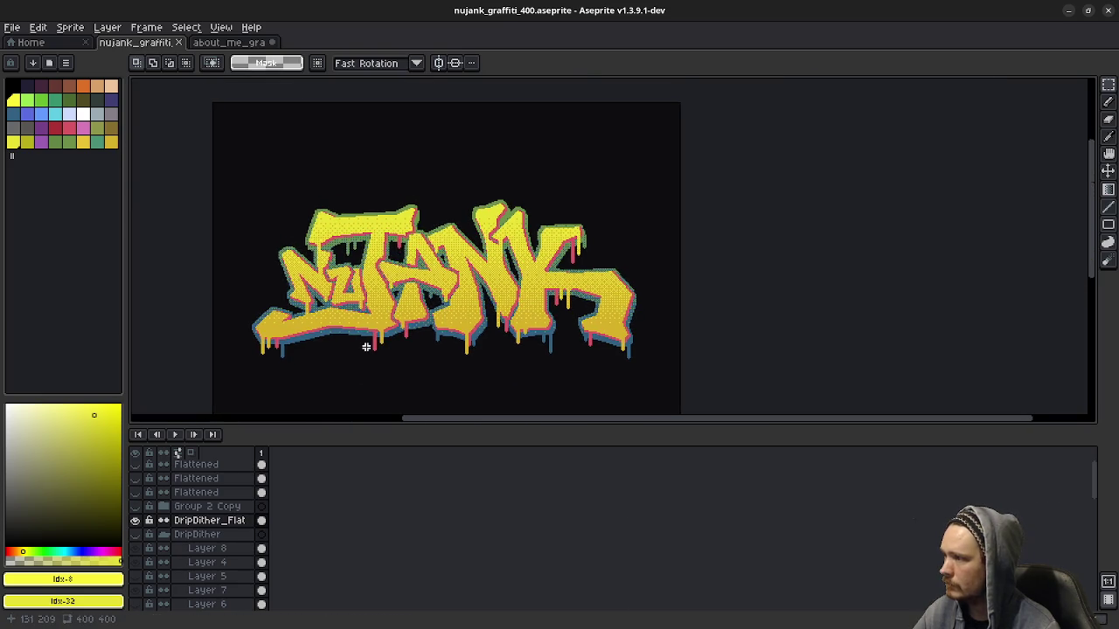
{"action": "scroll", "coordinate": [348, 308], "scroll_direction": "up", "scroll_amount": 2}
{"action": "key", "text": "i"}
{"action": "left_click", "coordinate": [348, 308]}
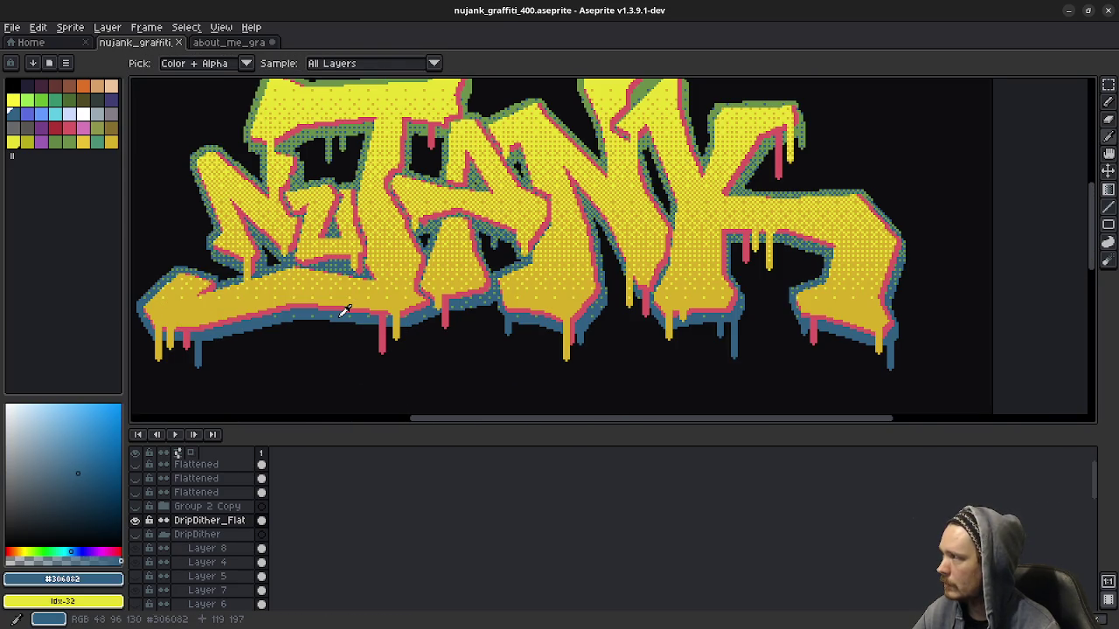
{"action": "key", "text": "m"}
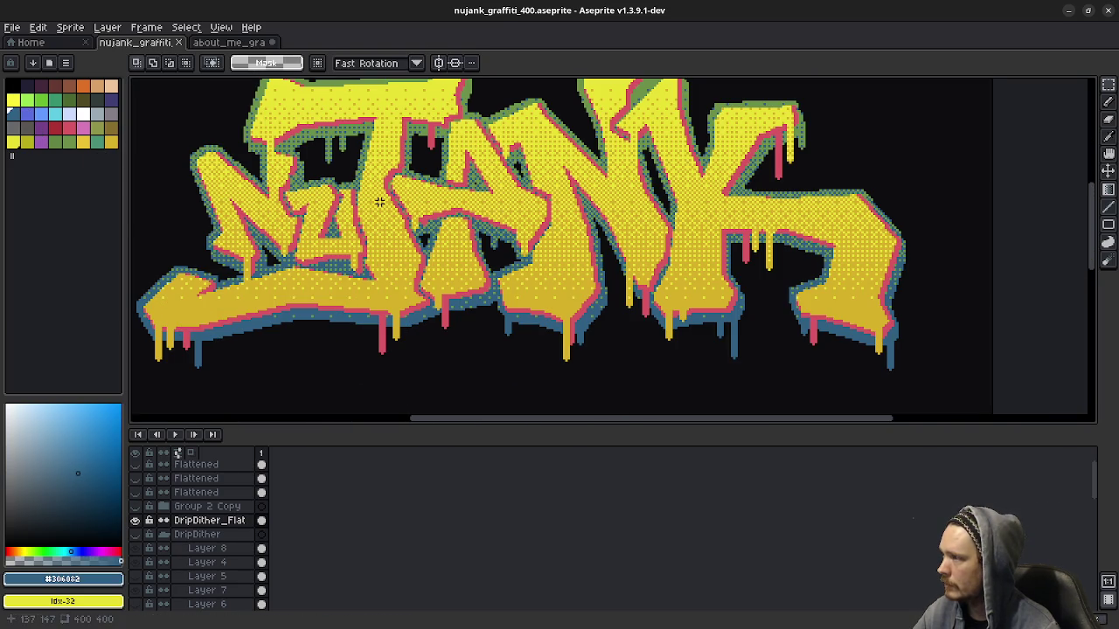
{"action": "left_click", "coordinate": [244, 45]}
{"action": "left_click", "coordinate": [154, 45]}
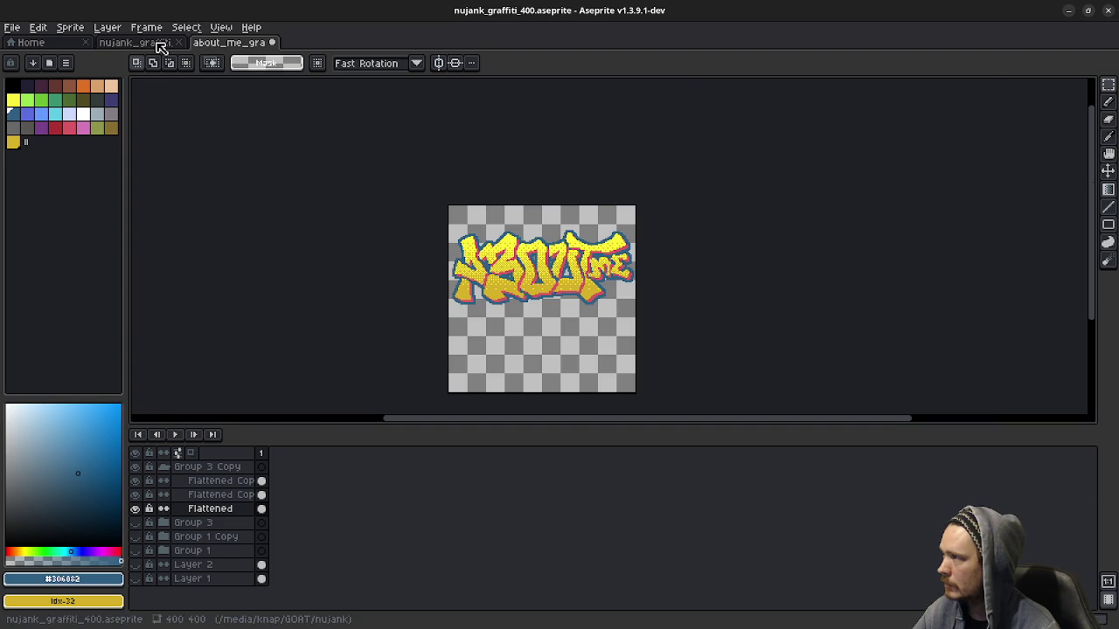
{"action": "key", "text": "i"}
{"action": "left_click", "coordinate": [379, 157]}
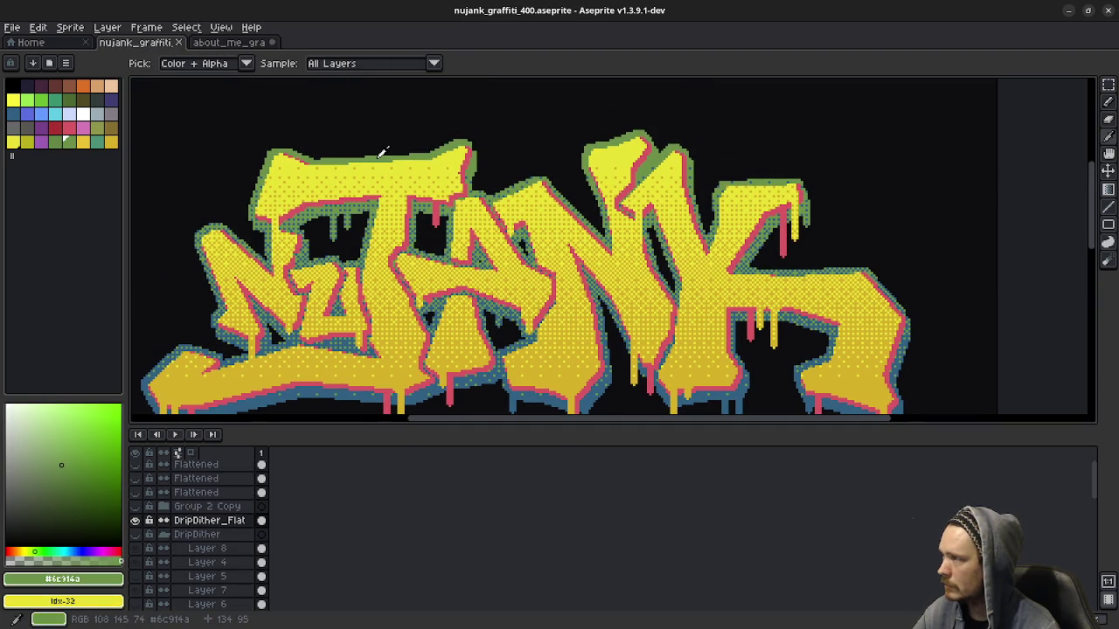
{"action": "left_click", "coordinate": [248, 42]}
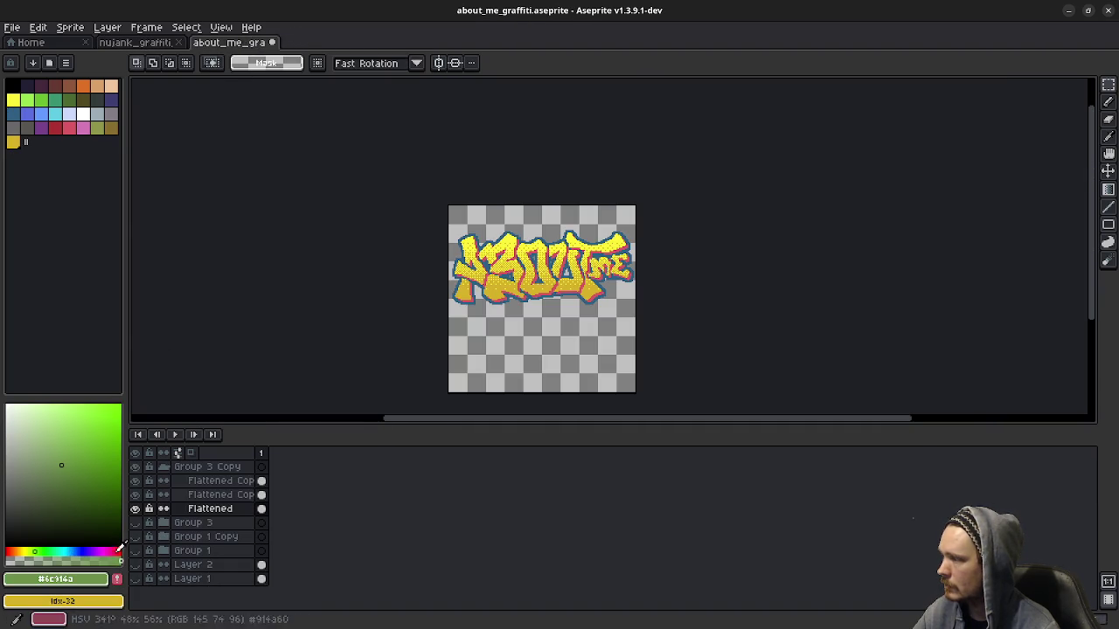
{"action": "left_click", "coordinate": [122, 580]}
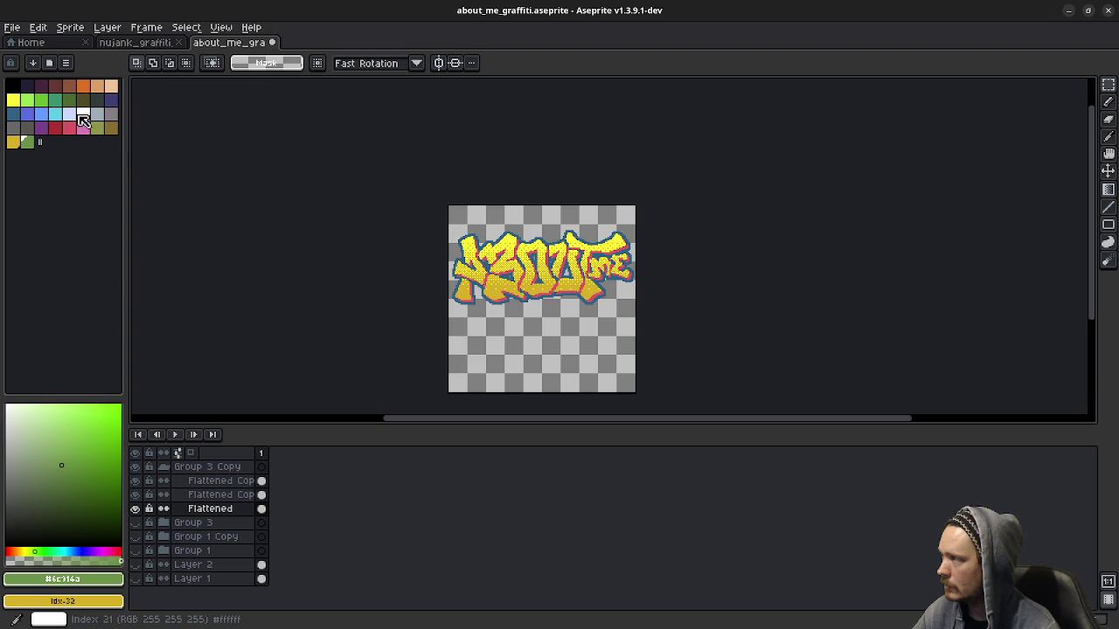
Step: Set blue Idx-16 as the foreground colour and green Idx-33 as the background colour
{"action": "left_click", "coordinate": [156, 42]}
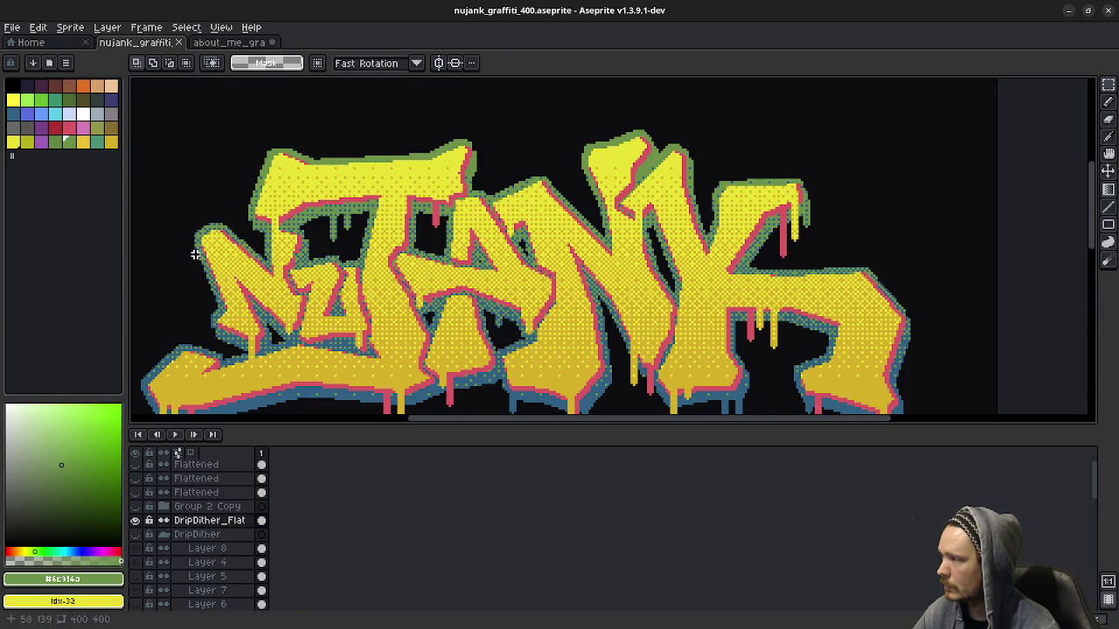
{"action": "left_click", "coordinate": [256, 397], "text": "alt"}
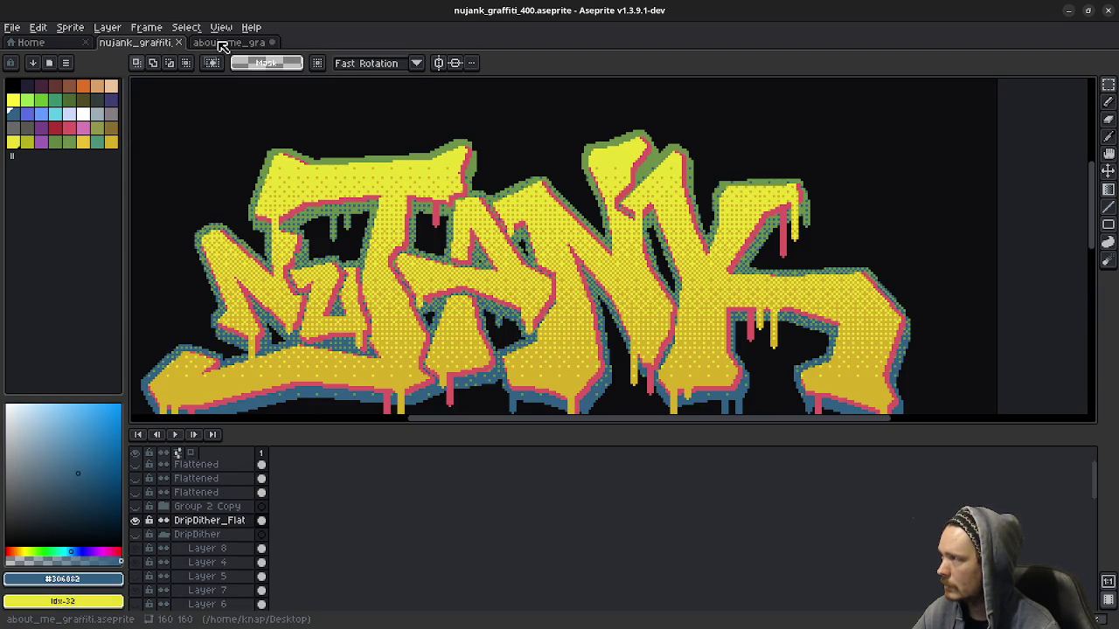
{"action": "left_click", "coordinate": [221, 42]}
{"action": "left_click", "coordinate": [14, 113]}
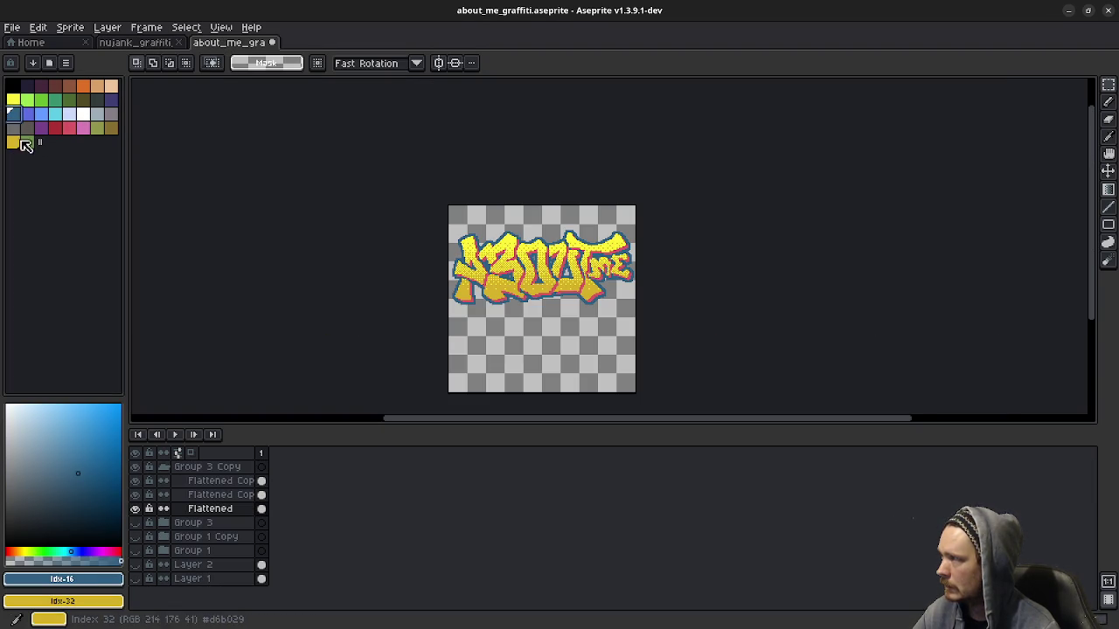
{"action": "right_click", "coordinate": [29, 145]}
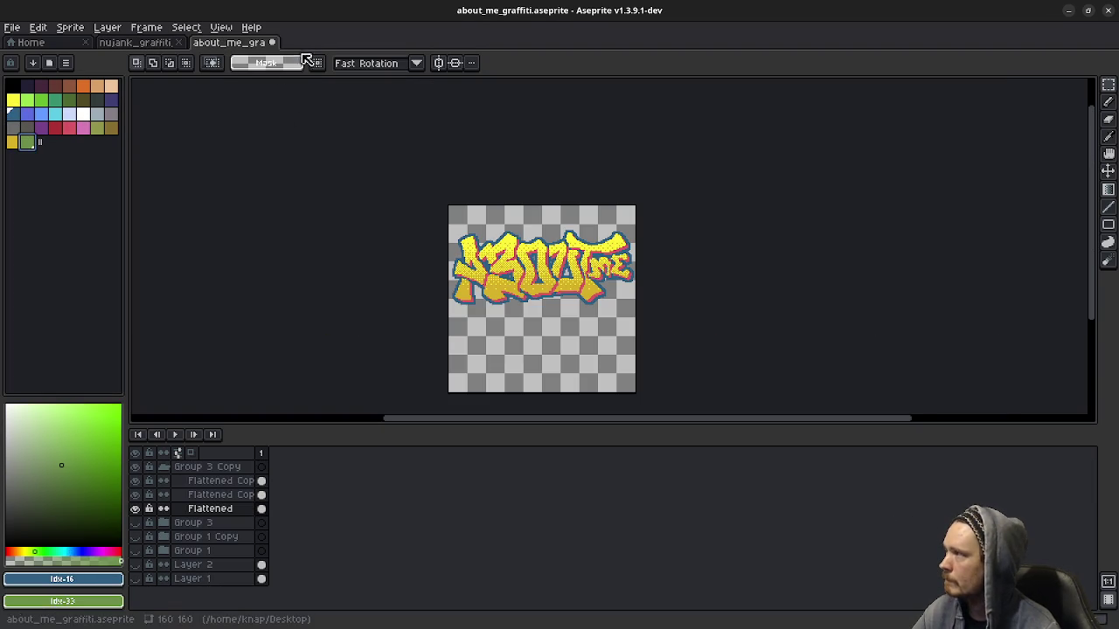
{"action": "left_click", "coordinate": [13, 142]}
{"action": "left_click", "coordinate": [27, 143]}
{"action": "left_click", "coordinate": [14, 114]}
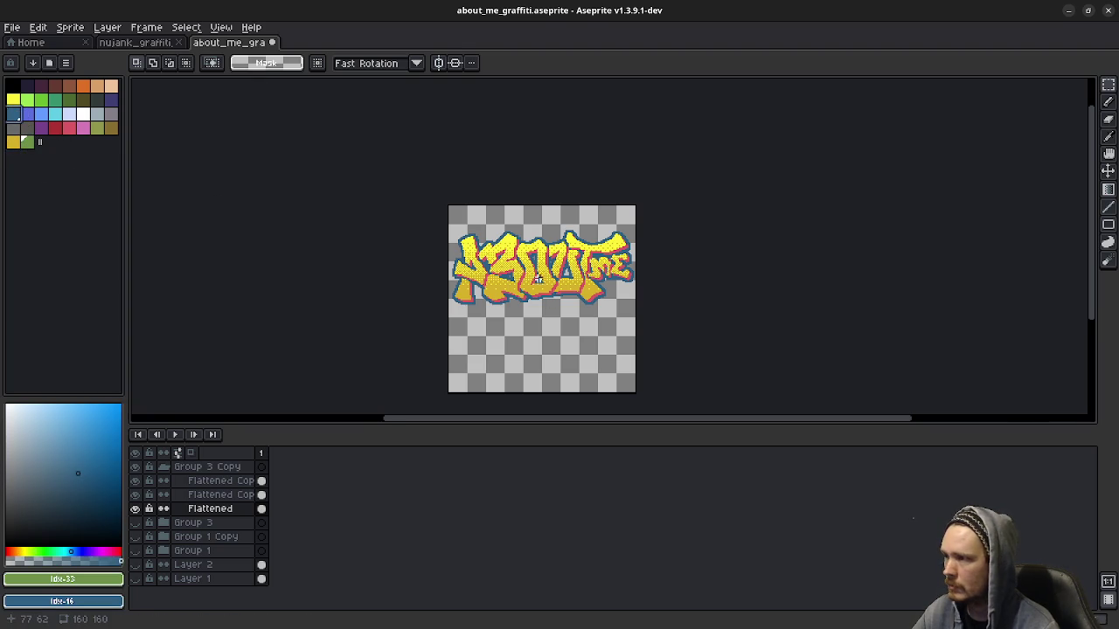
{"action": "scroll", "coordinate": [540, 280], "scroll_direction": "up", "scroll_amount": 3}
{"action": "left_click", "coordinate": [261, 509]}
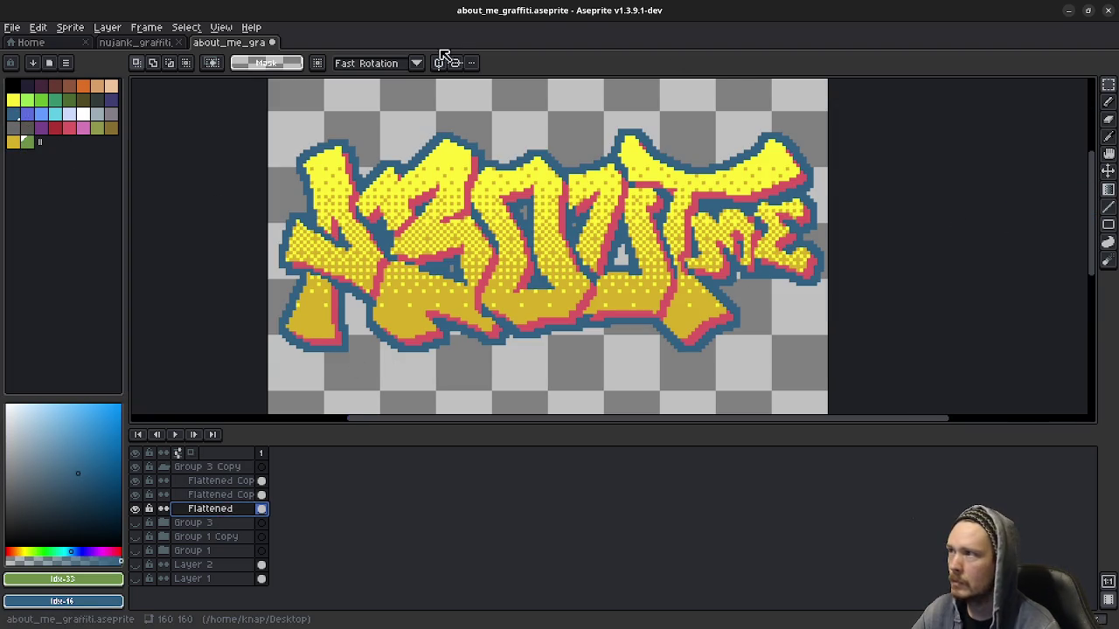
Step: Magic-wand select the graffiti and drag a Bayer 8x8 gradient over the outline, green at the top and blue at the bottom
{"action": "left_click_drag", "start_coordinate": [1107, 84], "coordinate": [1023, 85]}
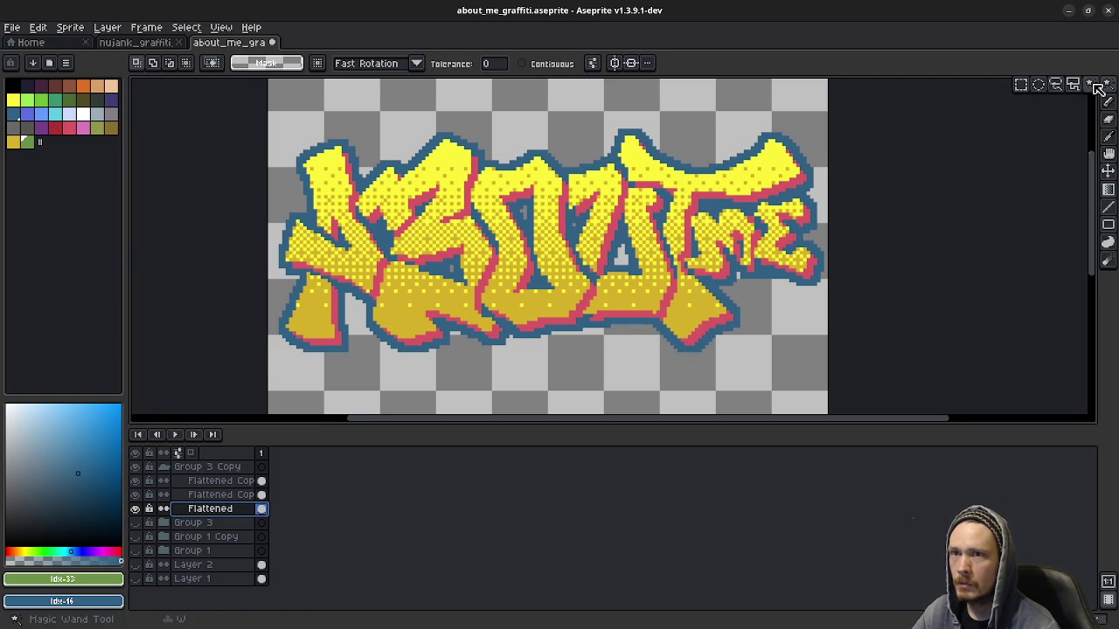
{"action": "left_click", "coordinate": [790, 205]}
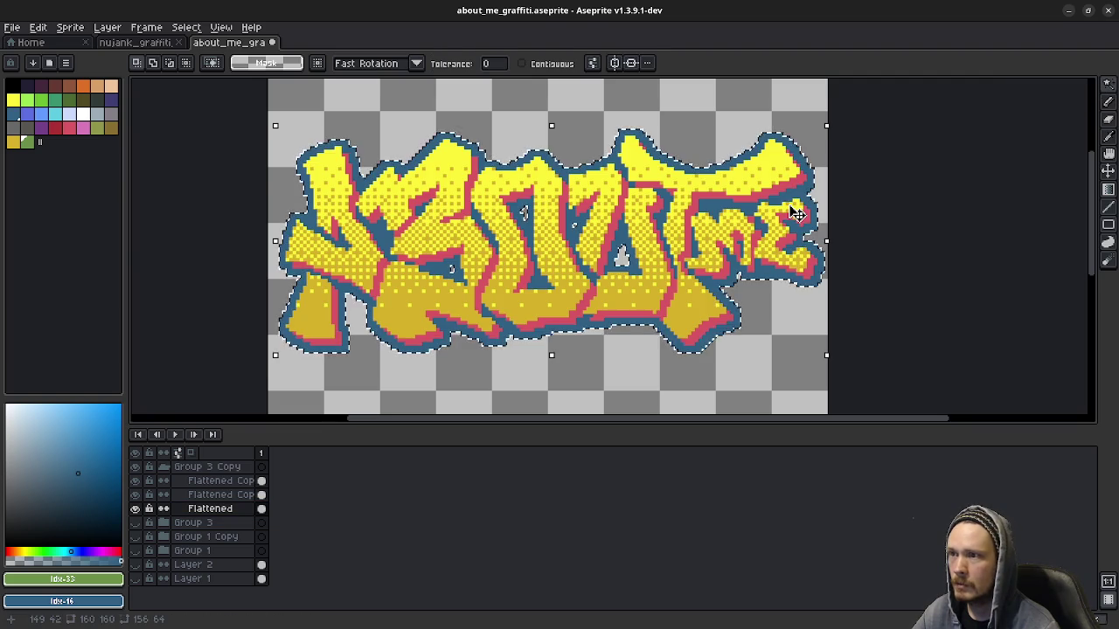
{"action": "left_click", "coordinate": [1109, 190]}
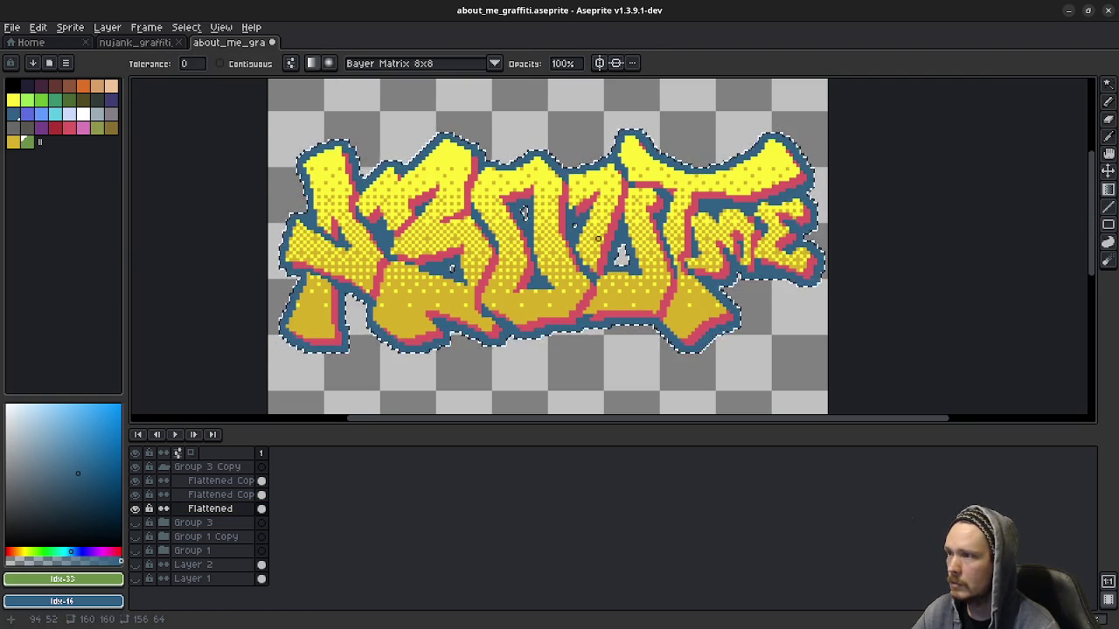
{"action": "left_click_drag", "start_coordinate": [575, 142], "coordinate": [584, 306]}
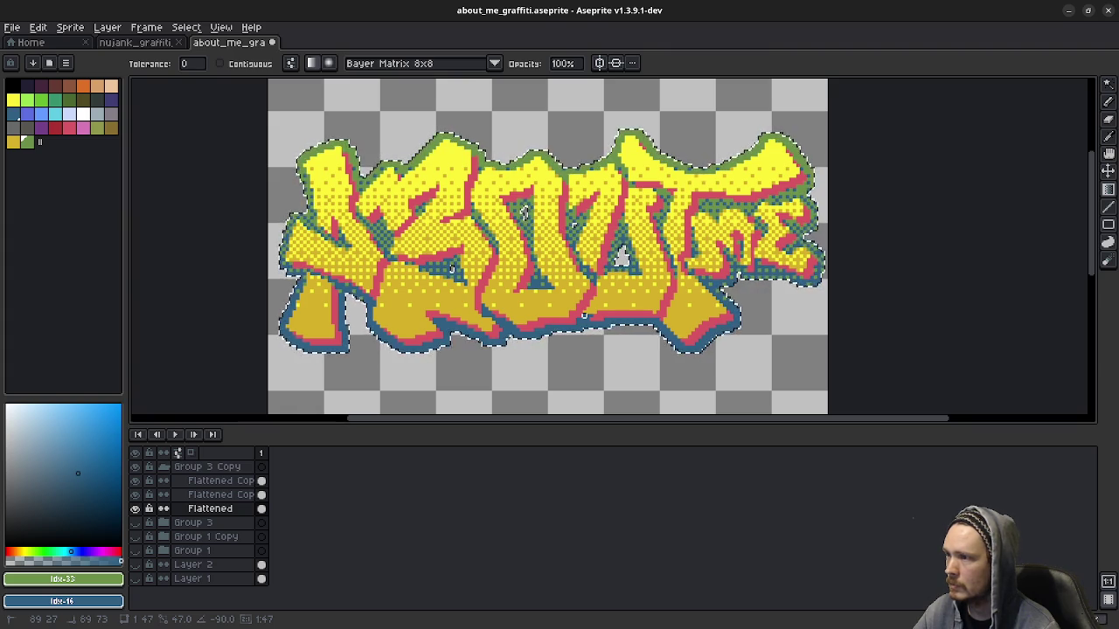
{"action": "key", "text": "ctrl+z"}
{"action": "left_click_drag", "start_coordinate": [599, 163], "coordinate": [594, 308]}
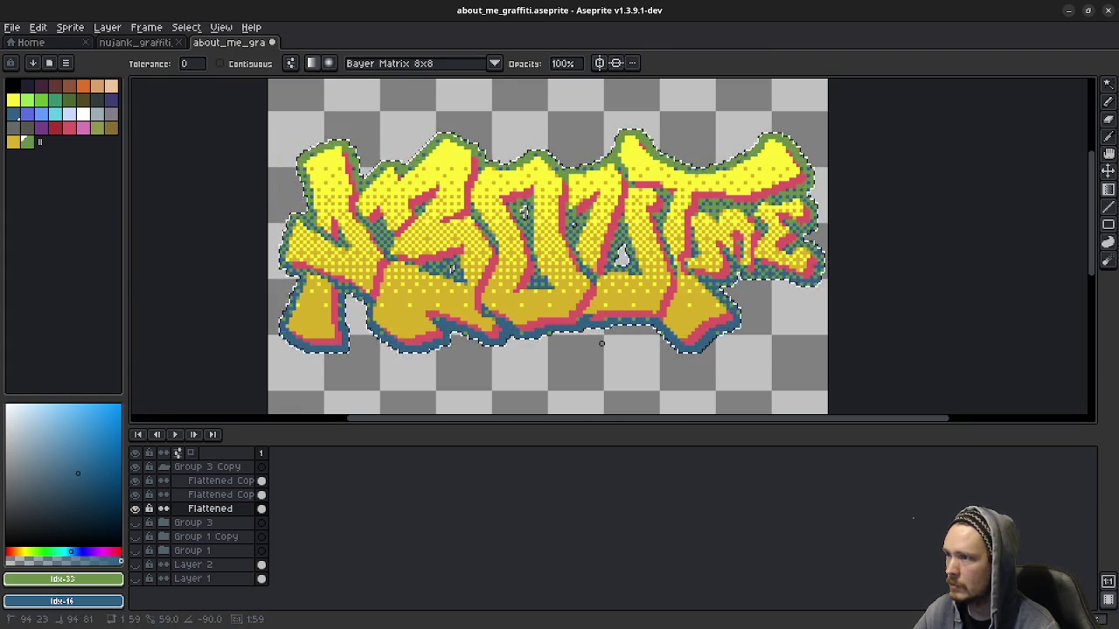
{"action": "left_click_drag", "start_coordinate": [602, 353], "coordinate": [598, 343]}
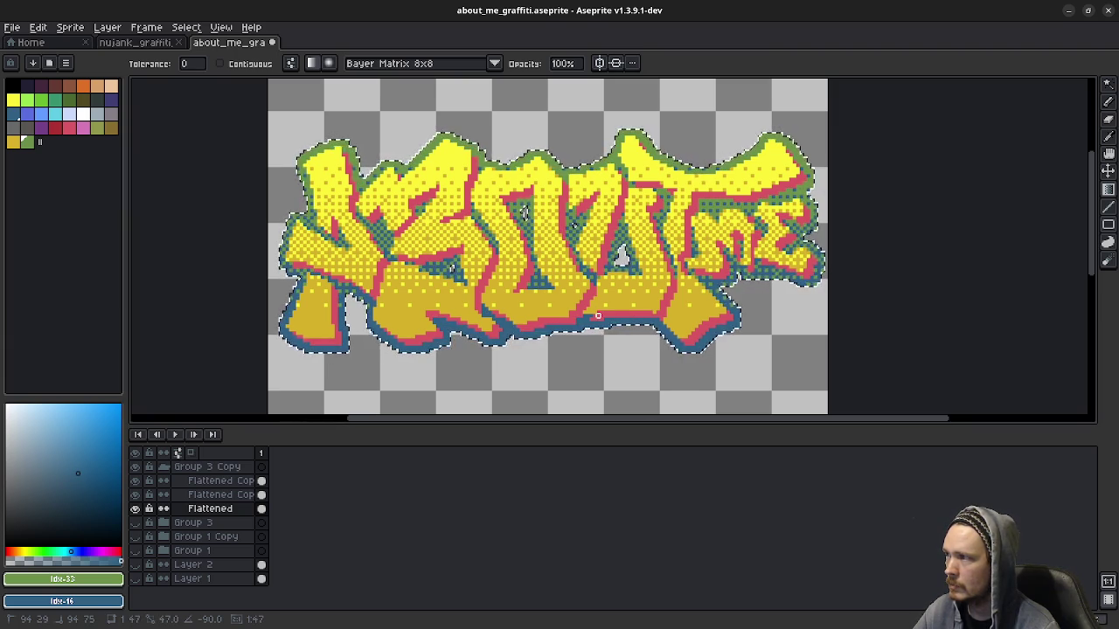
{"action": "scroll", "coordinate": [598, 315], "scroll_direction": "down", "scroll_amount": 3}
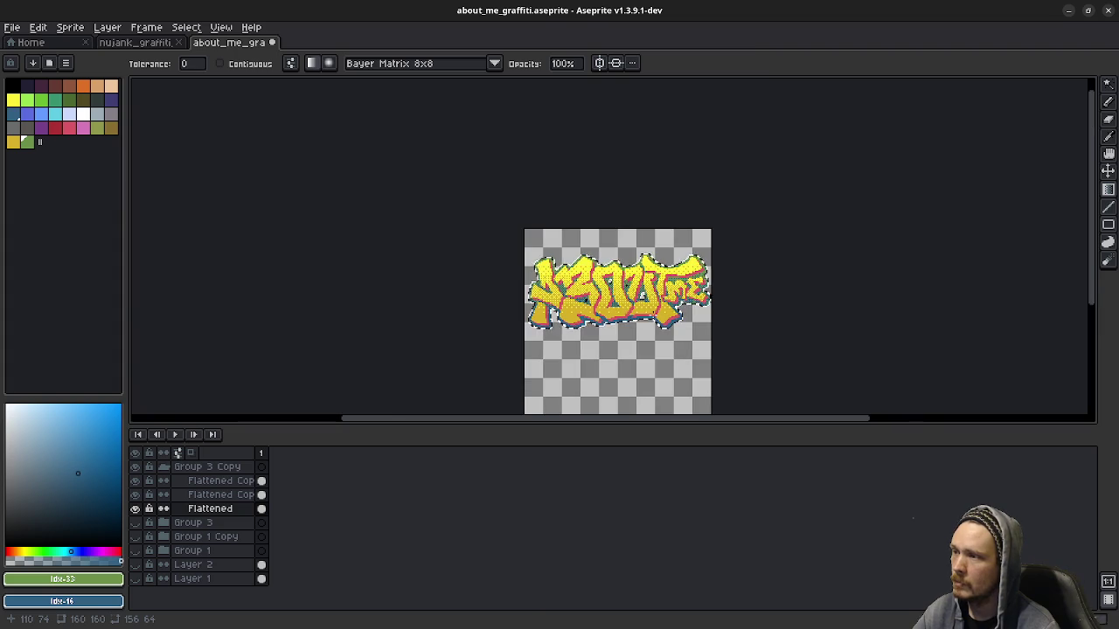
{"action": "key", "text": "m"}
{"action": "scroll", "coordinate": [675, 370], "scroll_direction": "down", "scroll_amount": 2}
{"action": "left_click_drag", "start_coordinate": [675, 370], "coordinate": [615, 345]}
{"action": "scroll", "coordinate": [615, 346], "scroll_direction": "up", "scroll_amount": 2}
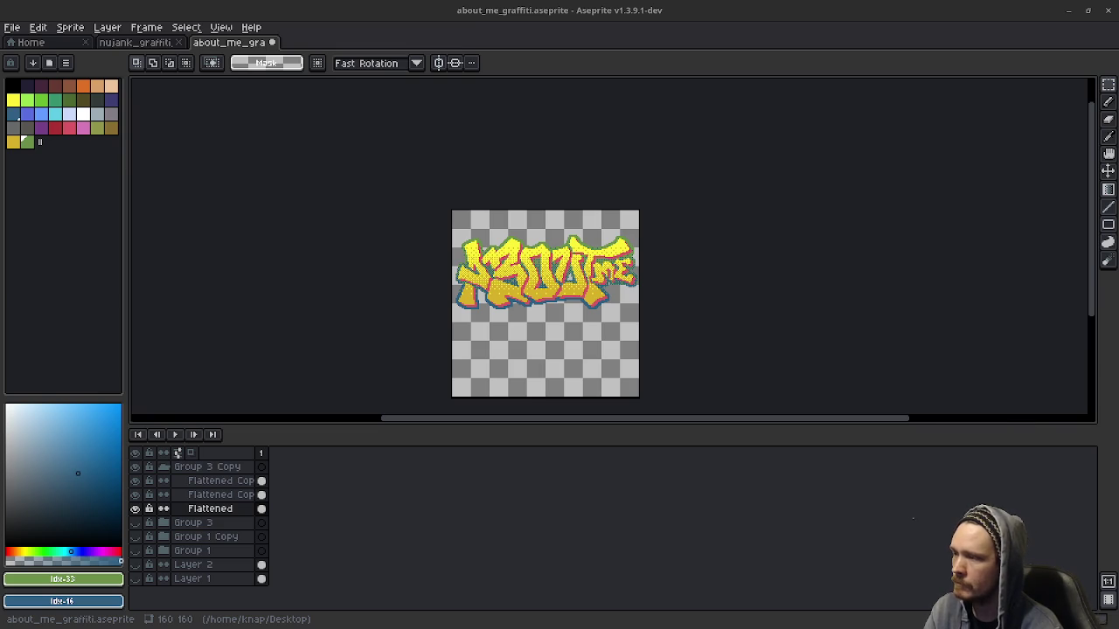
Step: Make Layer 1 visible so a solid black background shows behind the graffiti
{"action": "left_click", "coordinate": [134, 579]}
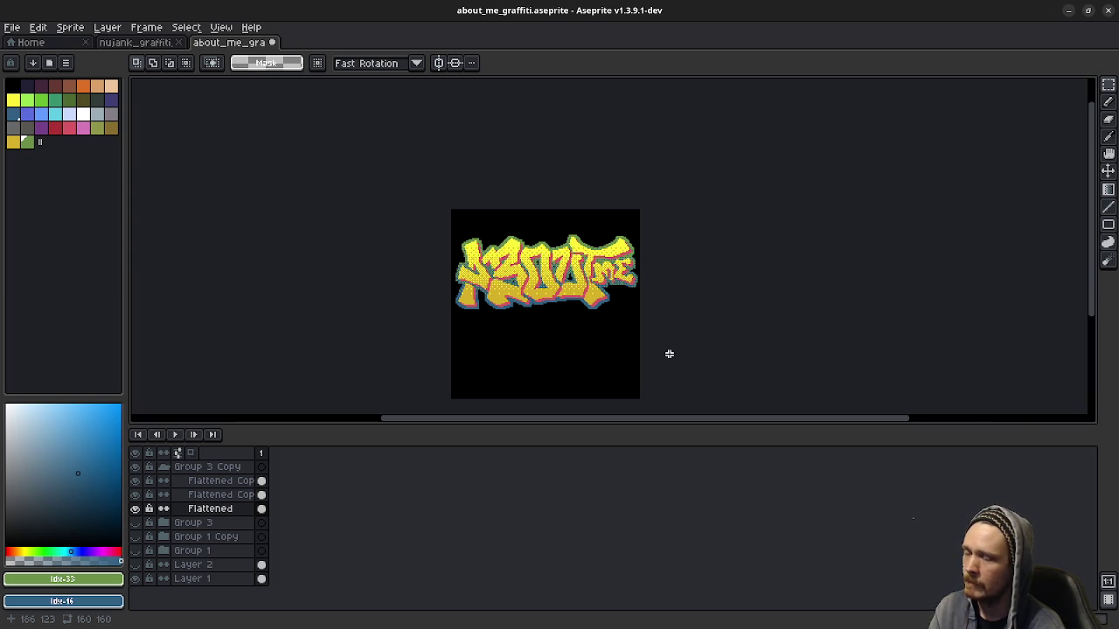
{"action": "scroll", "coordinate": [669, 353], "scroll_direction": "down", "scroll_amount": 2}
{"action": "scroll", "coordinate": [669, 353], "scroll_direction": "up", "scroll_amount": 1}
{"action": "scroll", "coordinate": [668, 353], "scroll_direction": "up", "scroll_amount": 1}
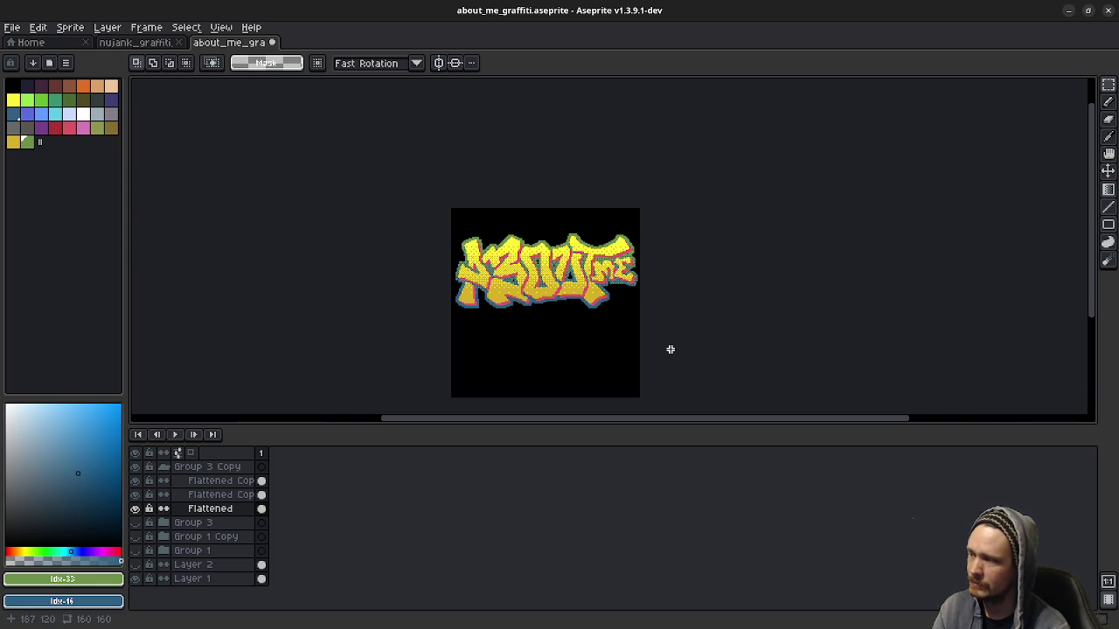
{"action": "left_click", "coordinate": [179, 467]}
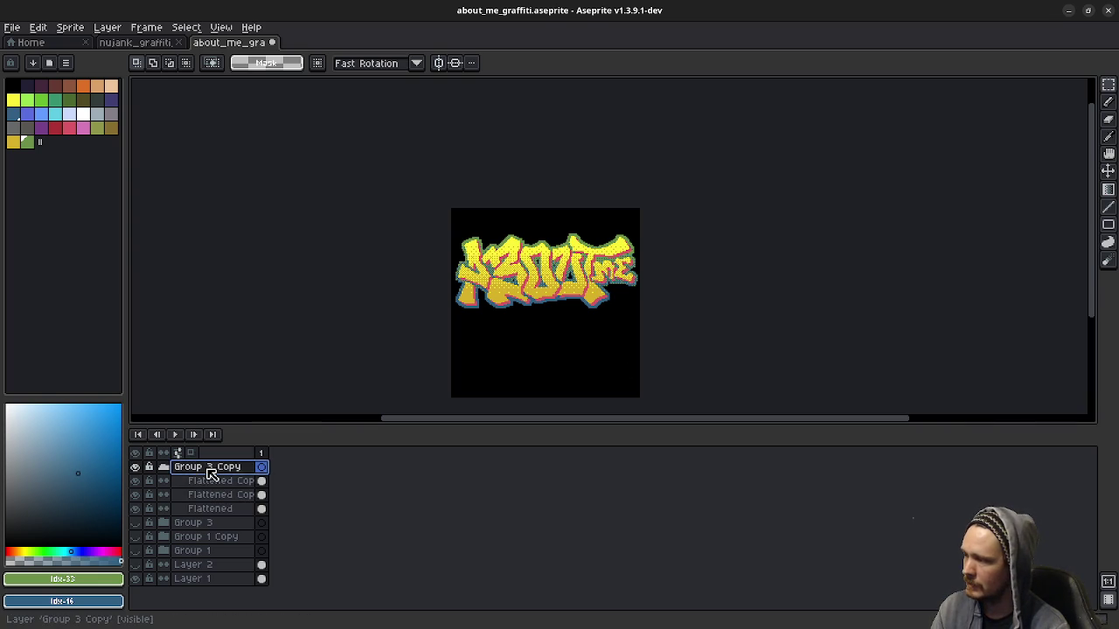
Step: Duplicate Group 3 Copy and flatten the duplicate into a single layer
{"action": "right_click", "coordinate": [210, 472]}
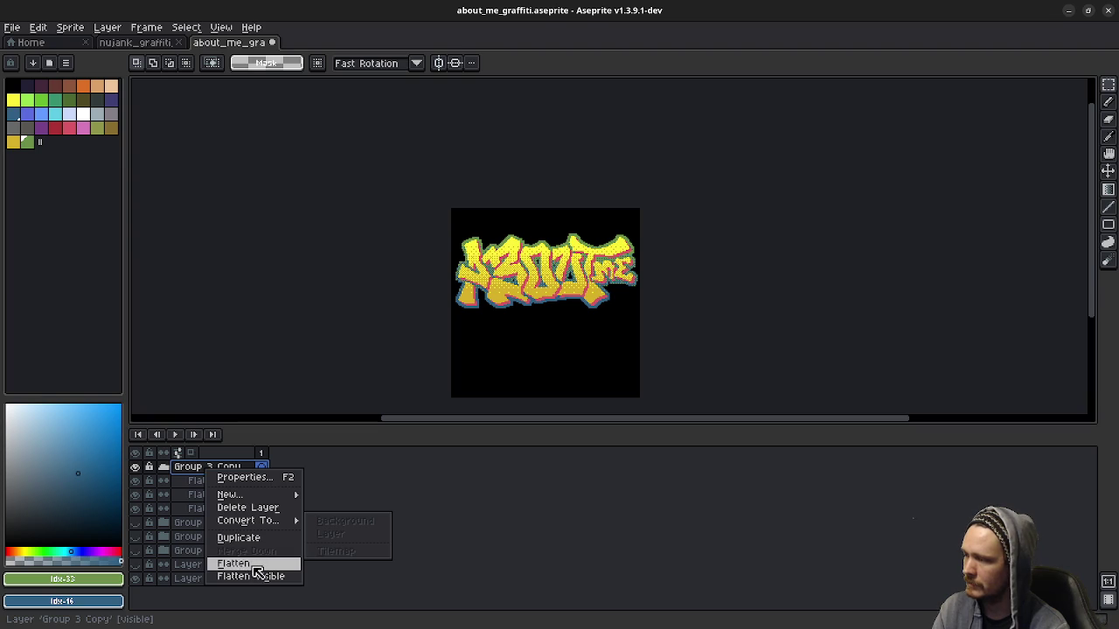
{"action": "left_click", "coordinate": [240, 537]}
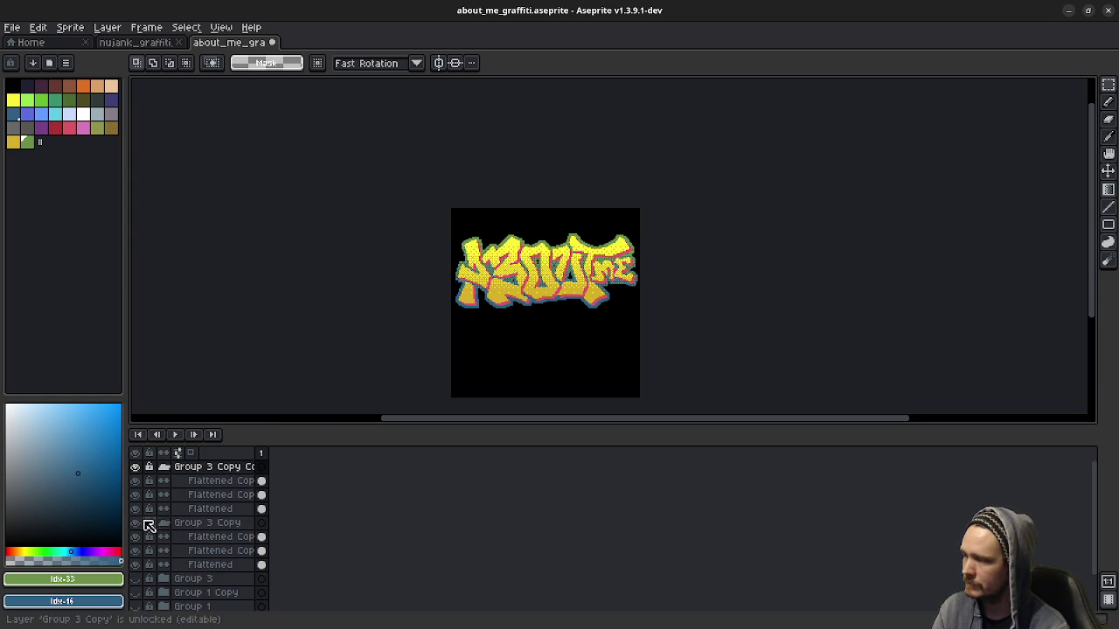
{"action": "left_click", "coordinate": [164, 523]}
{"action": "left_click", "coordinate": [206, 468]}
{"action": "right_click", "coordinate": [208, 469]}
{"action": "left_click", "coordinate": [232, 564]}
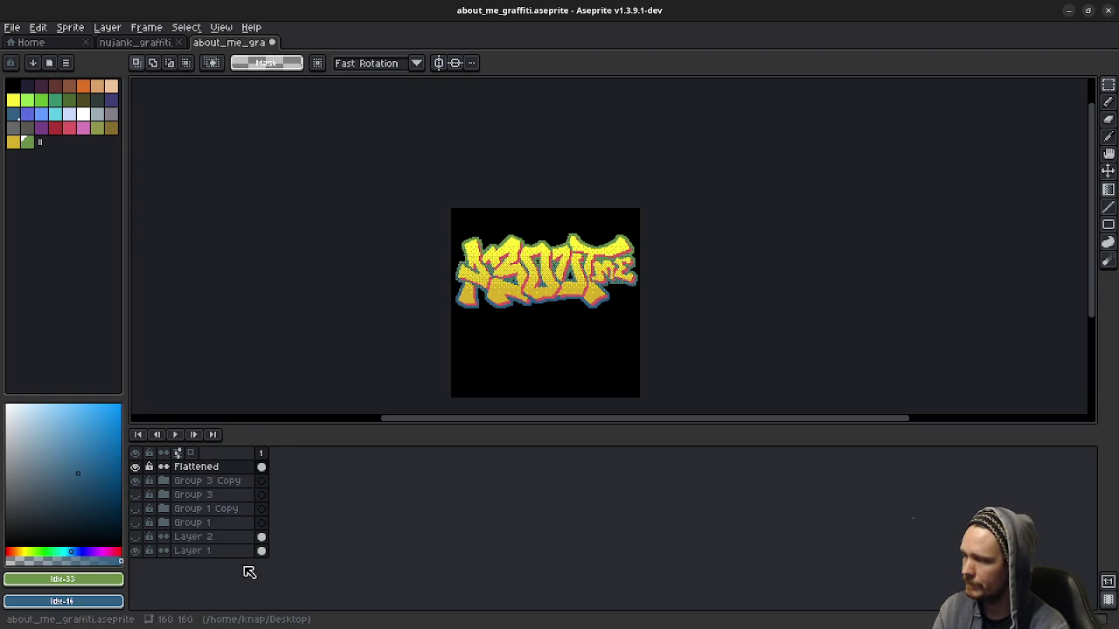
Step: Nudge the flattened graffiti one pixel left, then check and restore the Flattened layer's visibility
{"action": "scroll", "coordinate": [564, 341], "scroll_direction": "up", "scroll_amount": 1}
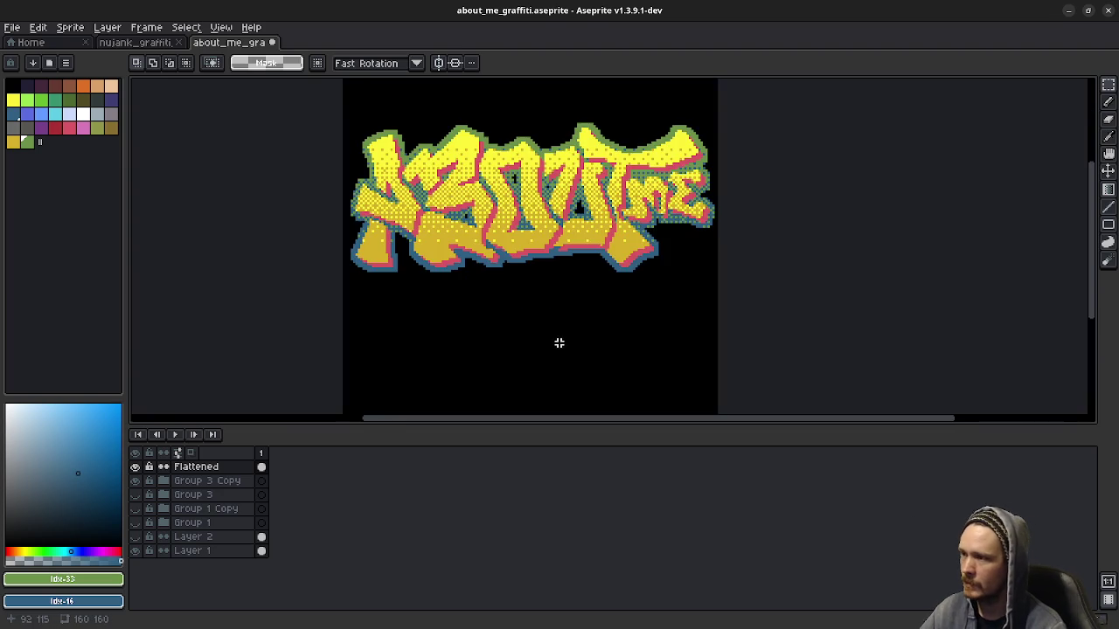
{"action": "scroll", "coordinate": [582, 292], "scroll_direction": "up", "scroll_amount": 1}
{"action": "left_click_drag", "start_coordinate": [337, 142], "coordinate": [767, 364]}
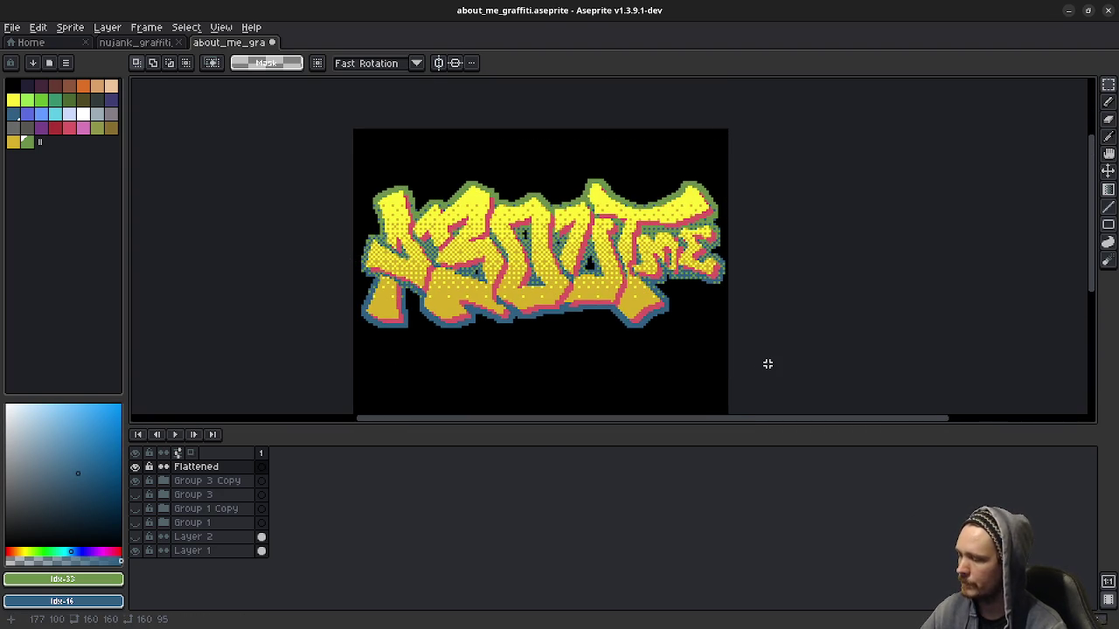
{"action": "key", "text": "Left"}
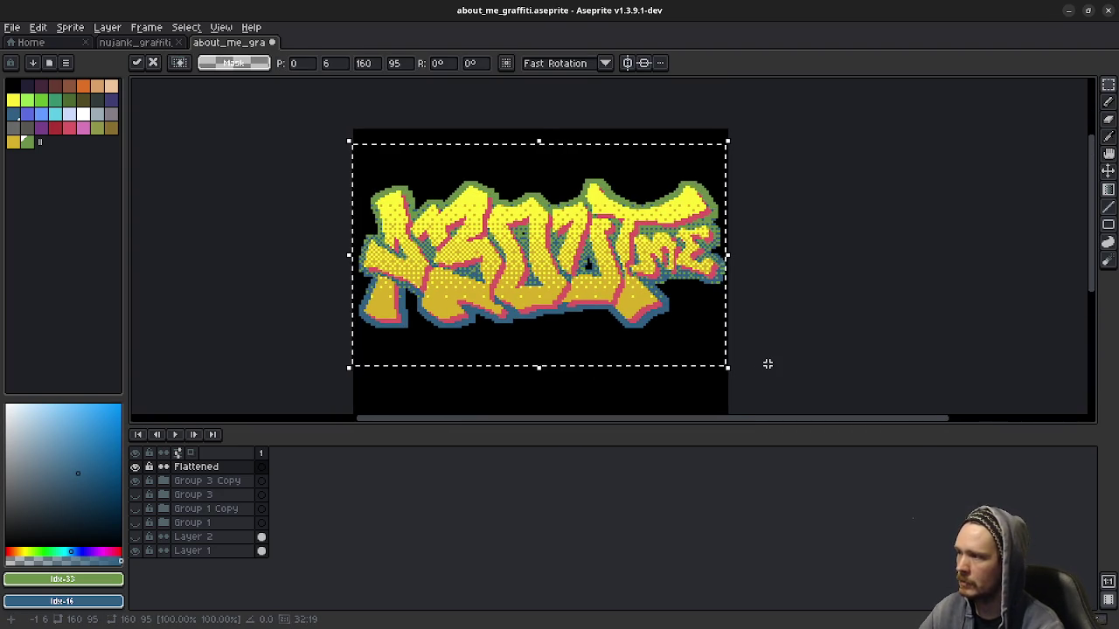
{"action": "key", "text": "ctrl+d"}
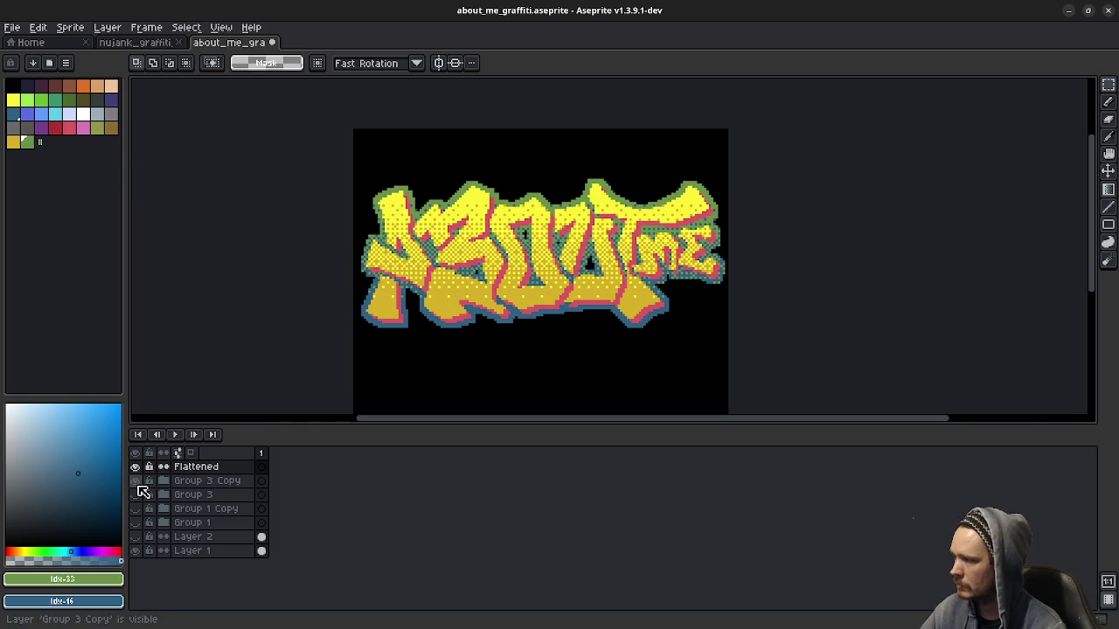
{"action": "key", "text": "Delete"}
{"action": "left_click", "coordinate": [182, 468]}
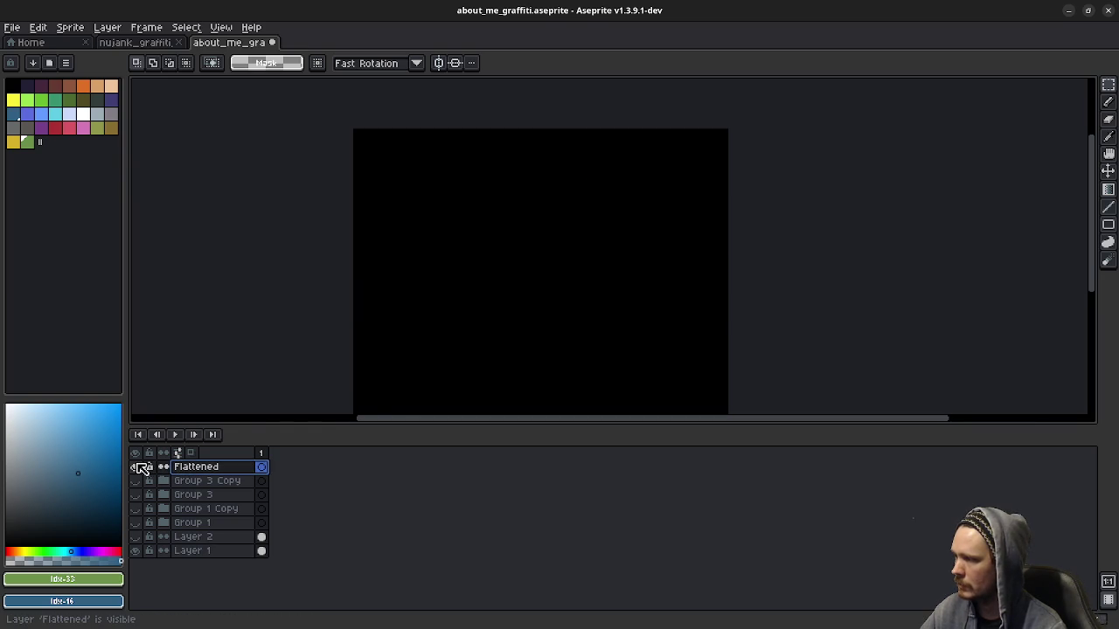
{"action": "left_click", "coordinate": [136, 467]}
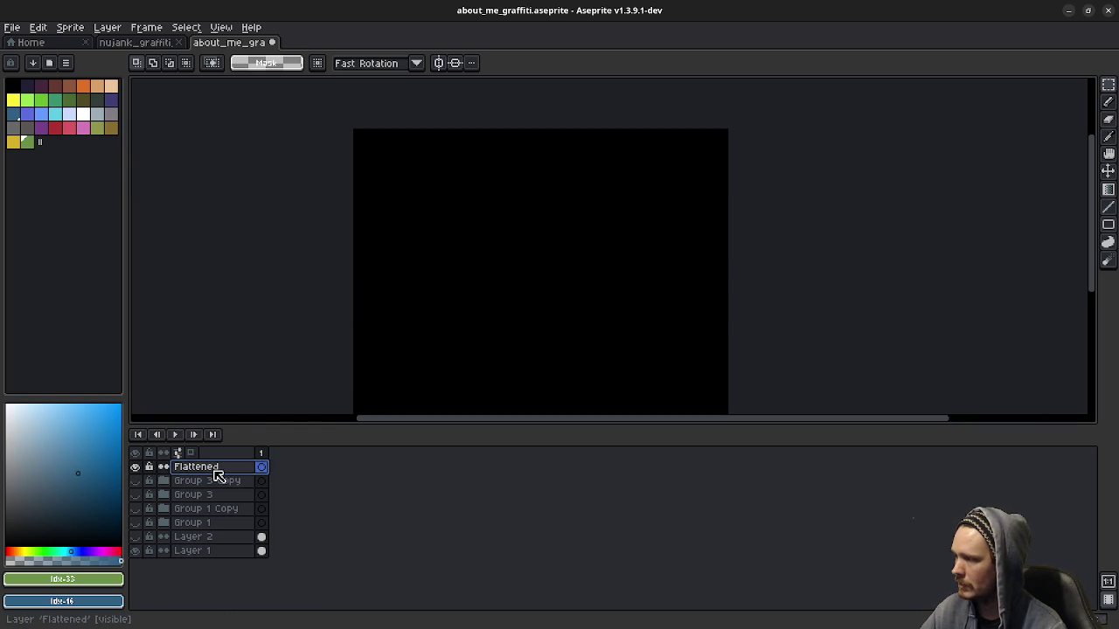
{"action": "right_click", "coordinate": [217, 475]}
{"action": "mouse_move", "coordinate": [254, 522]}
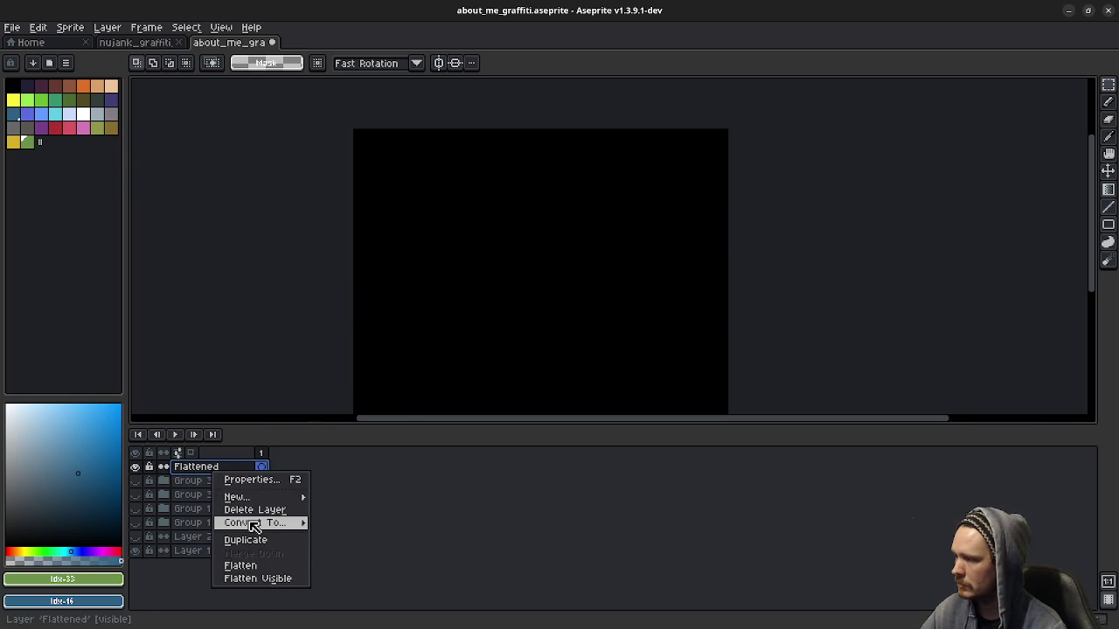
{"action": "left_click", "coordinate": [432, 491]}
{"action": "key", "text": "ctrl+z"}
{"action": "key", "text": "ctrl+z"}
{"action": "key", "text": "ctrl+z"}
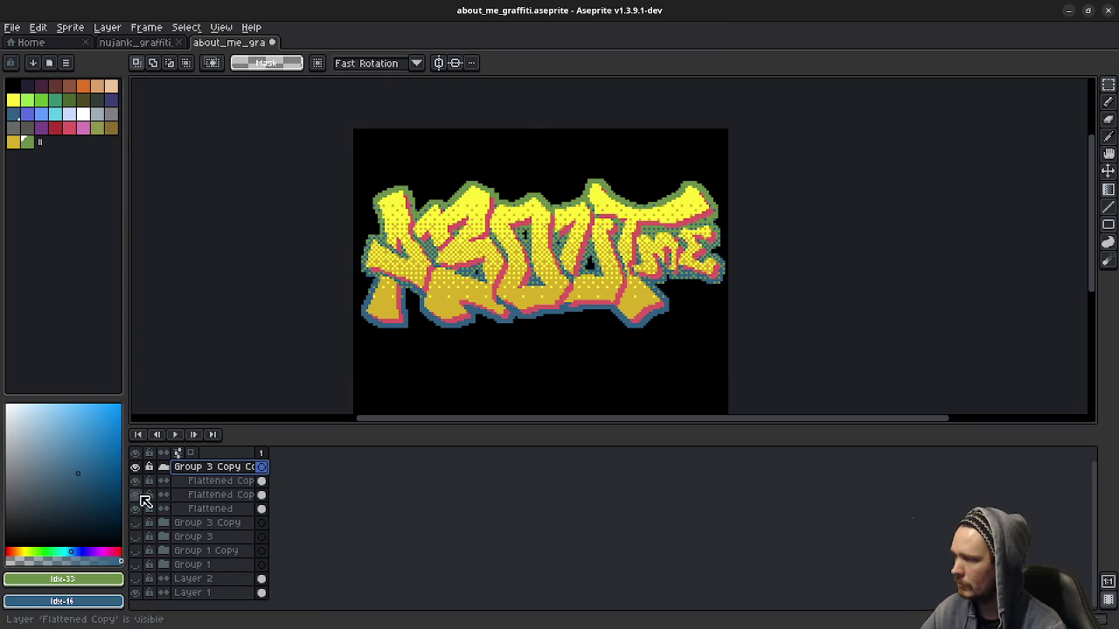
Step: Duplicate Group 3 Copy Copy and hide the lower duplicate as a backup
{"action": "left_click", "coordinate": [136, 466]}
{"action": "left_click", "coordinate": [135, 467]}
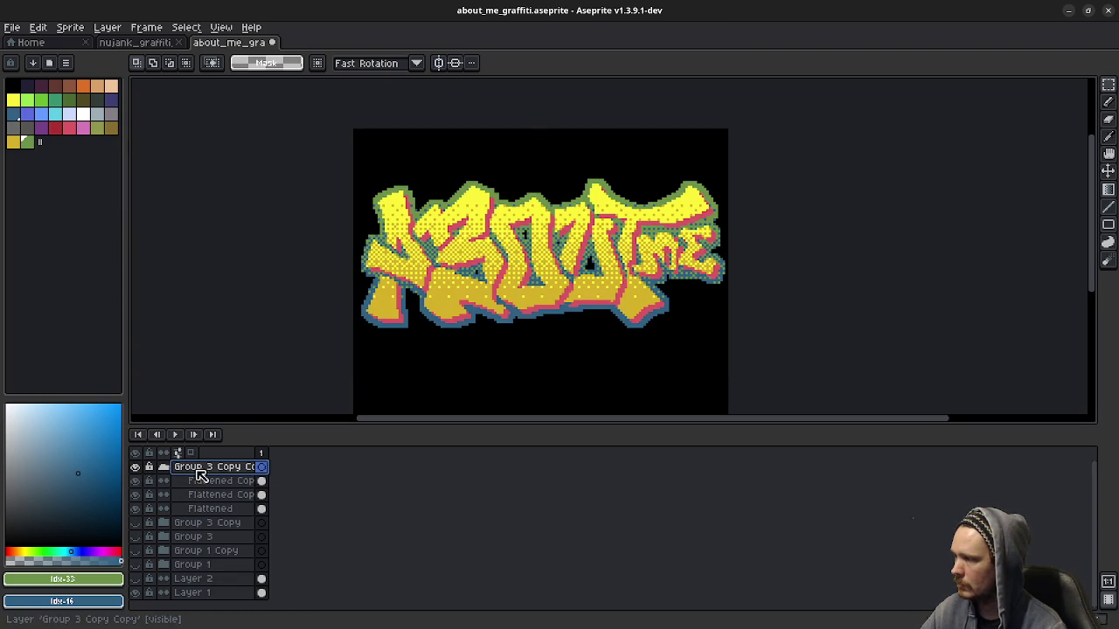
{"action": "right_click", "coordinate": [207, 471]}
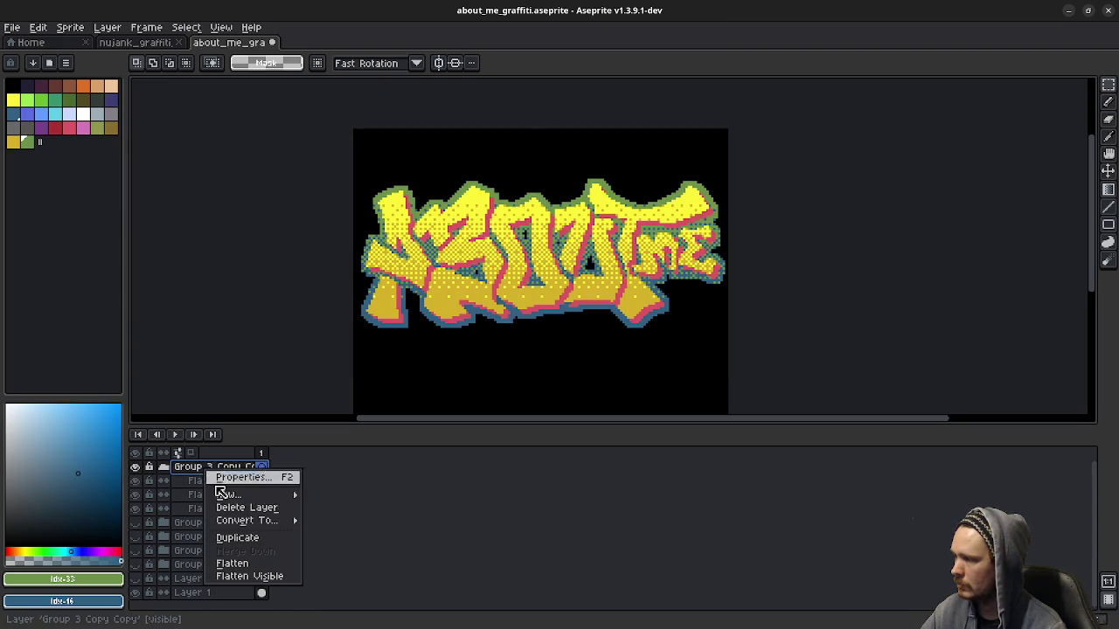
{"action": "left_click", "coordinate": [238, 536]}
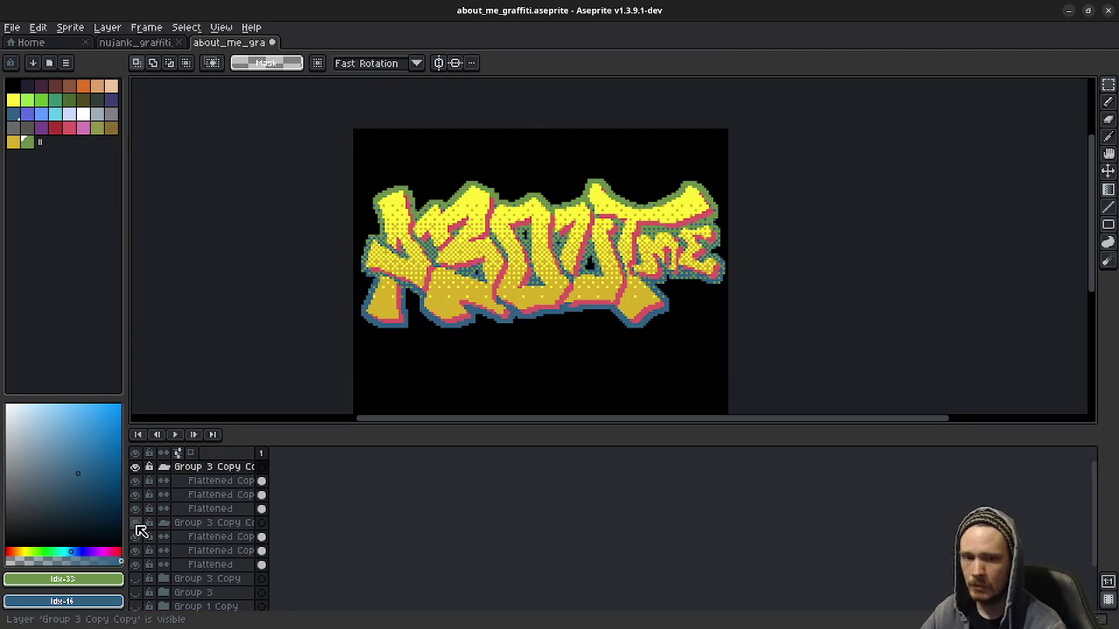
{"action": "left_click", "coordinate": [137, 524]}
{"action": "double_click", "coordinate": [212, 469]}
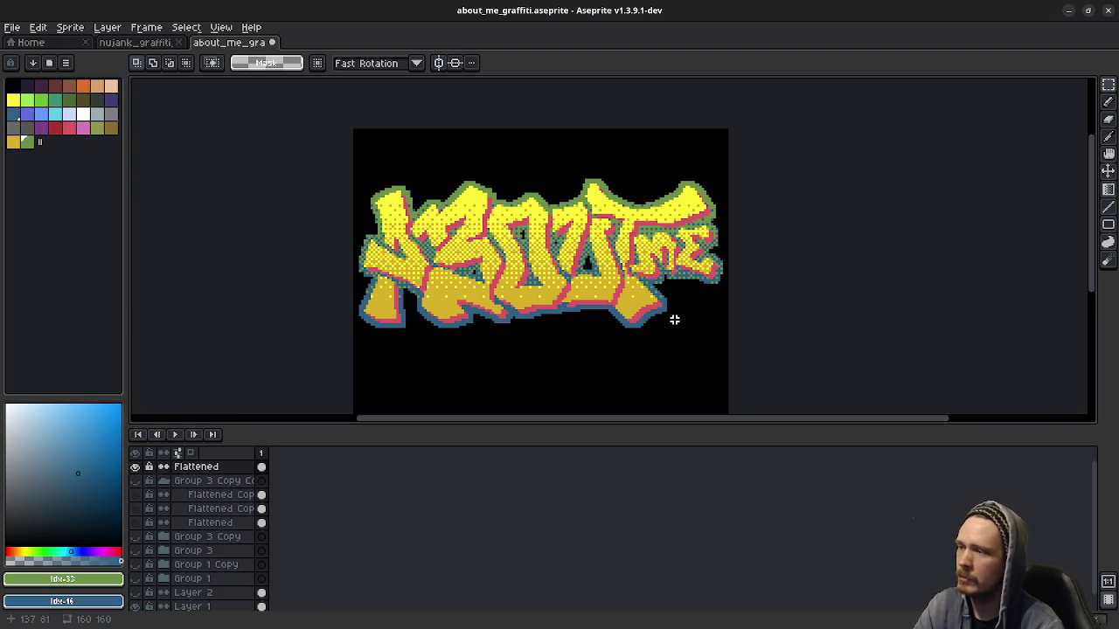
Step: Hide the Flattened layer and show Group 3 Copy Copy instead
{"action": "left_click", "coordinate": [135, 467]}
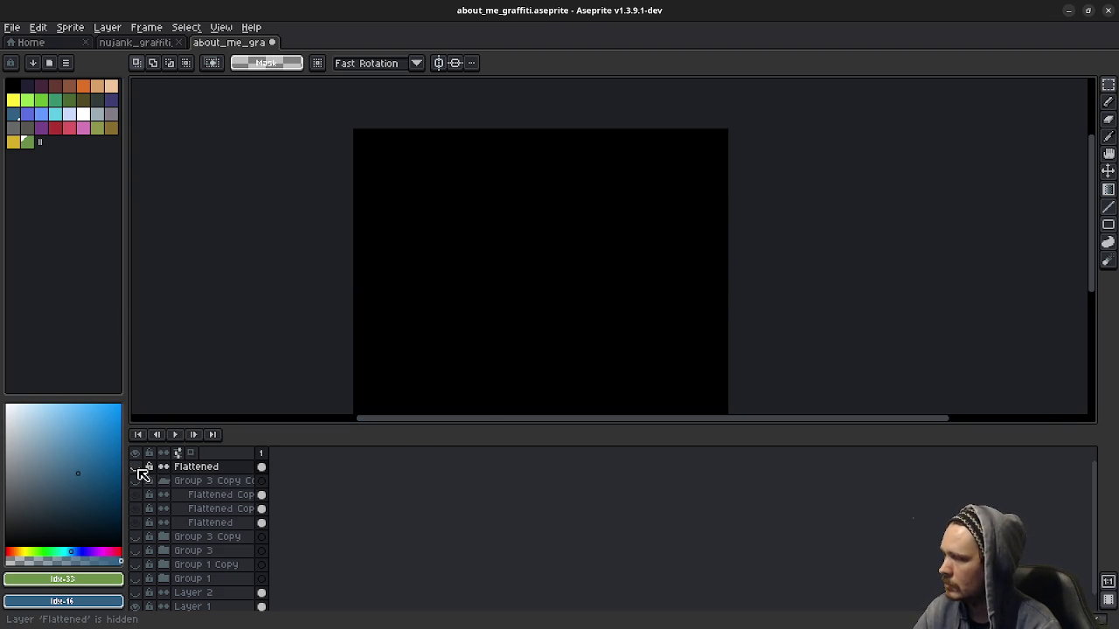
{"action": "left_click", "coordinate": [136, 480]}
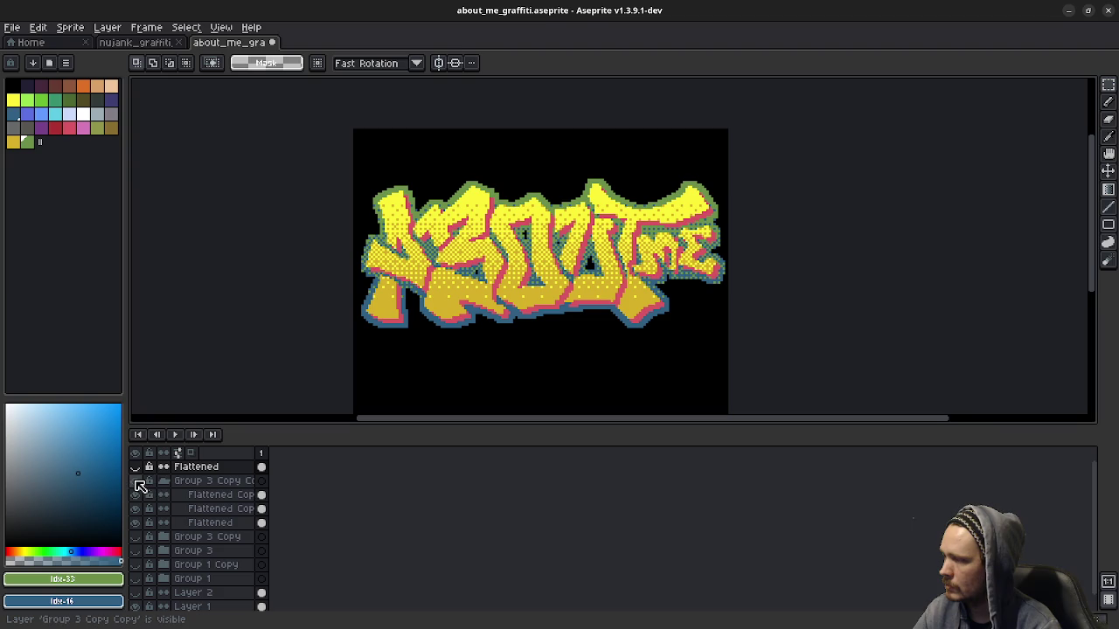
Step: Toggle visibility of Group 3 Copy Copy, Group 3 Copy and Group 3 to compare their graffiti
{"action": "left_click", "coordinate": [164, 481]}
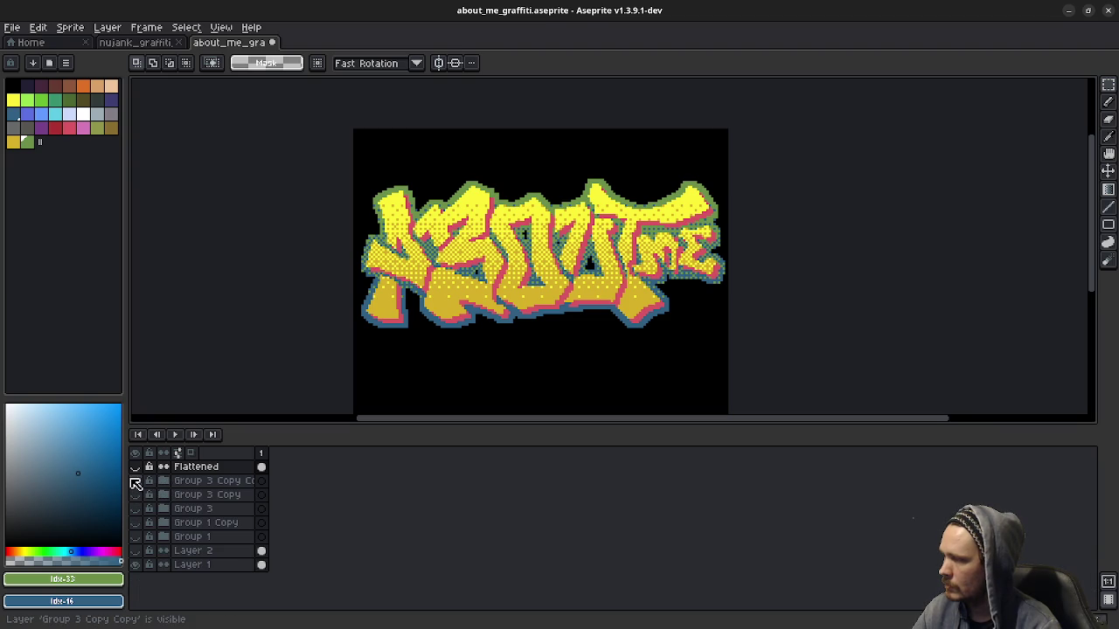
{"action": "left_click", "coordinate": [135, 481]}
{"action": "left_click", "coordinate": [198, 498]}
{"action": "left_click", "coordinate": [135, 495]}
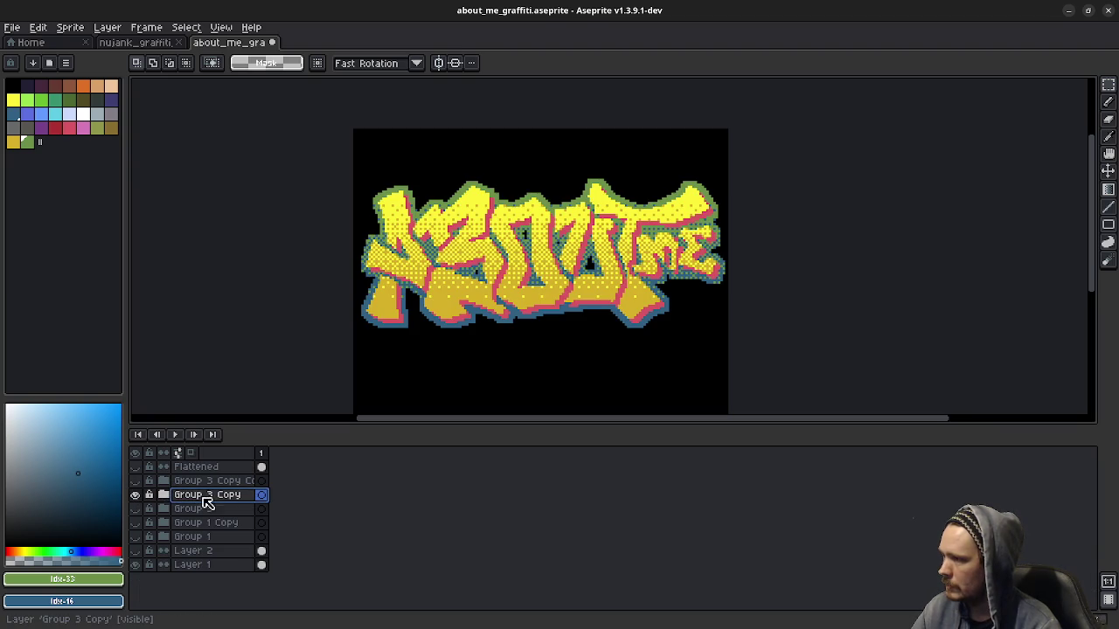
{"action": "left_click", "coordinate": [136, 495]}
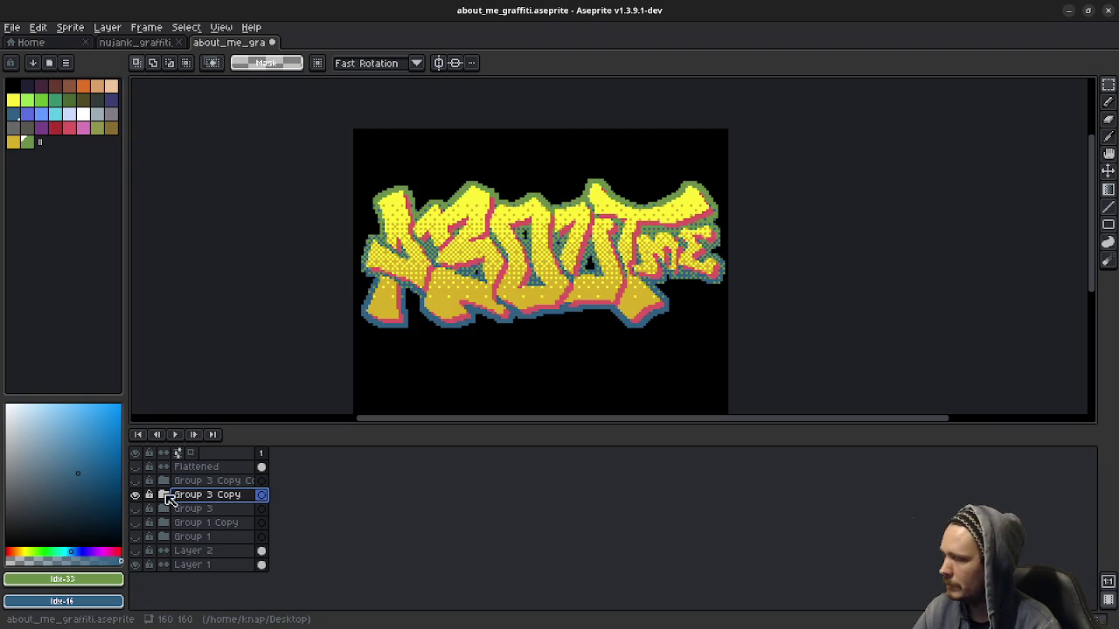
{"action": "left_click", "coordinate": [135, 509]}
{"action": "left_click", "coordinate": [163, 509]}
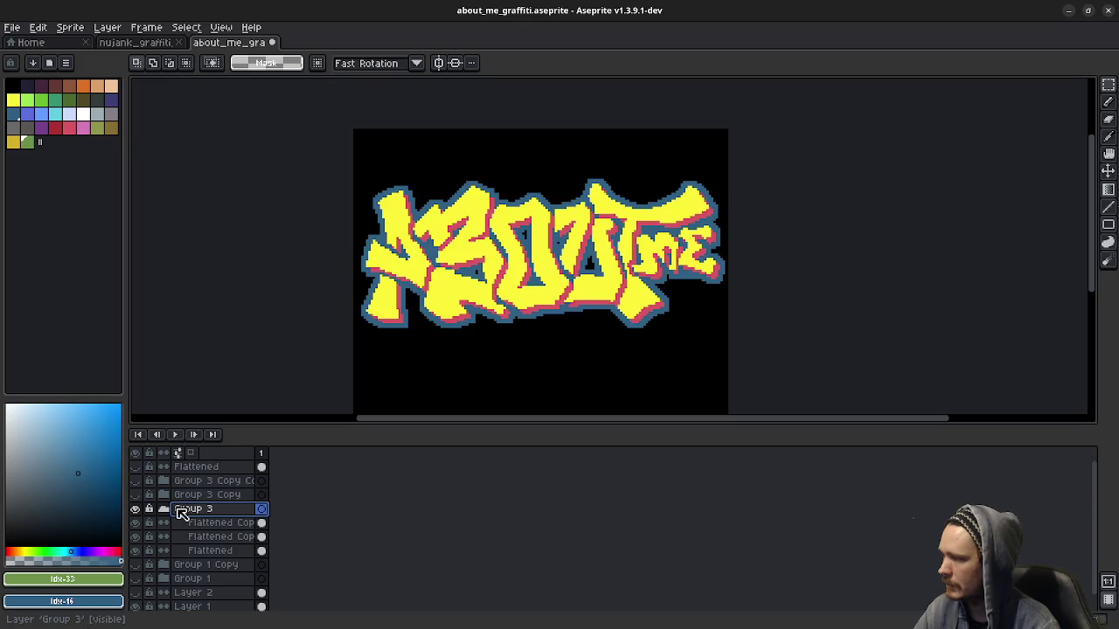
{"action": "left_click", "coordinate": [136, 493]}
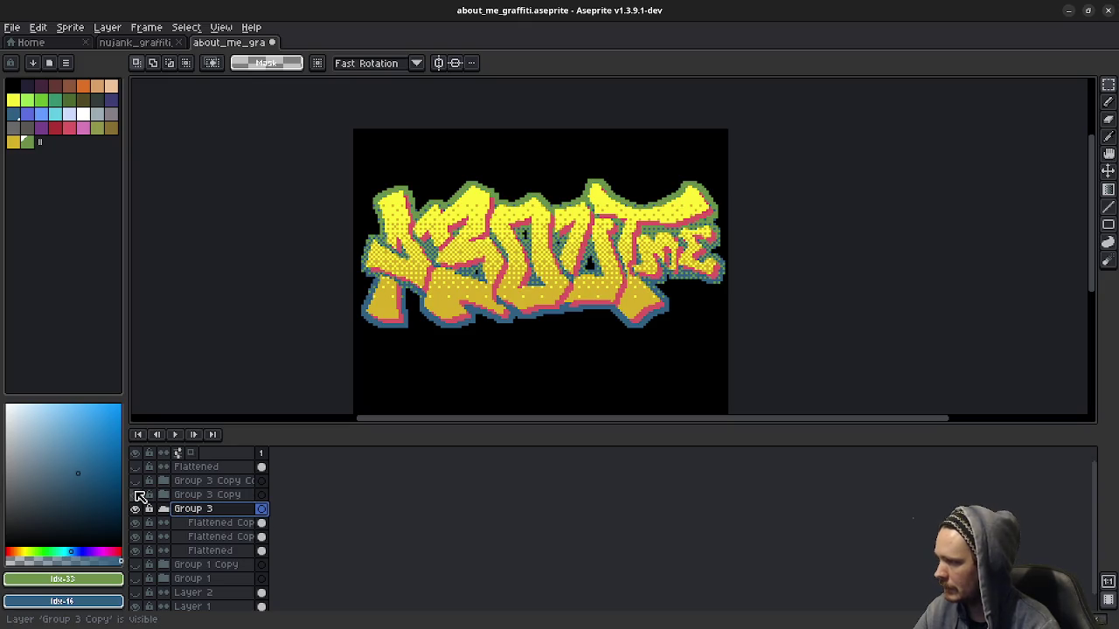
{"action": "left_click", "coordinate": [136, 494]}
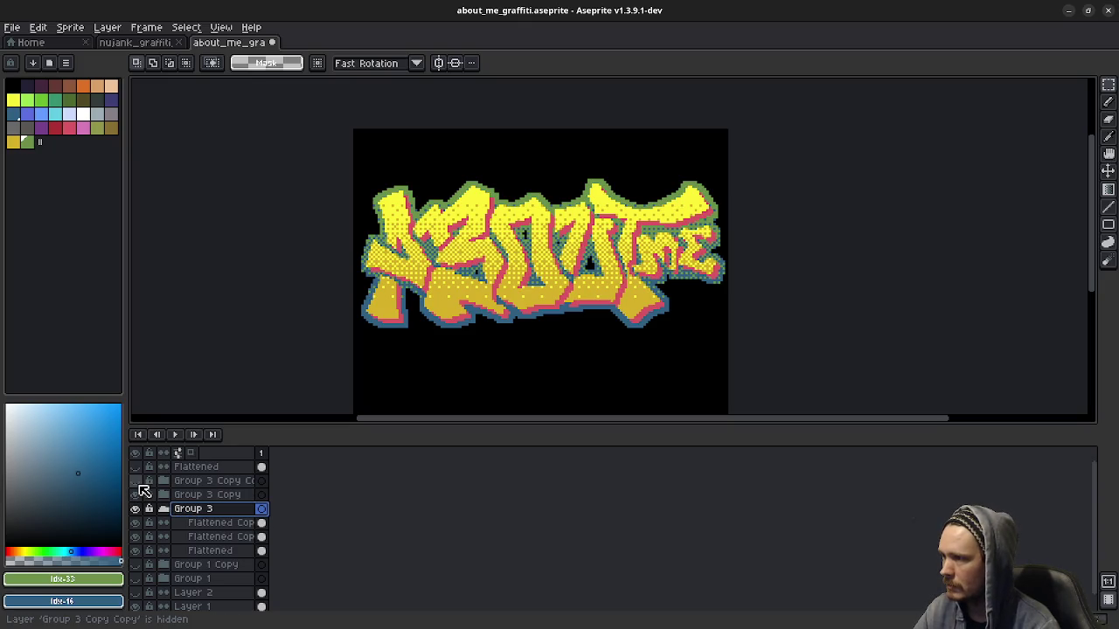
Step: Delete the Group 3 Copy Copy group and hide Group 3 Copy, leaving the plain yellow Group 3 visible
{"action": "left_click", "coordinate": [210, 480]}
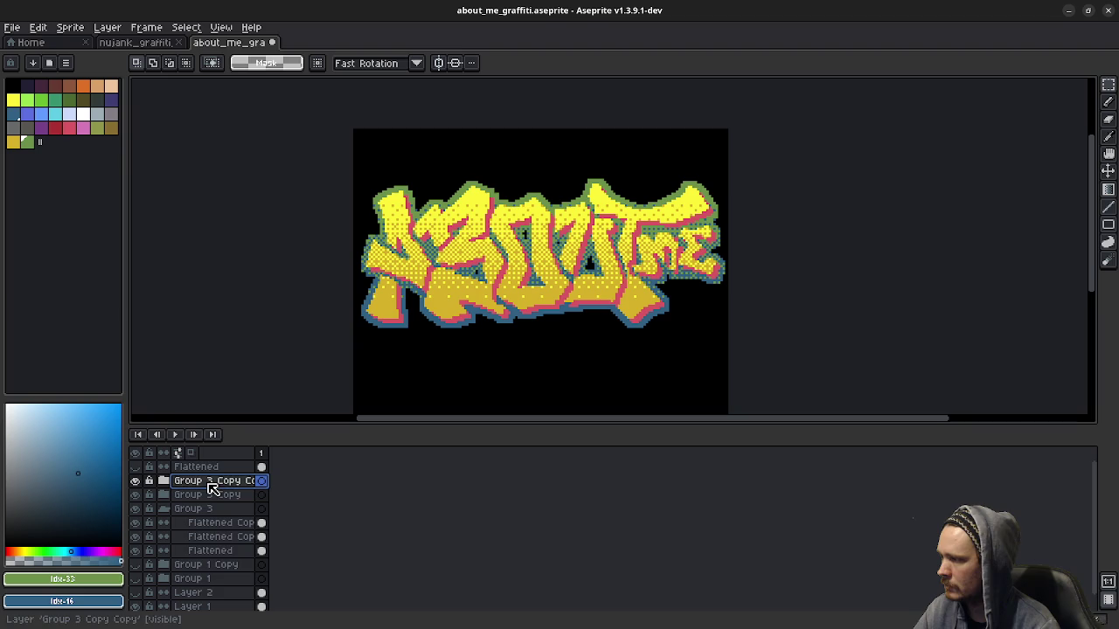
{"action": "right_click", "coordinate": [210, 481]}
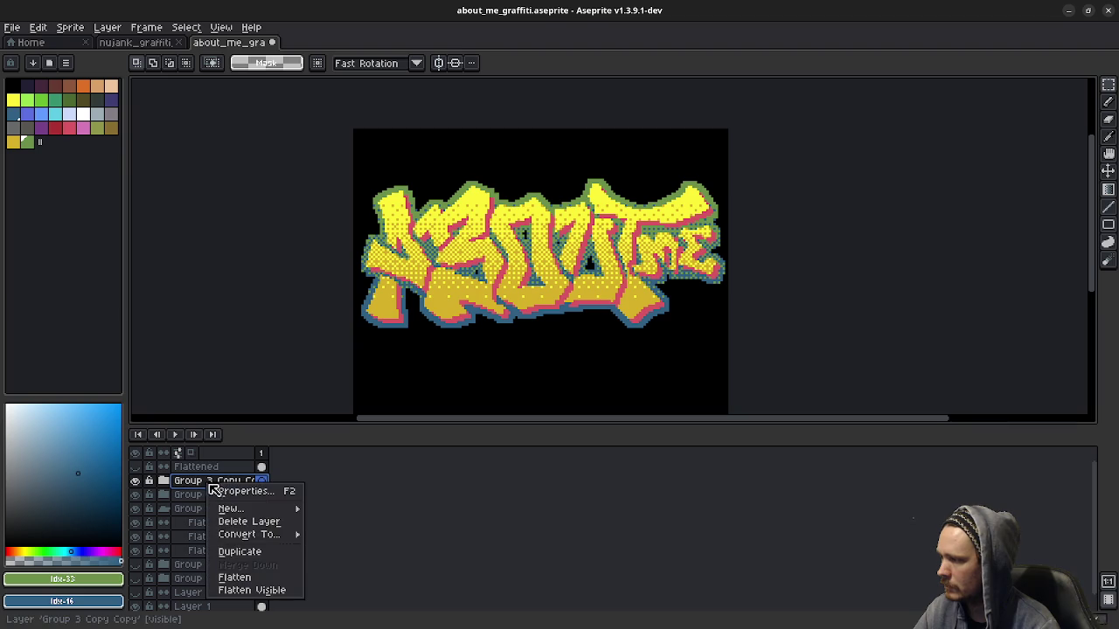
{"action": "left_click", "coordinate": [248, 521]}
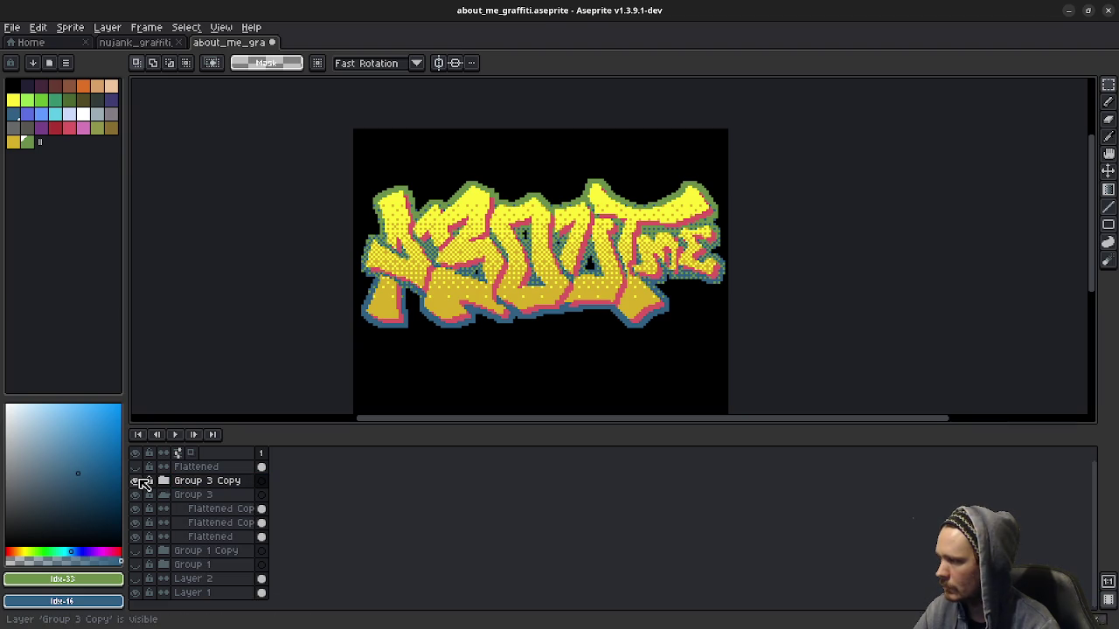
{"action": "left_click", "coordinate": [136, 481]}
{"action": "left_click_drag", "start_coordinate": [145, 484], "coordinate": [138, 475]}
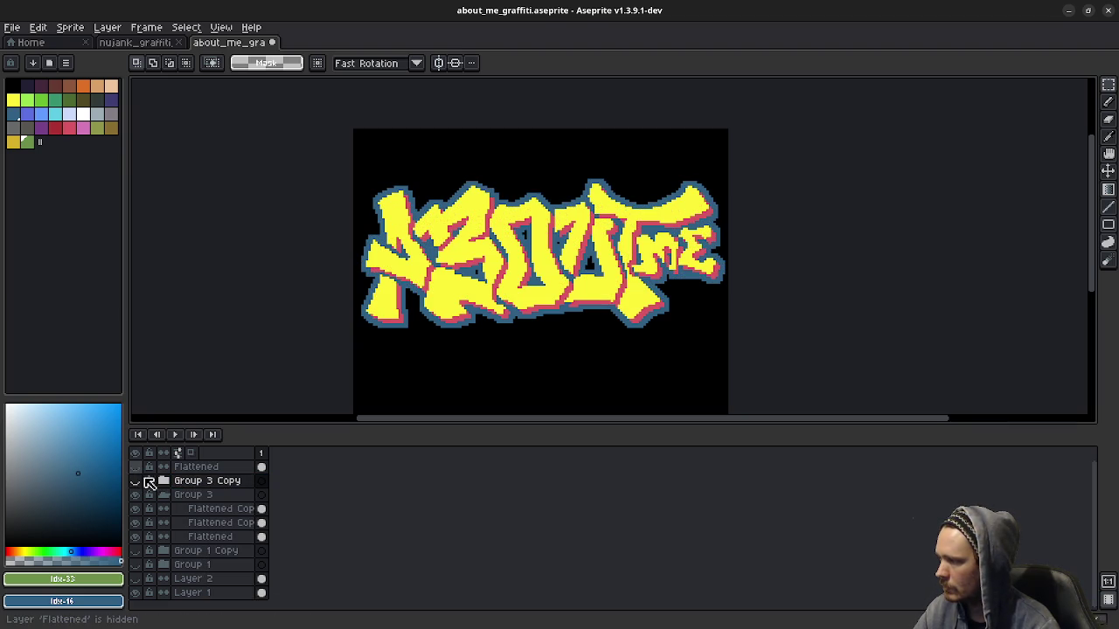
{"action": "left_click", "coordinate": [200, 494]}
{"action": "double_click", "coordinate": [209, 509]}
{"action": "left_click", "coordinate": [207, 495]}
{"action": "right_click", "coordinate": [205, 495]}
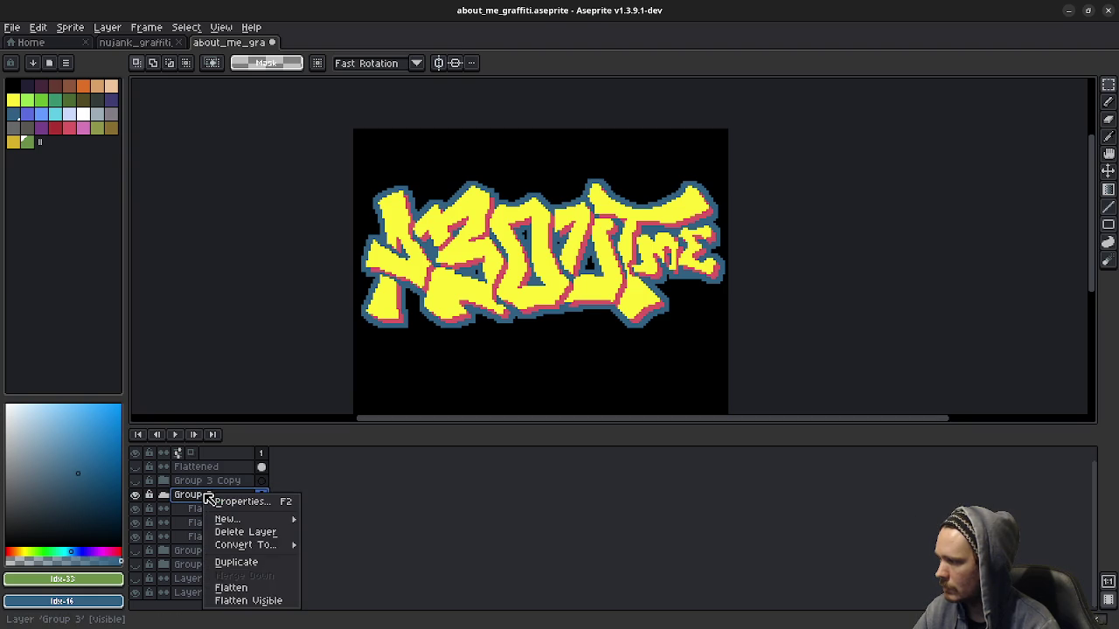
Step: Duplicate Group 3 into a new Group 3 Copy and select its Flattened Copy layer with the Magic Wand
{"action": "left_click", "coordinate": [238, 561]}
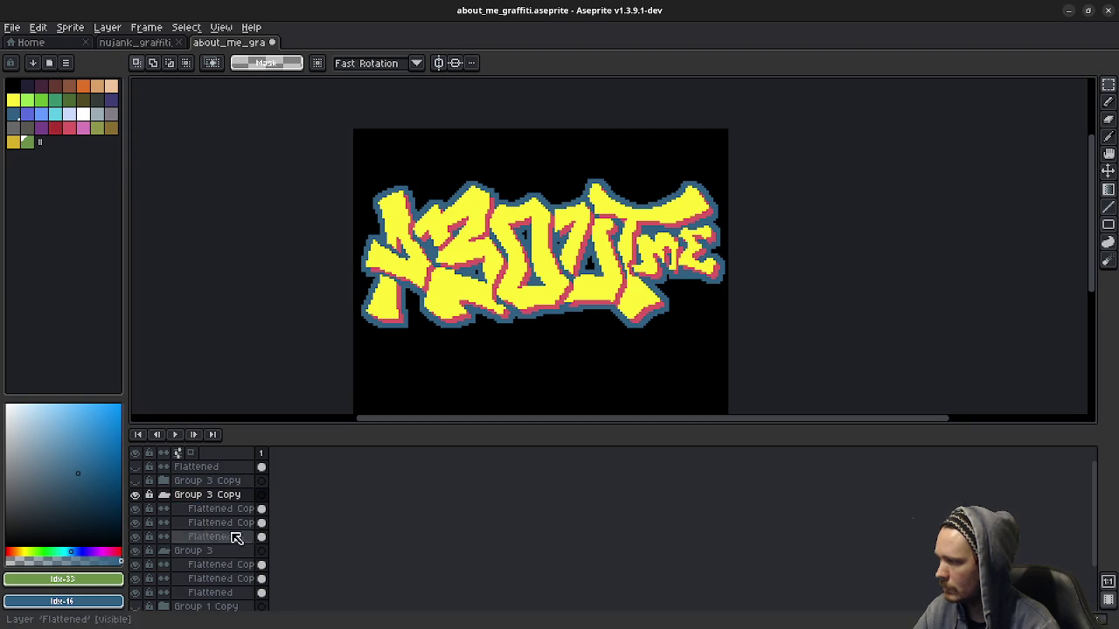
{"action": "left_click", "coordinate": [163, 551]}
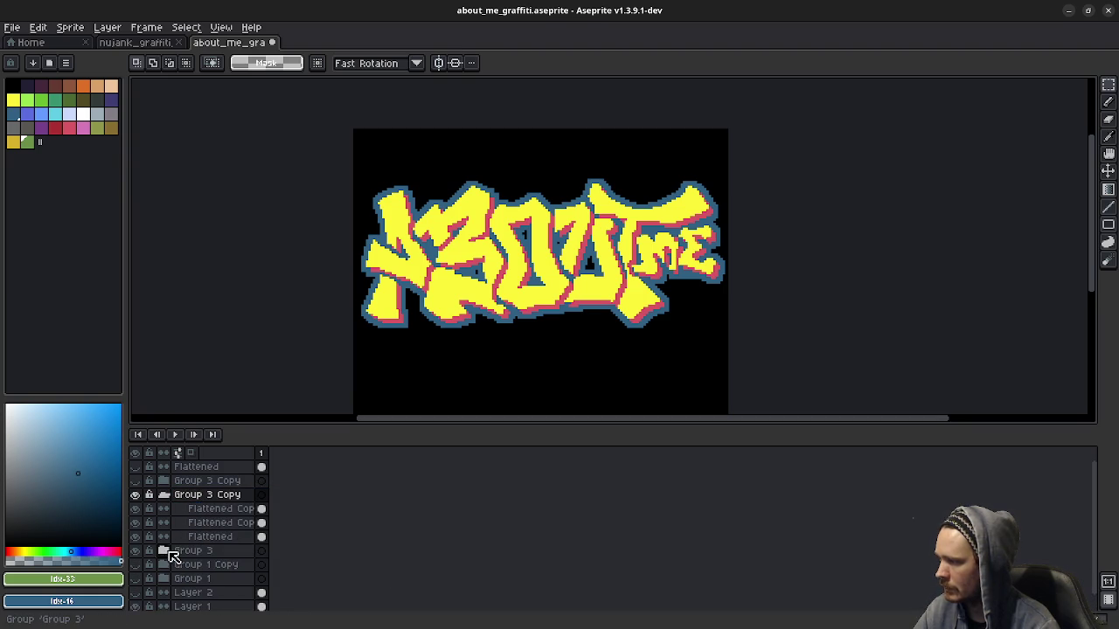
{"action": "left_click", "coordinate": [219, 508]}
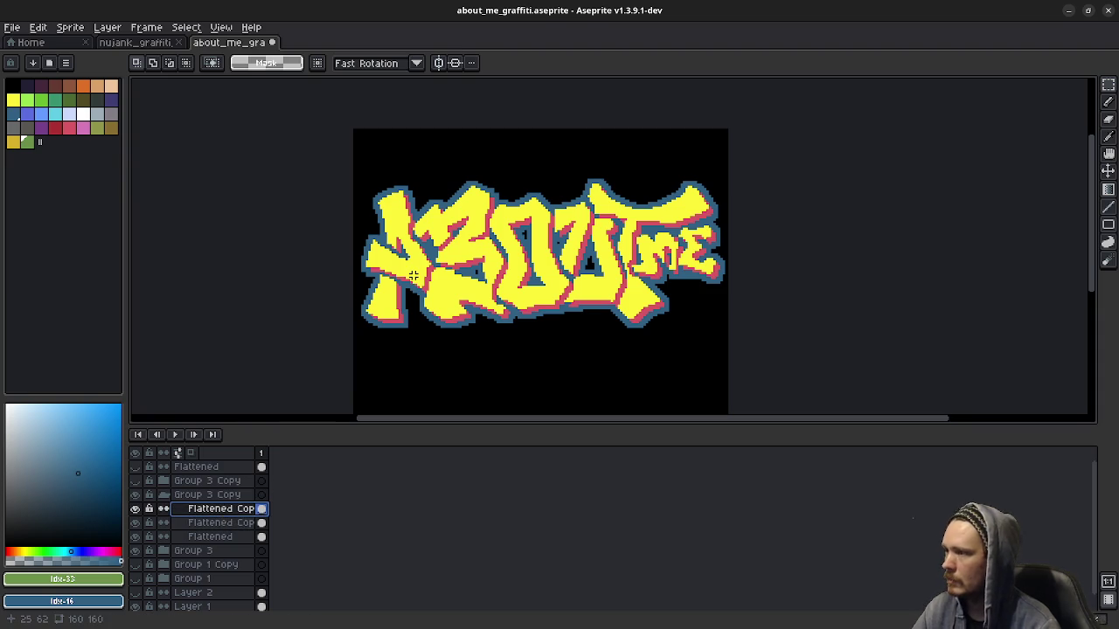
{"action": "scroll", "coordinate": [514, 262], "scroll_direction": "up", "scroll_amount": 1}
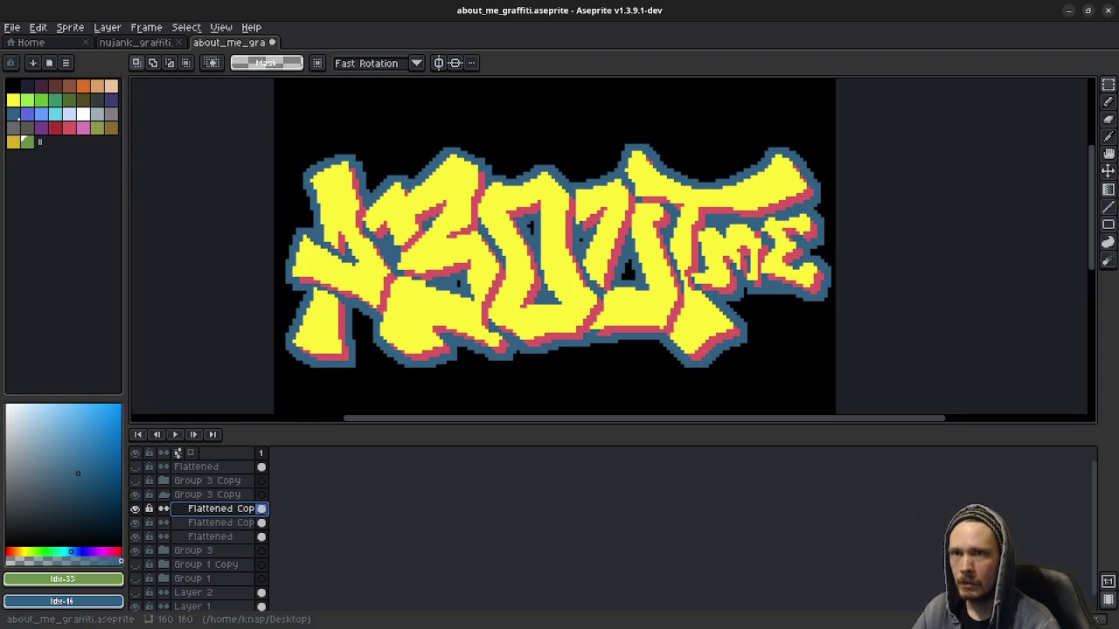
{"action": "left_click_drag", "start_coordinate": [1108, 84], "coordinate": [1092, 86]}
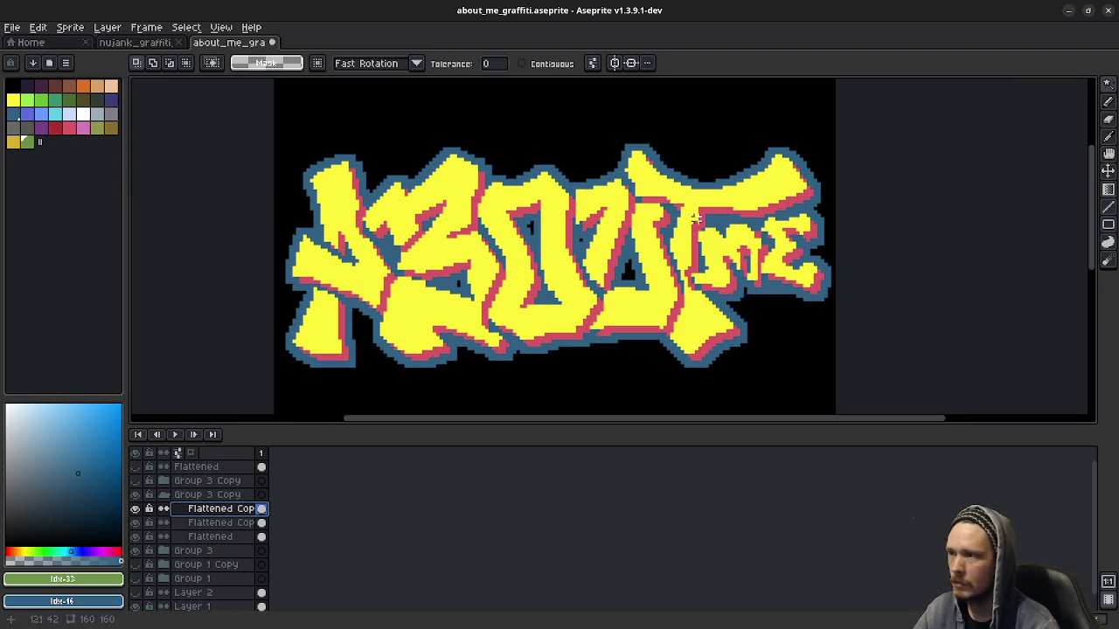
Step: With yellow as foreground and gold as background, drag a No Dithering gradient down the letters
{"action": "left_click", "coordinate": [14, 99]}
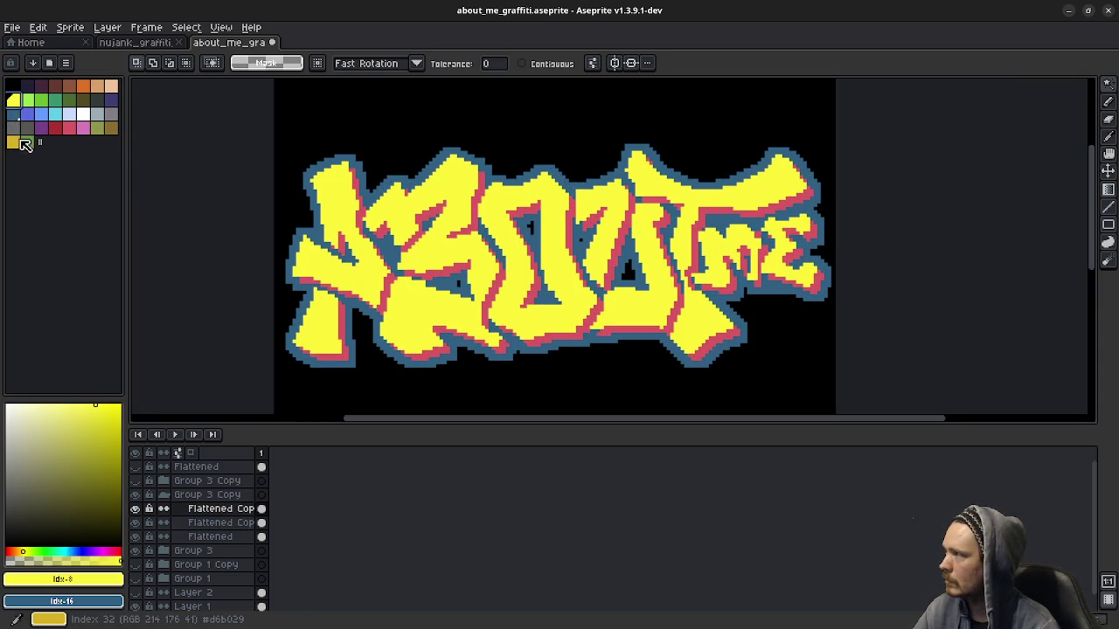
{"action": "right_click", "coordinate": [17, 141]}
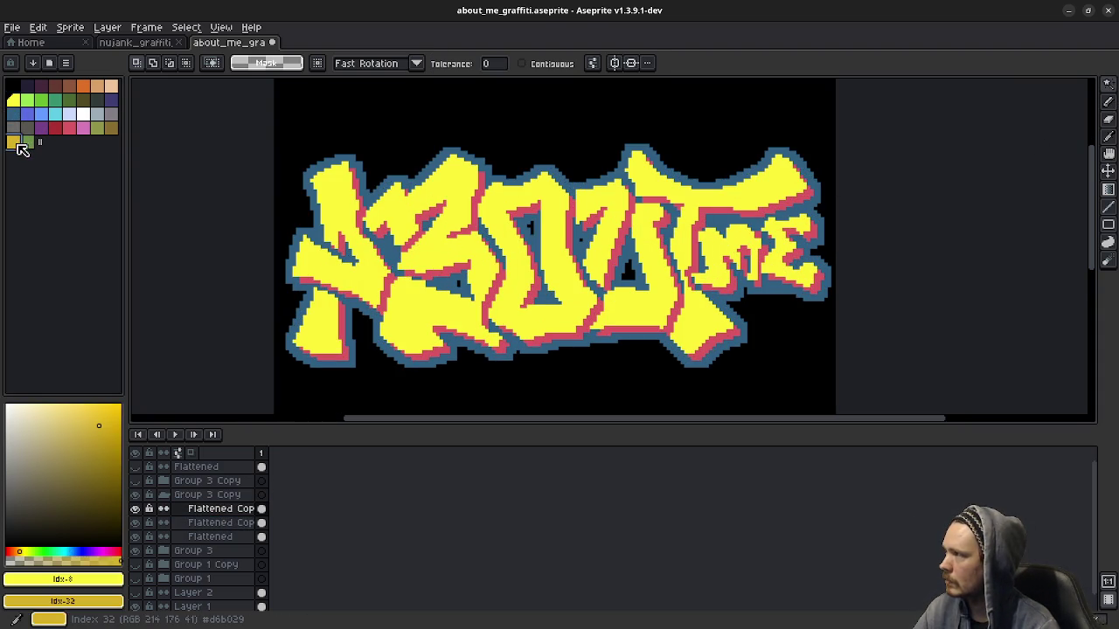
{"action": "left_click", "coordinate": [1106, 195]}
{"action": "left_click", "coordinate": [493, 64]}
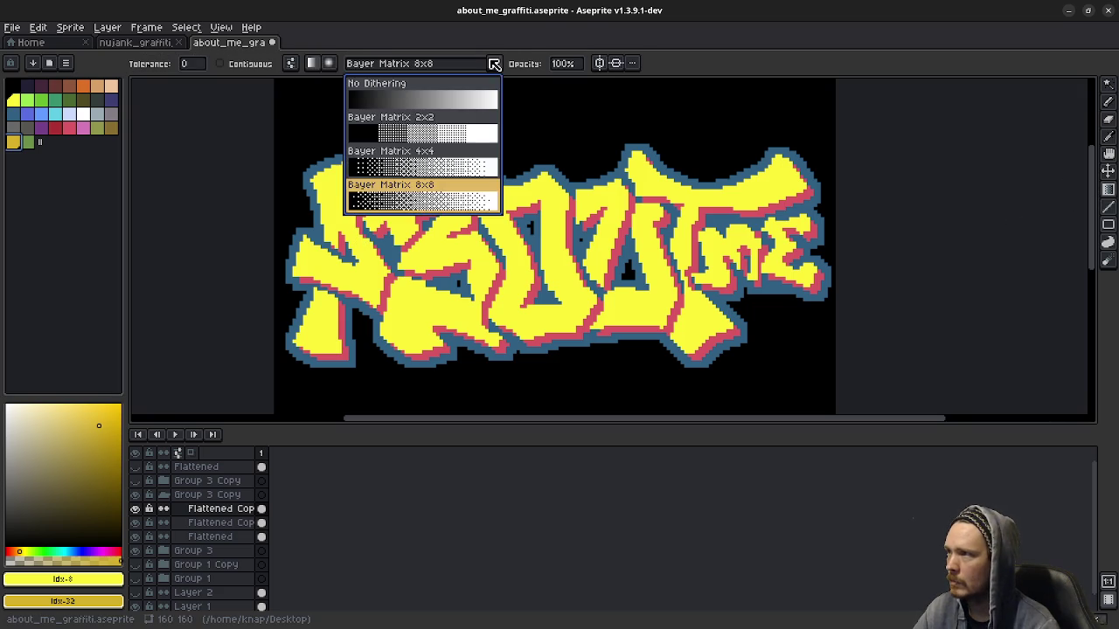
{"action": "left_click", "coordinate": [459, 96]}
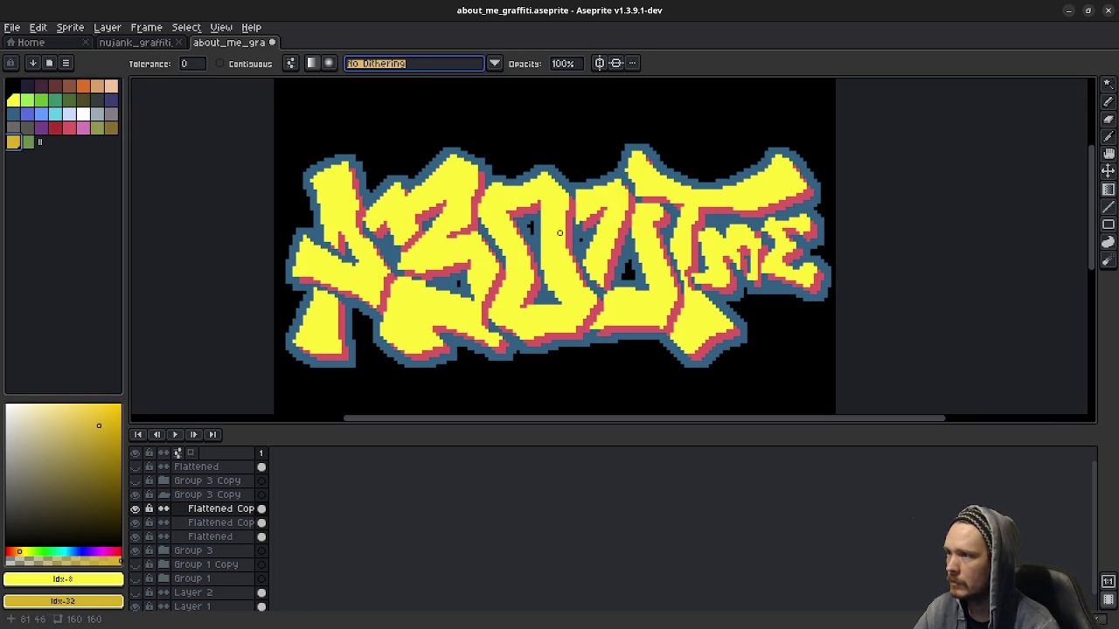
{"action": "left_click_drag", "start_coordinate": [561, 182], "coordinate": [567, 288]}
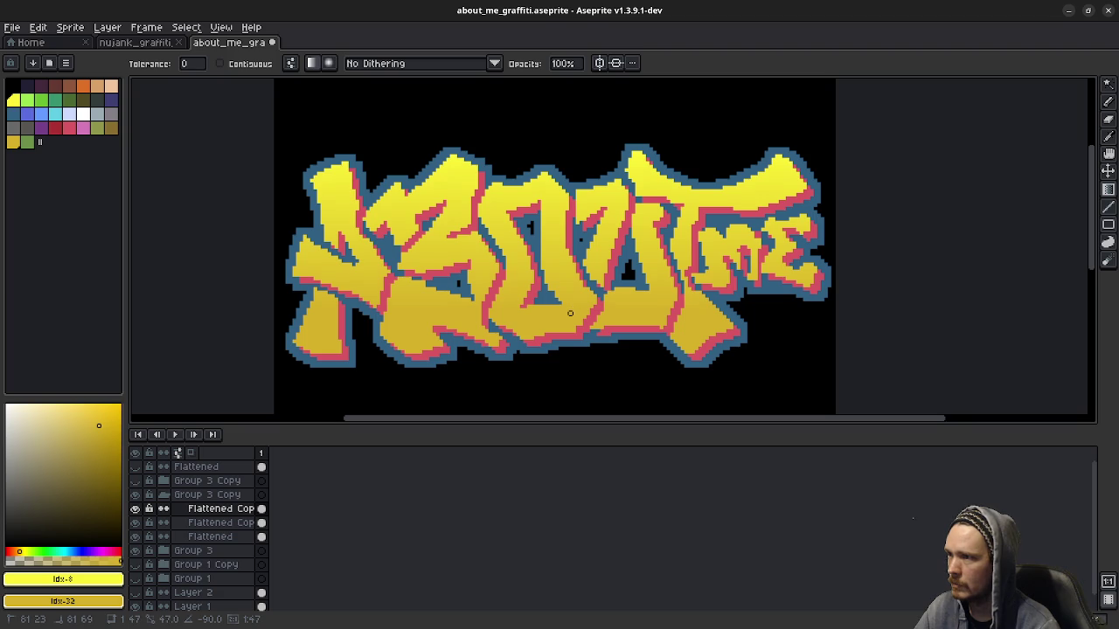
{"action": "left_click", "coordinate": [206, 537]}
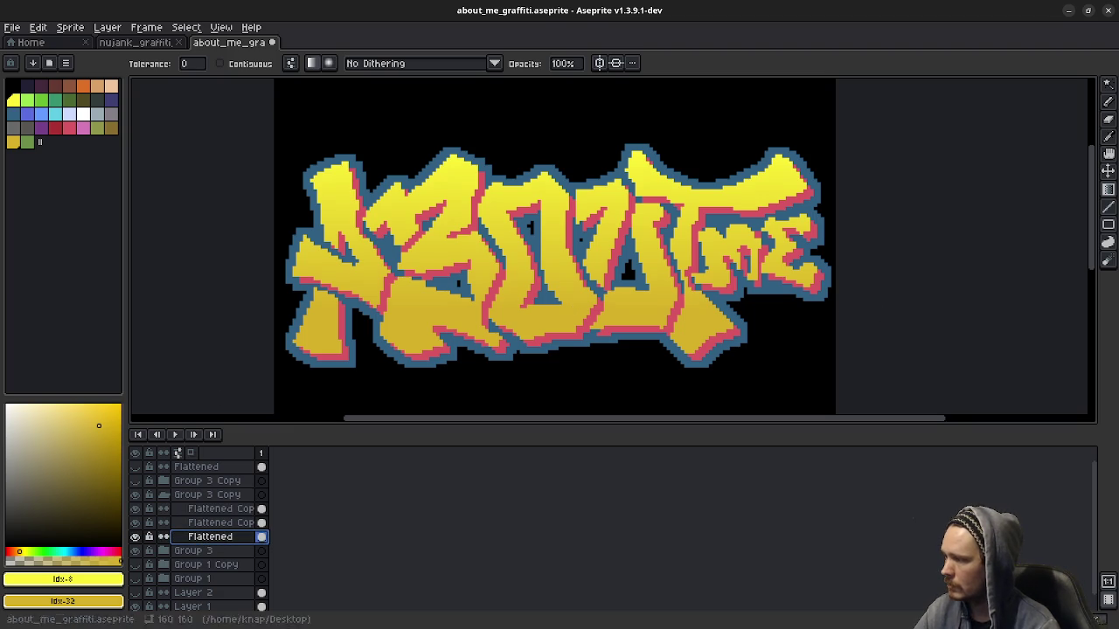
{"action": "left_click", "coordinate": [27, 143]}
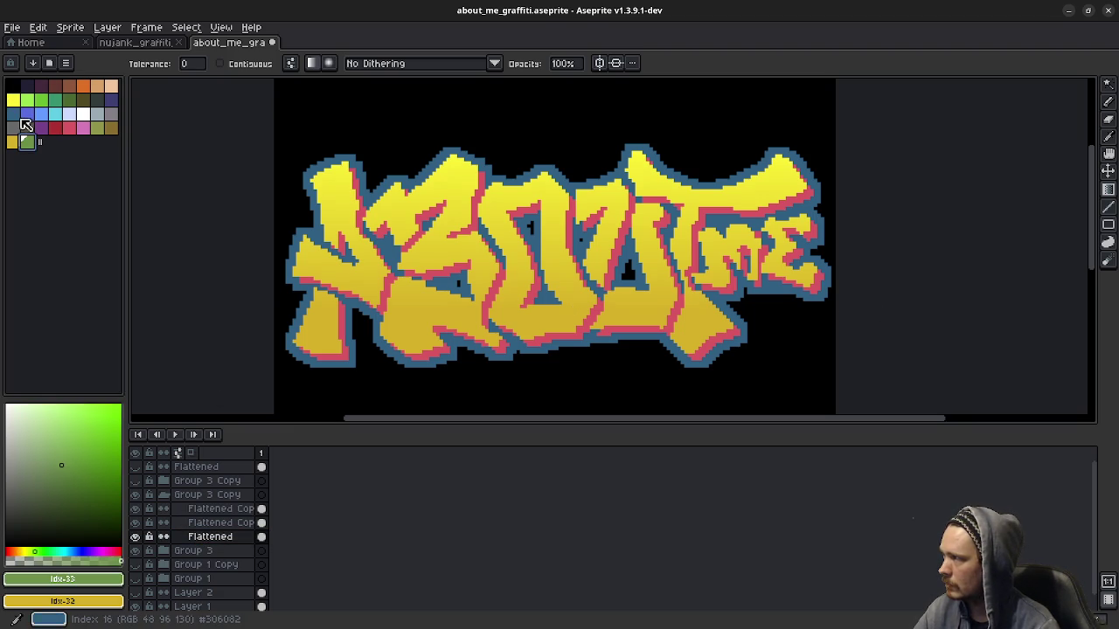
{"action": "right_click", "coordinate": [13, 114]}
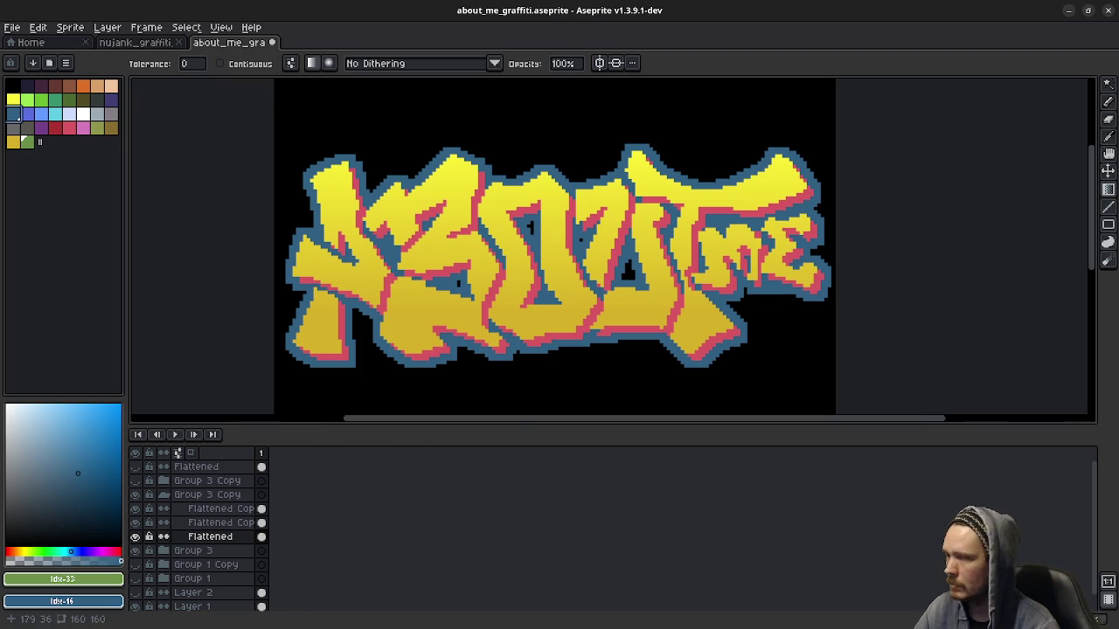
{"action": "left_click", "coordinate": [685, 219]}
{"action": "right_click", "coordinate": [675, 293]}
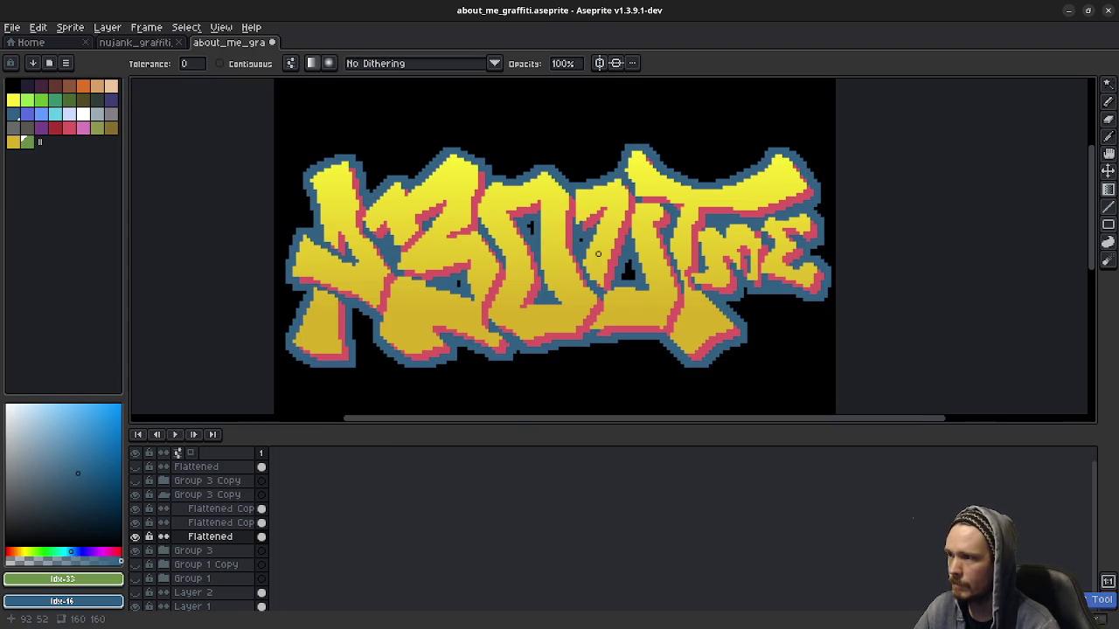
{"action": "left_click_drag", "start_coordinate": [597, 187], "coordinate": [598, 322]}
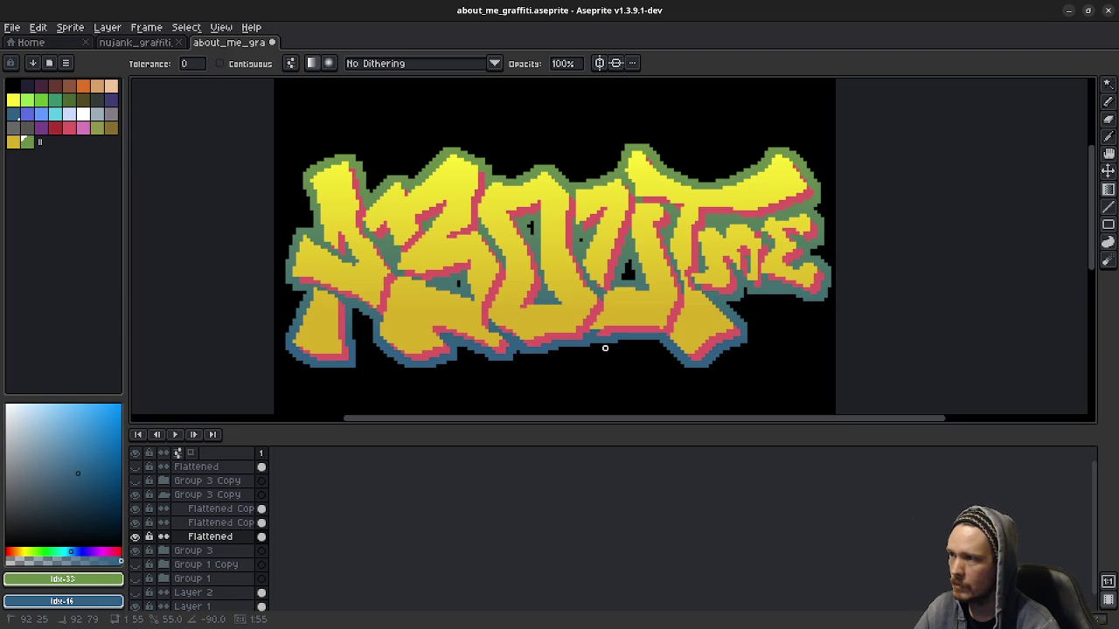
{"action": "scroll", "coordinate": [605, 348], "scroll_direction": "down", "scroll_amount": 3}
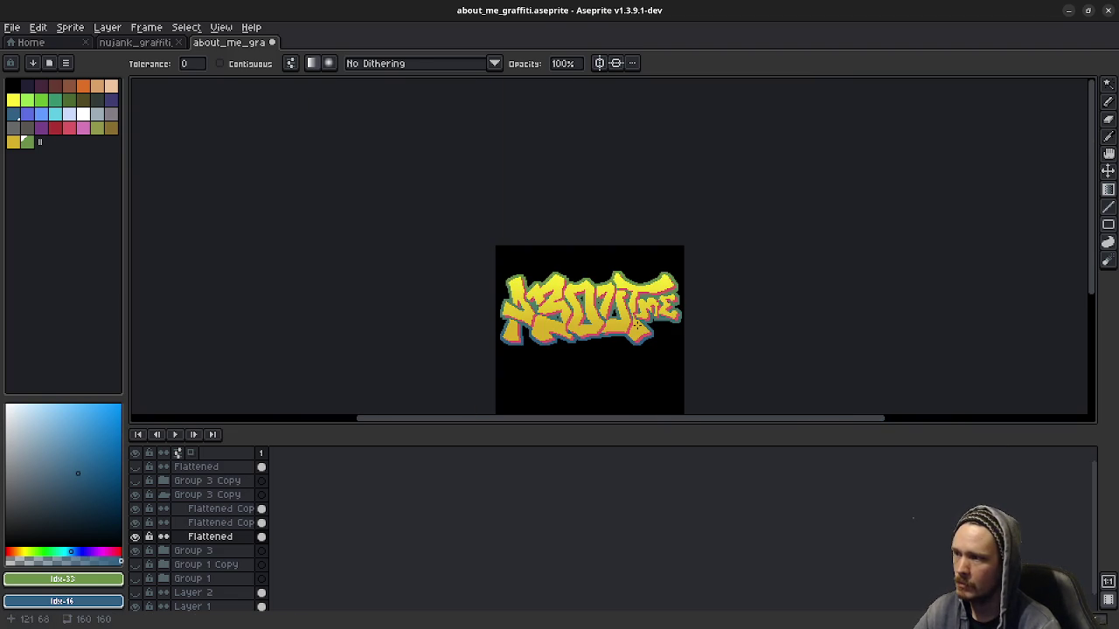
{"action": "scroll", "coordinate": [618, 337], "scroll_direction": "up", "scroll_amount": 3}
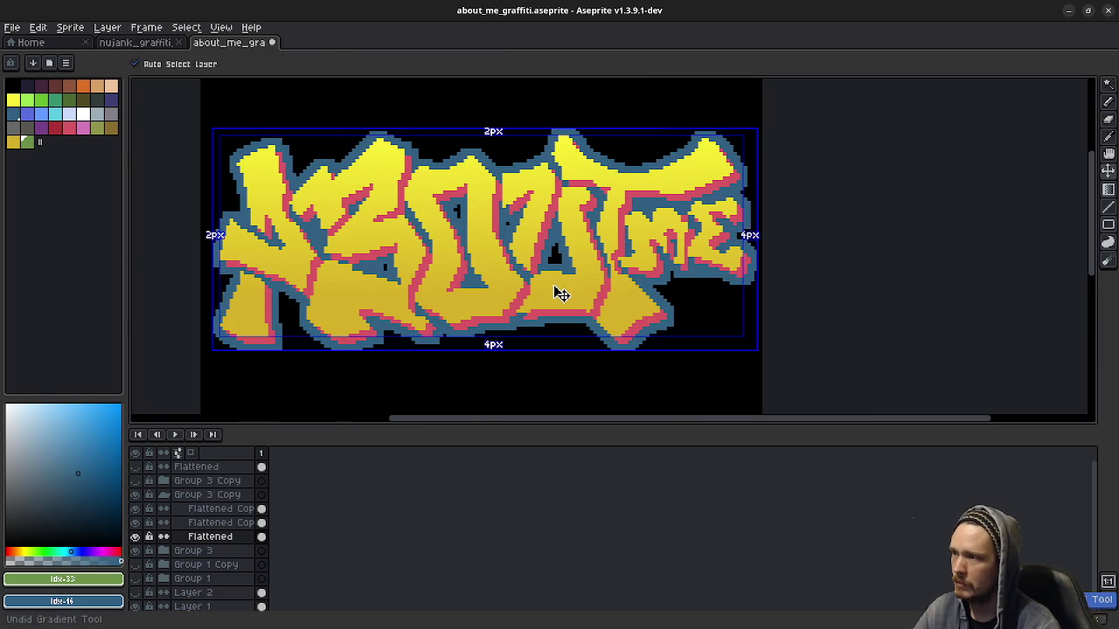
Step: Shade the outer outline with an undithered gradient, green at the top fading to blue below
{"action": "left_click_drag", "start_coordinate": [543, 296], "coordinate": [568, 304]}
{"action": "left_click_drag", "start_coordinate": [549, 188], "coordinate": [553, 307]}
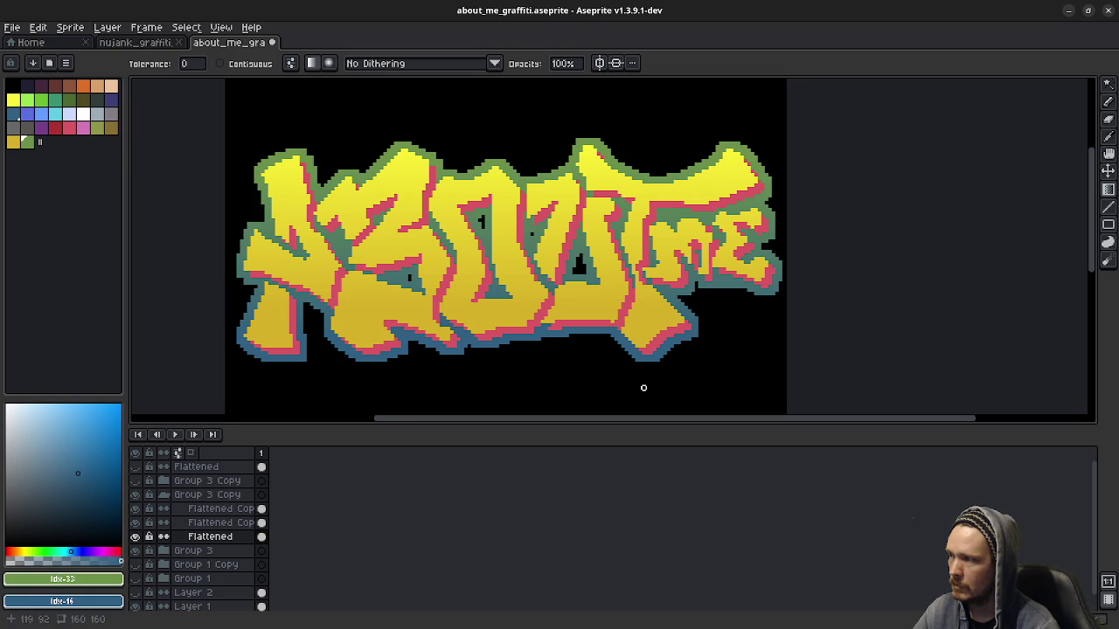
{"action": "scroll", "coordinate": [682, 352], "scroll_direction": "down", "scroll_amount": 2}
{"action": "scroll", "coordinate": [679, 350], "scroll_direction": "down", "scroll_amount": 2}
{"action": "left_click_drag", "start_coordinate": [679, 350], "coordinate": [595, 317]}
{"action": "scroll", "coordinate": [596, 318], "scroll_direction": "down", "scroll_amount": 2}
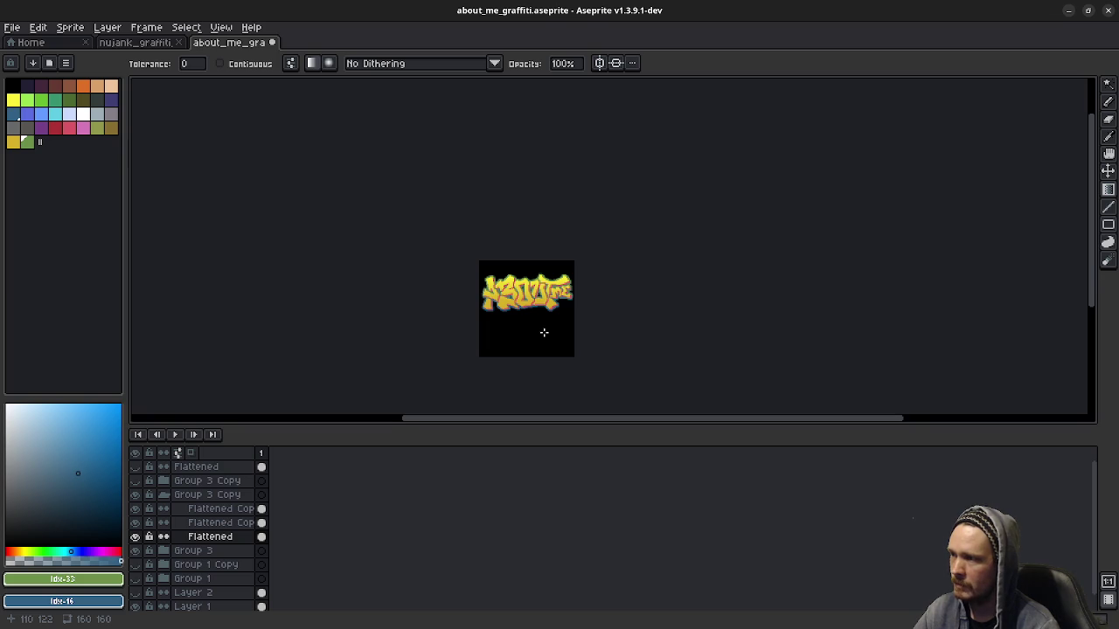
{"action": "scroll", "coordinate": [514, 332], "scroll_direction": "up", "scroll_amount": 2}
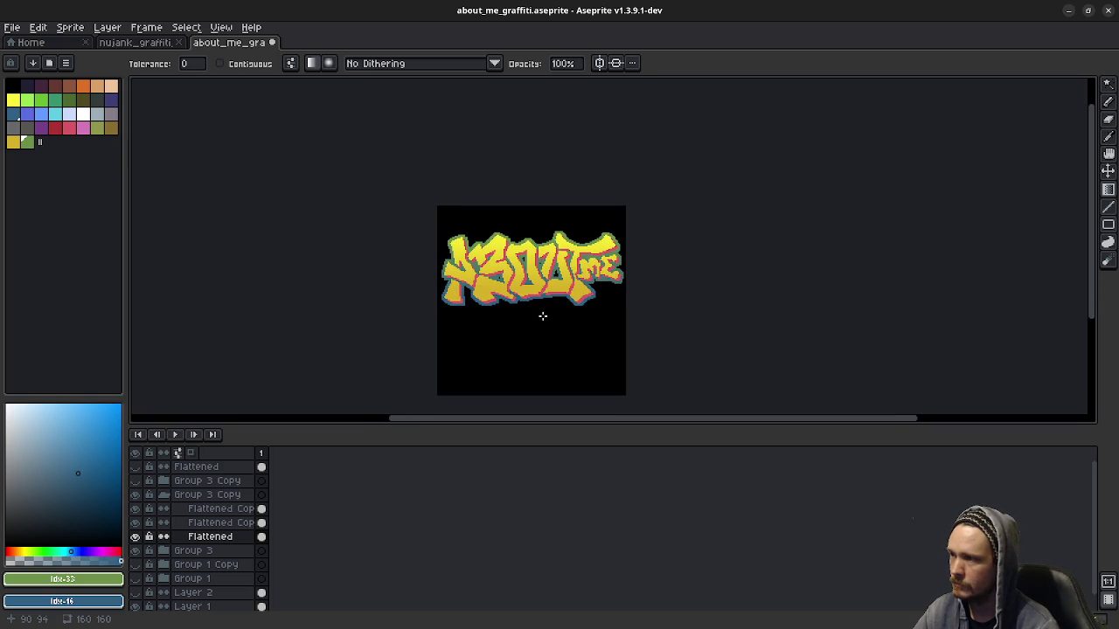
{"action": "scroll", "coordinate": [542, 315], "scroll_direction": "up", "scroll_amount": 1}
{"action": "scroll", "coordinate": [568, 313], "scroll_direction": "down", "scroll_amount": 1}
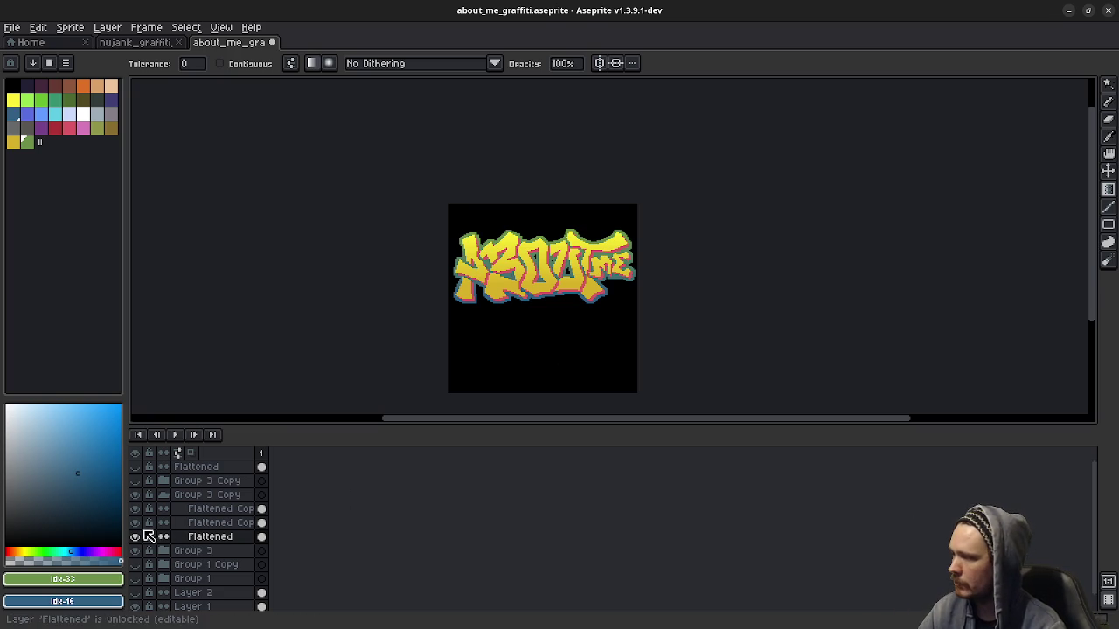
Step: Flick the top Flattened layer on and off to compare dithered and smooth letters, leaving it hidden
{"action": "left_click", "coordinate": [136, 496]}
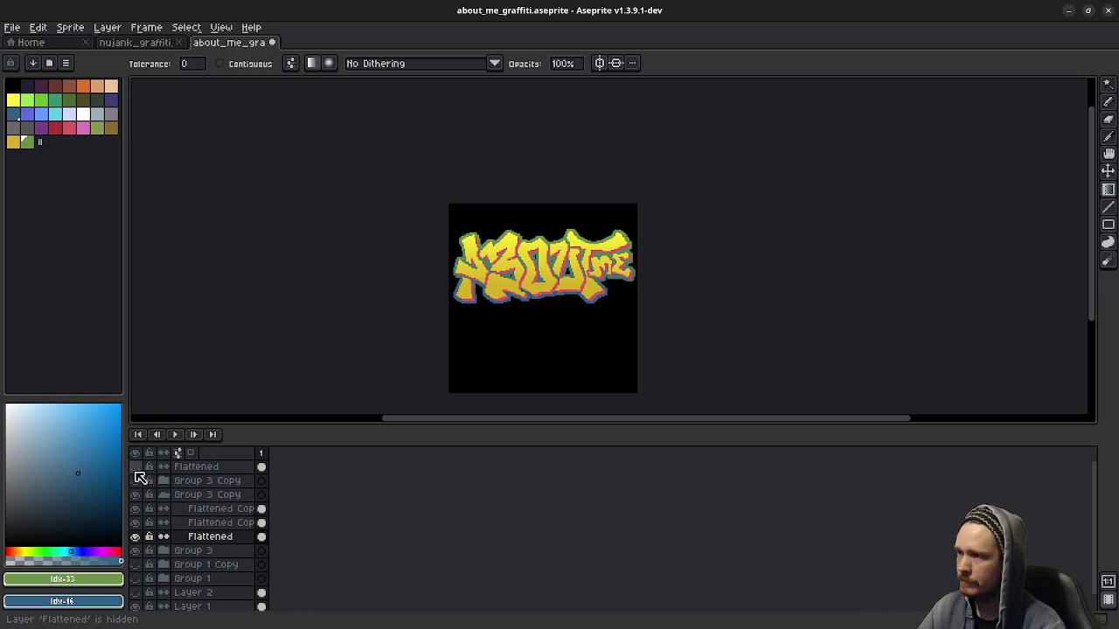
{"action": "scroll", "coordinate": [519, 276], "scroll_direction": "up", "scroll_amount": 1}
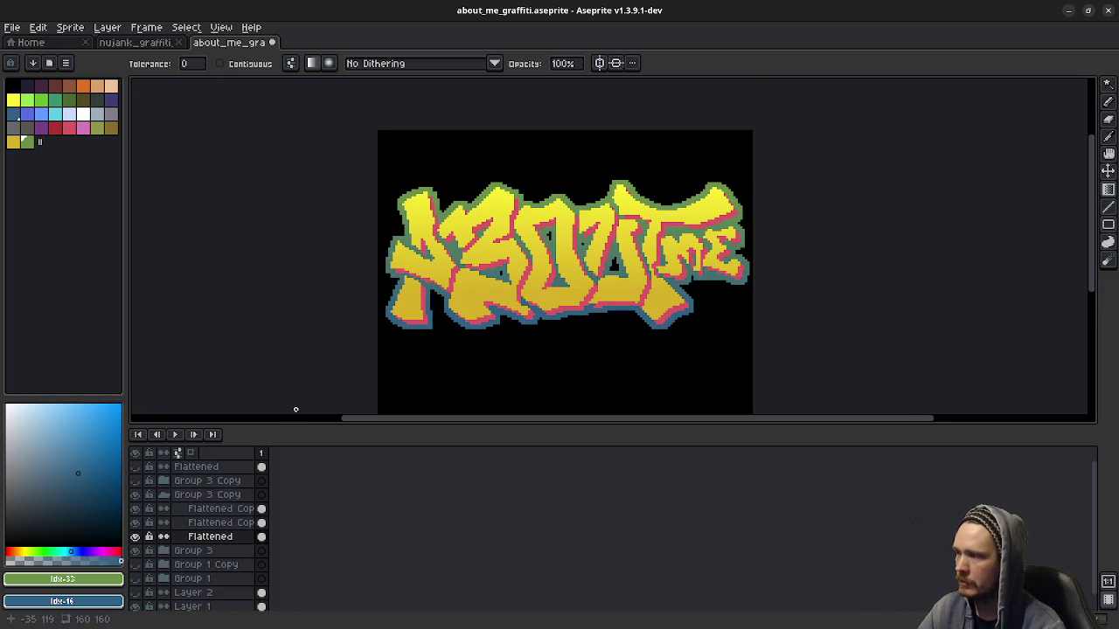
{"action": "left_click", "coordinate": [135, 468]}
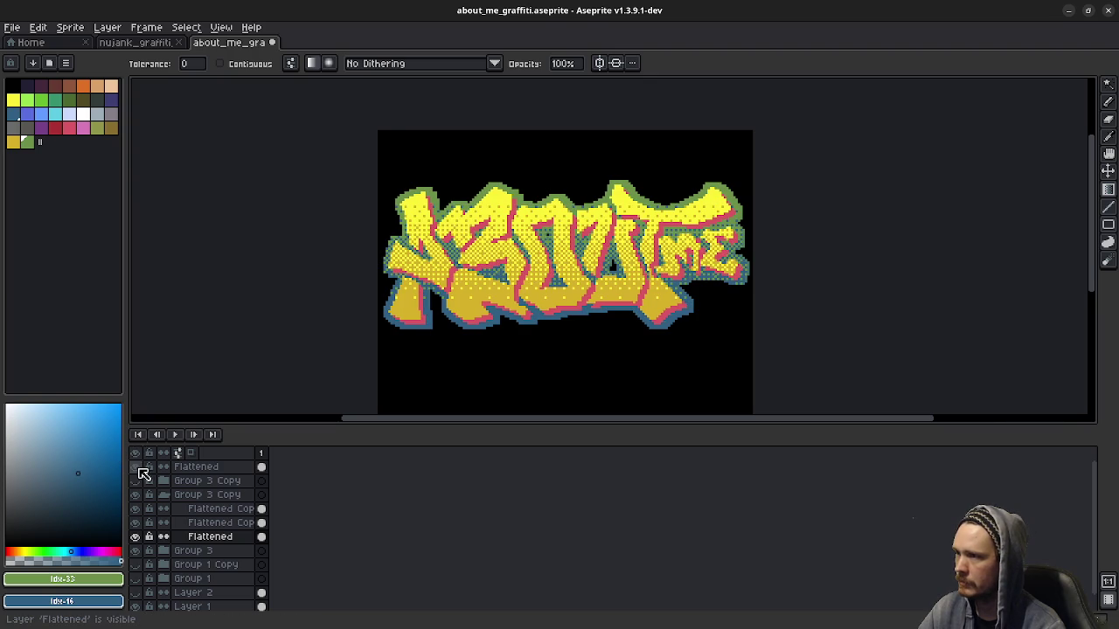
{"action": "left_click", "coordinate": [135, 468]}
{"action": "left_click", "coordinate": [137, 468]}
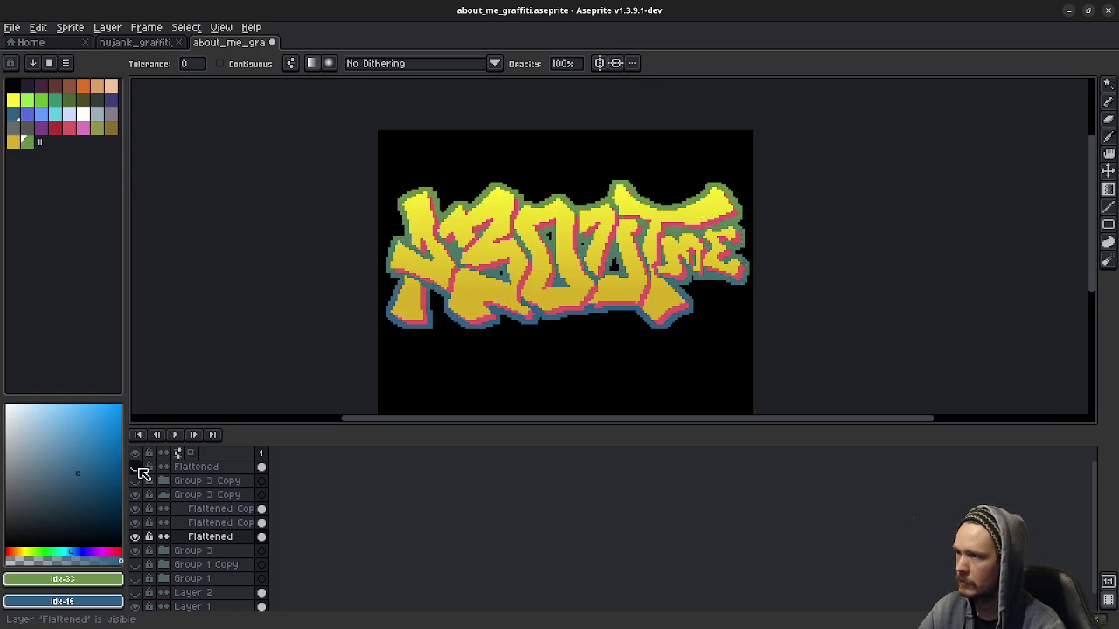
{"action": "left_click", "coordinate": [135, 467]}
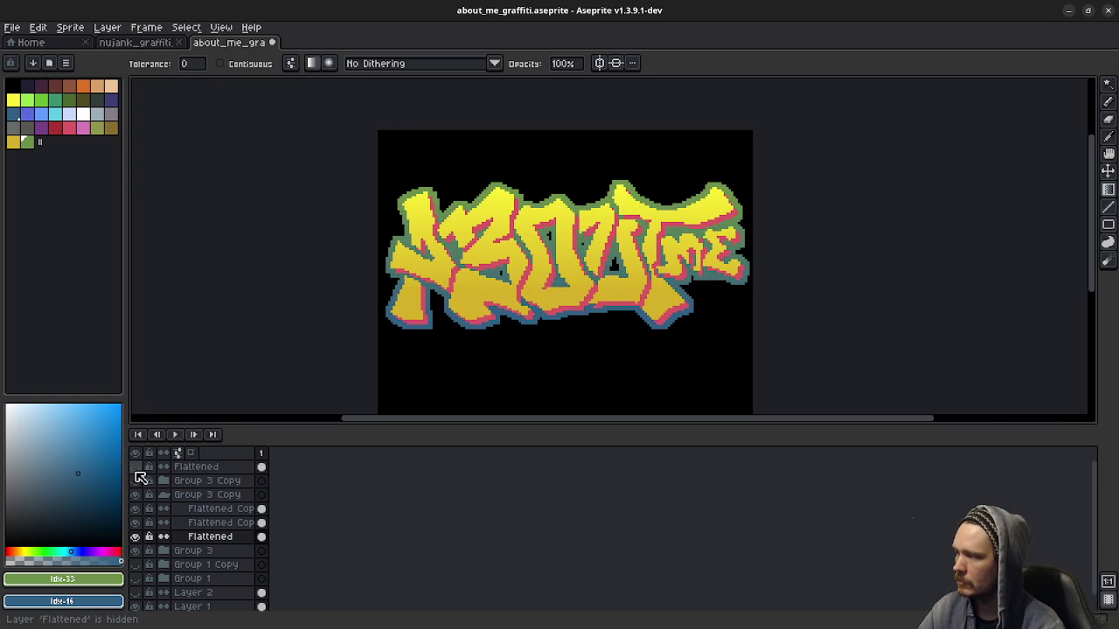
{"action": "key", "text": "minus"}
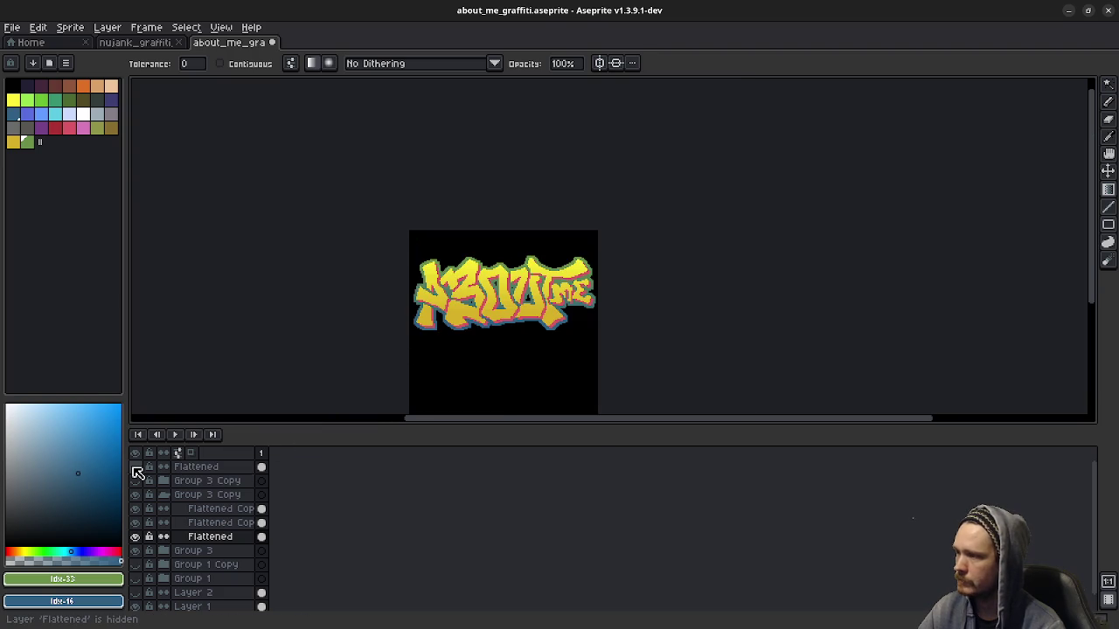
{"action": "left_click", "coordinate": [136, 469]}
{"action": "left_click", "coordinate": [136, 468]}
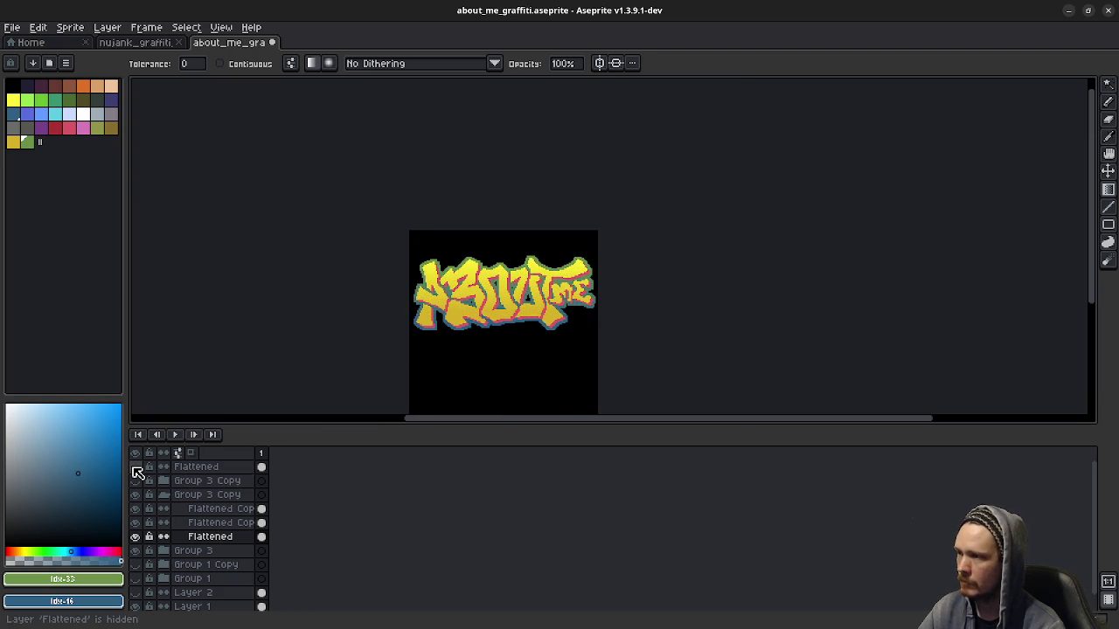
{"action": "left_click", "coordinate": [135, 467]}
{"action": "left_click", "coordinate": [135, 468]}
{"action": "left_click", "coordinate": [136, 468]}
{"action": "left_click", "coordinate": [136, 468]}
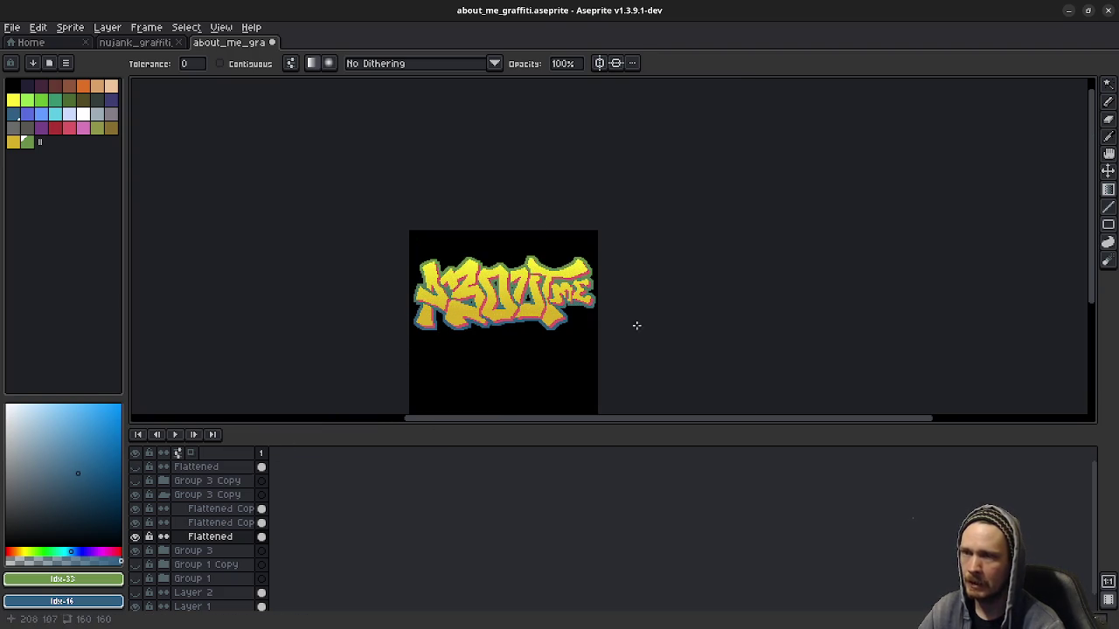
{"action": "left_click", "coordinate": [140, 43]}
{"action": "scroll", "coordinate": [473, 263], "scroll_direction": "down", "scroll_amount": 2}
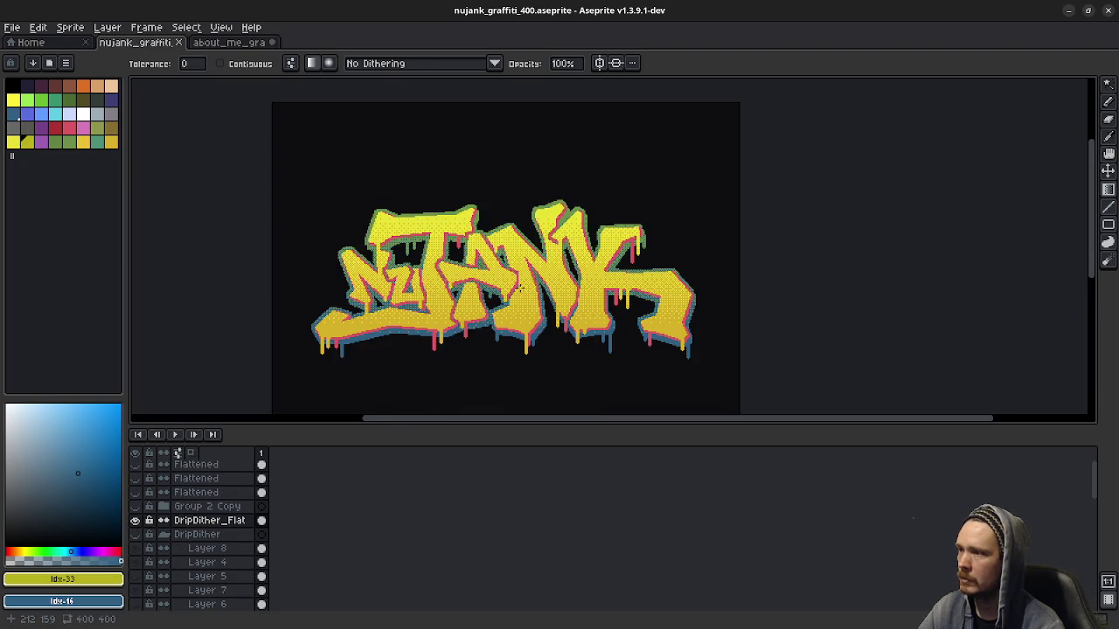
{"action": "scroll", "coordinate": [524, 271], "scroll_direction": "down", "scroll_amount": 2}
{"action": "scroll", "coordinate": [566, 278], "scroll_direction": "up", "scroll_amount": 2}
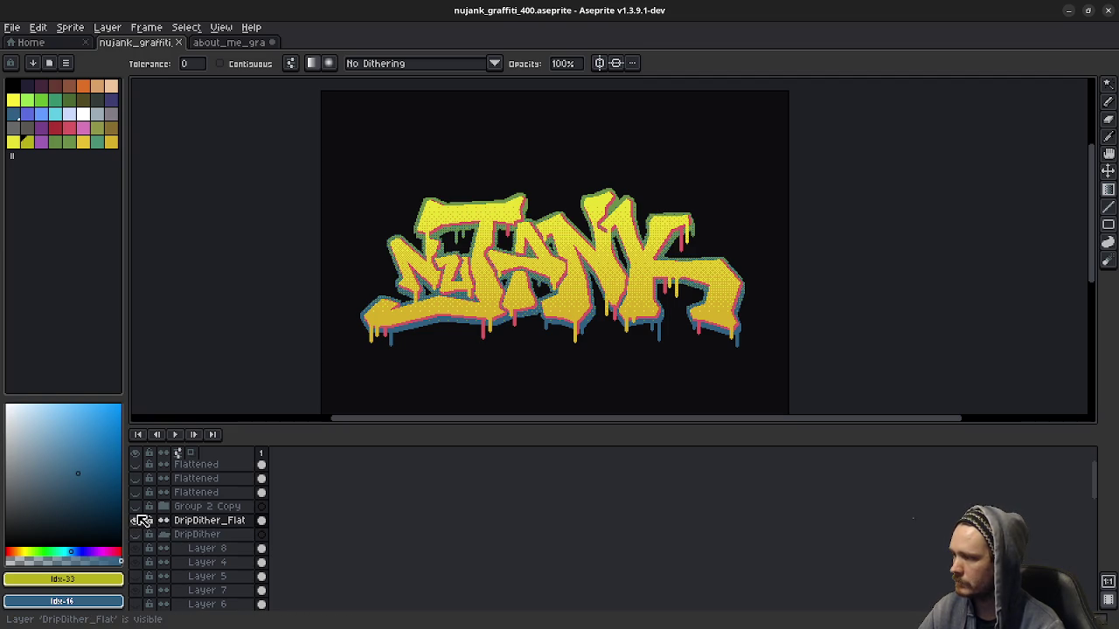
{"action": "left_click", "coordinate": [135, 492]}
{"action": "left_click", "coordinate": [135, 492]}
{"action": "left_click", "coordinate": [136, 479]}
{"action": "left_click", "coordinate": [137, 479]}
{"action": "left_click", "coordinate": [137, 465]}
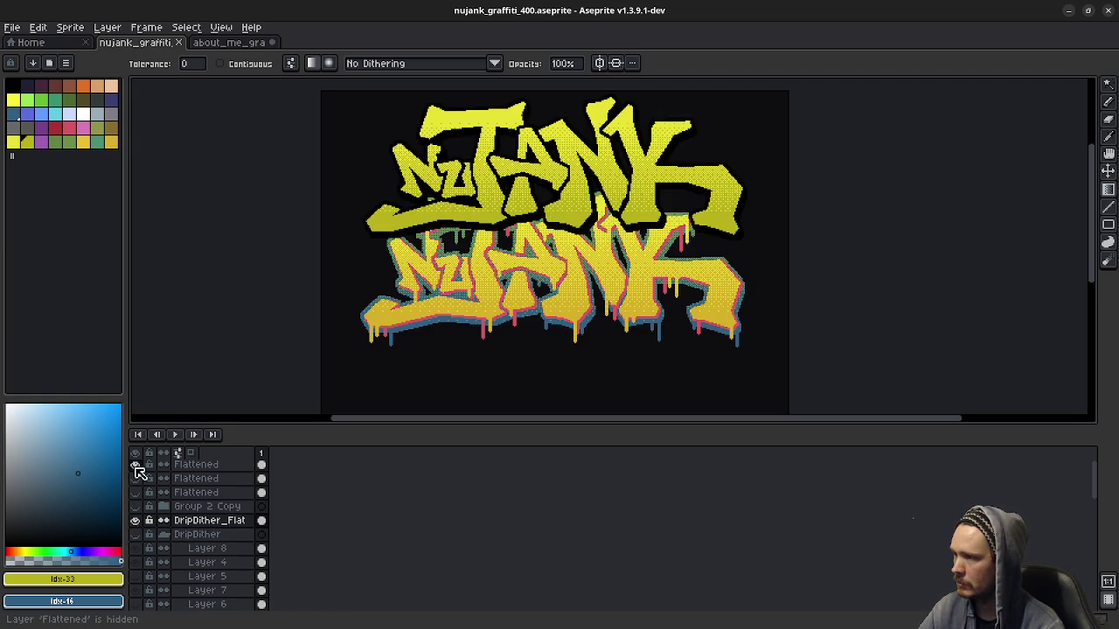
{"action": "left_click", "coordinate": [136, 466]}
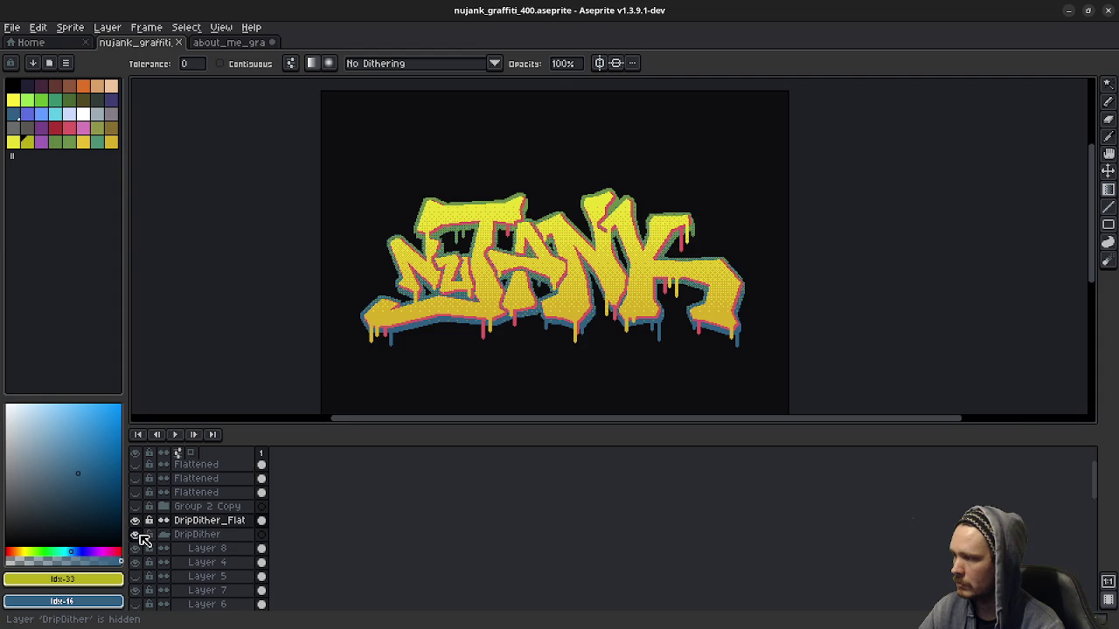
{"action": "scroll", "coordinate": [140, 534], "scroll_direction": "down", "scroll_amount": 2}
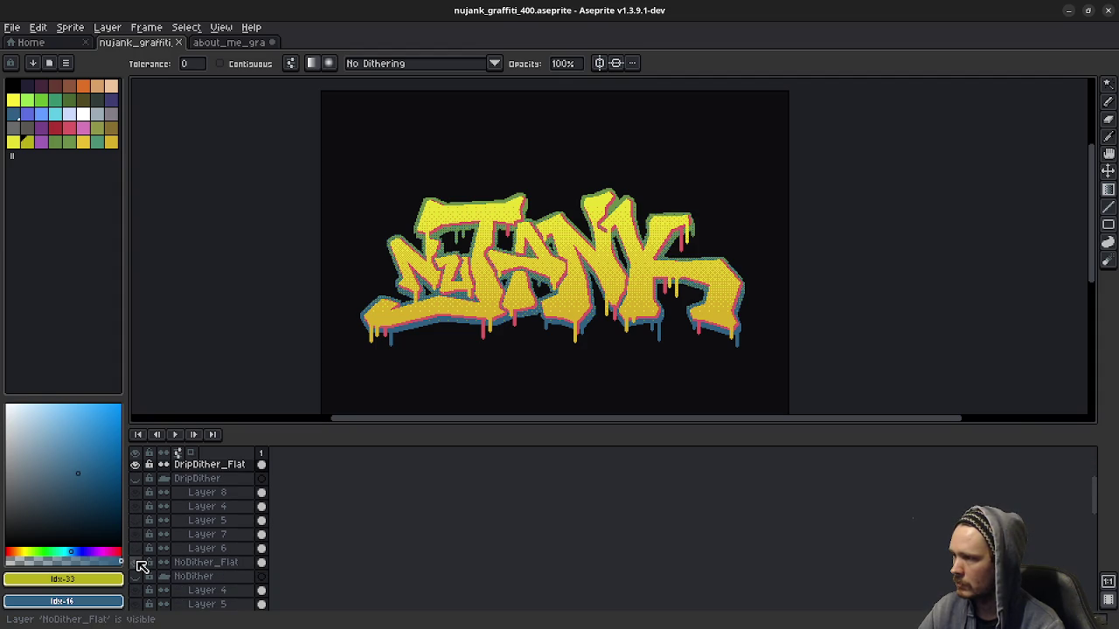
{"action": "left_click", "coordinate": [137, 466]}
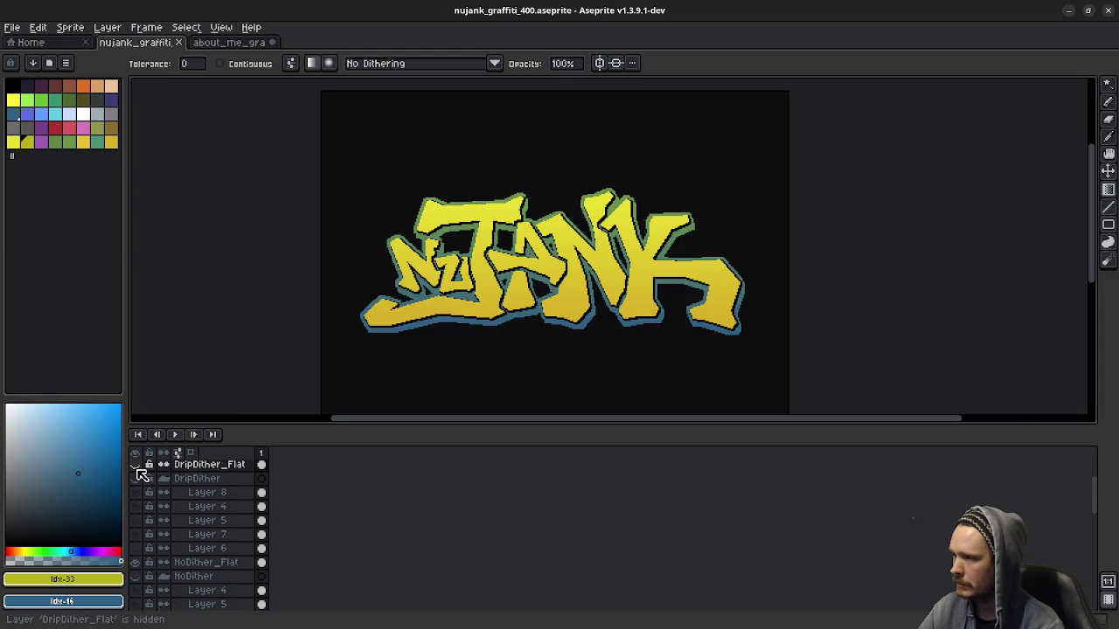
{"action": "left_click", "coordinate": [138, 563]}
{"action": "left_click", "coordinate": [138, 563]}
{"action": "left_click", "coordinate": [138, 563]}
{"action": "left_click", "coordinate": [138, 563]}
{"action": "left_click", "coordinate": [140, 564]}
{"action": "left_click", "coordinate": [140, 564]}
{"action": "scroll", "coordinate": [187, 552], "scroll_direction": "down", "scroll_amount": 2}
{"action": "scroll", "coordinate": [187, 552], "scroll_direction": "down", "scroll_amount": 2}
{"action": "scroll", "coordinate": [185, 552], "scroll_direction": "up", "scroll_amount": 1}
{"action": "scroll", "coordinate": [164, 537], "scroll_direction": "up", "scroll_amount": 1}
{"action": "scroll", "coordinate": [164, 537], "scroll_direction": "up", "scroll_amount": 1}
{"action": "left_click", "coordinate": [135, 523]}
{"action": "scroll", "coordinate": [204, 551], "scroll_direction": "down", "scroll_amount": 1}
{"action": "scroll", "coordinate": [205, 552], "scroll_direction": "down", "scroll_amount": 1}
{"action": "scroll", "coordinate": [201, 558], "scroll_direction": "down", "scroll_amount": 1}
{"action": "left_click", "coordinate": [137, 562]}
{"action": "left_click", "coordinate": [136, 563]}
{"action": "left_click", "coordinate": [137, 563]}
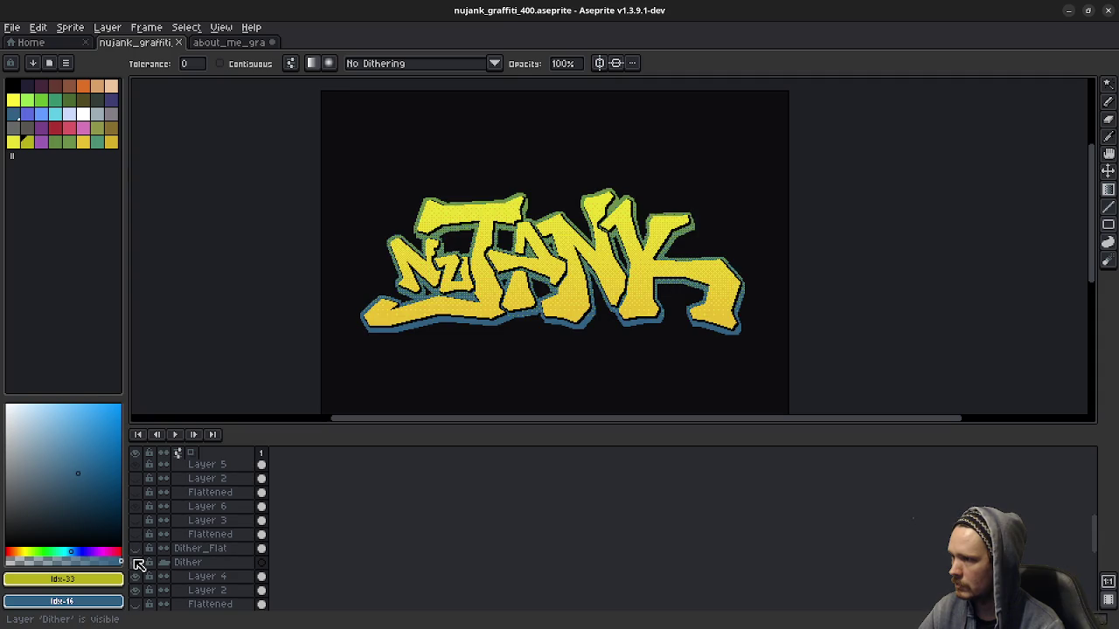
{"action": "left_click", "coordinate": [139, 564]}
{"action": "scroll", "coordinate": [200, 529], "scroll_direction": "down", "scroll_amount": 1}
{"action": "scroll", "coordinate": [202, 530], "scroll_direction": "down", "scroll_amount": 1}
{"action": "scroll", "coordinate": [202, 531], "scroll_direction": "down", "scroll_amount": 2}
{"action": "left_click", "coordinate": [137, 551]}
{"action": "left_click", "coordinate": [137, 551]}
{"action": "left_click", "coordinate": [137, 590]}
{"action": "scroll", "coordinate": [163, 554], "scroll_direction": "down", "scroll_amount": 2}
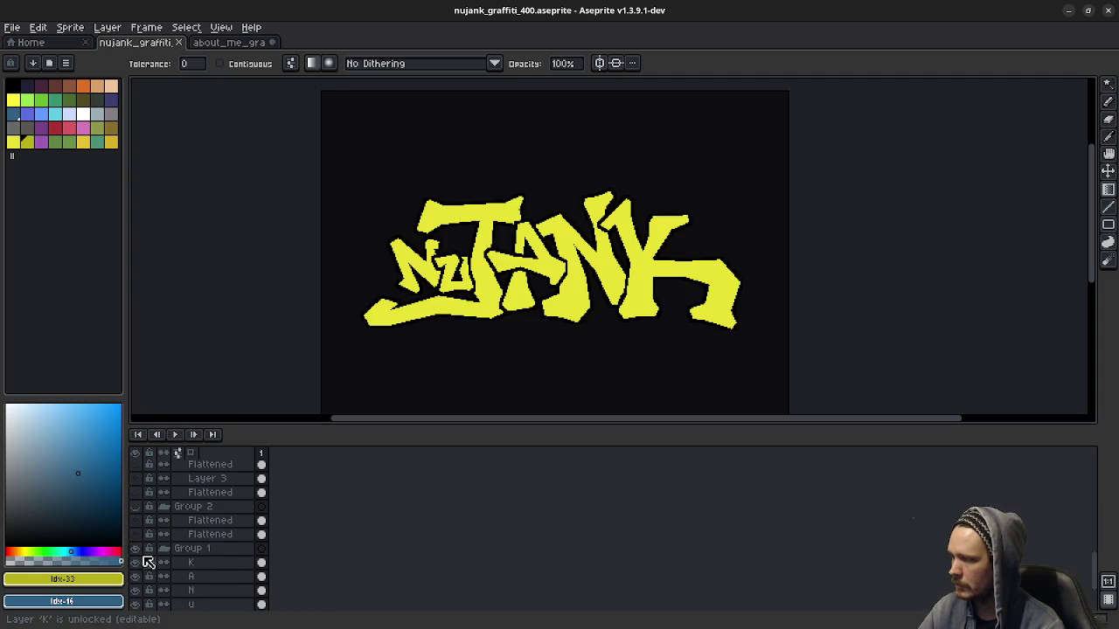
{"action": "left_click", "coordinate": [136, 549]}
{"action": "scroll", "coordinate": [207, 529], "scroll_direction": "down", "scroll_amount": 1}
{"action": "scroll", "coordinate": [206, 531], "scroll_direction": "down", "scroll_amount": 1}
{"action": "scroll", "coordinate": [206, 530], "scroll_direction": "down", "scroll_amount": 2}
{"action": "scroll", "coordinate": [206, 531], "scroll_direction": "down", "scroll_amount": 2}
{"action": "scroll", "coordinate": [206, 530], "scroll_direction": "down", "scroll_amount": 2}
{"action": "scroll", "coordinate": [201, 535], "scroll_direction": "down", "scroll_amount": 2}
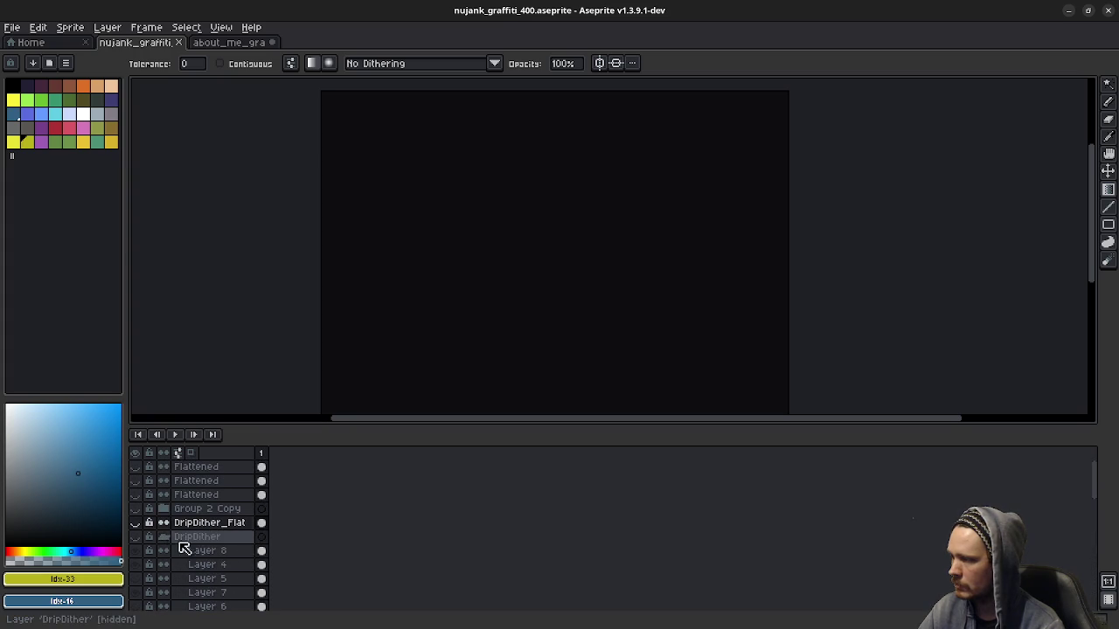
{"action": "left_click", "coordinate": [135, 522]}
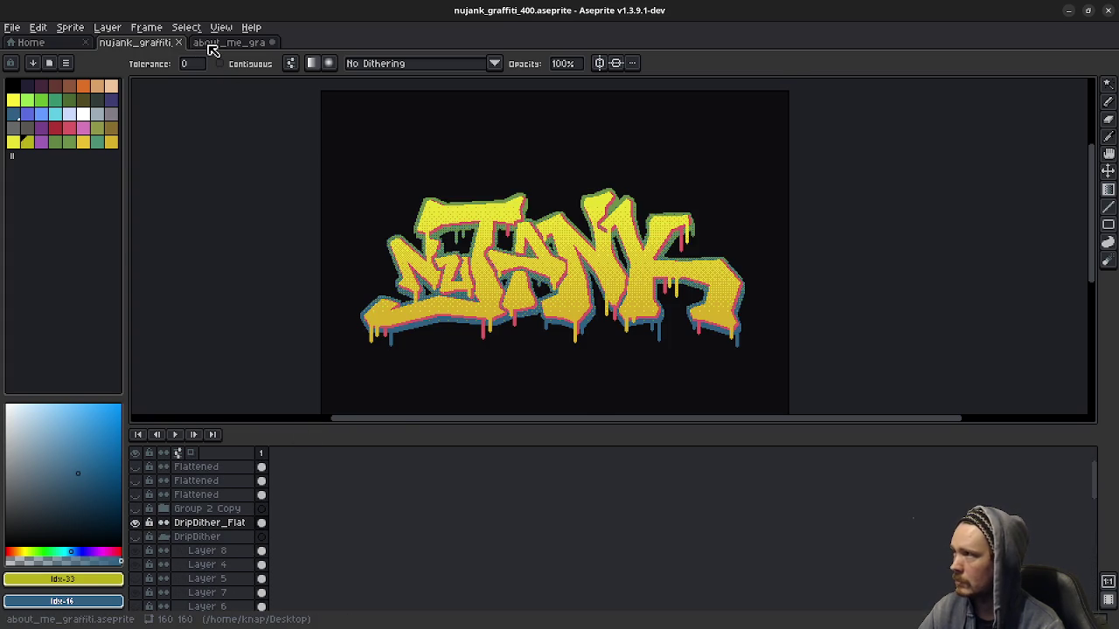
{"action": "left_click", "coordinate": [210, 44]}
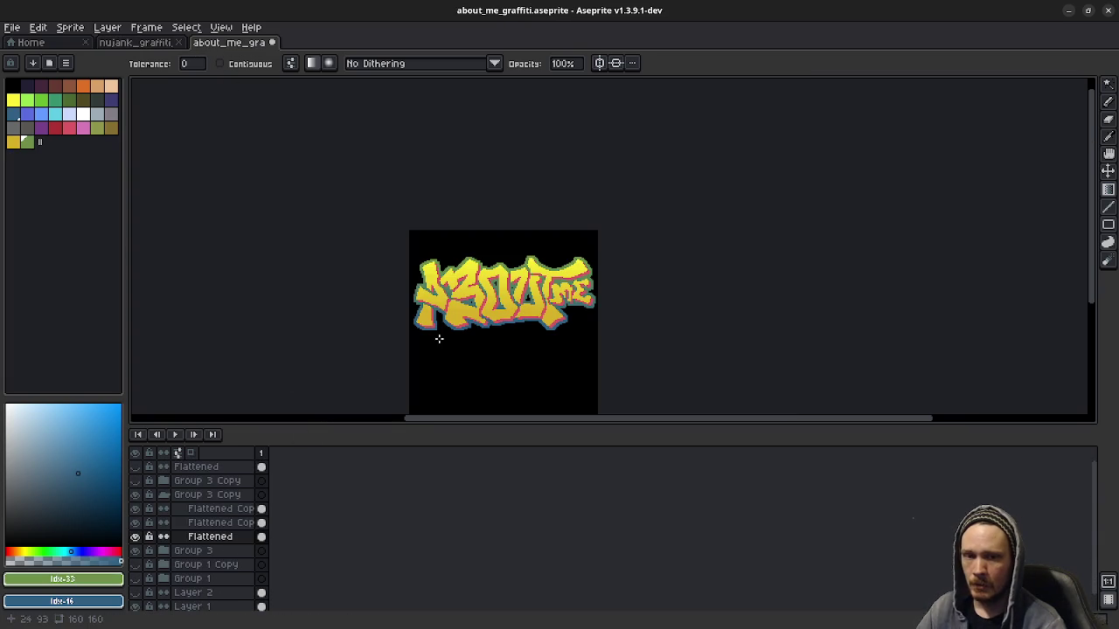
{"action": "left_click", "coordinate": [137, 469]}
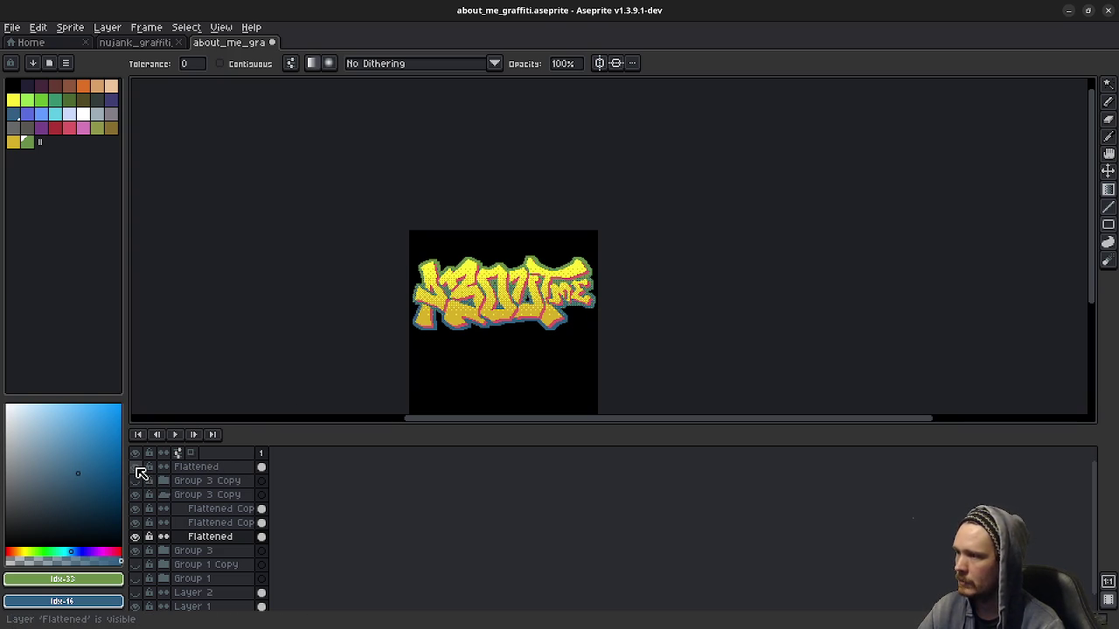
{"action": "scroll", "coordinate": [410, 298], "scroll_direction": "up", "scroll_amount": 2}
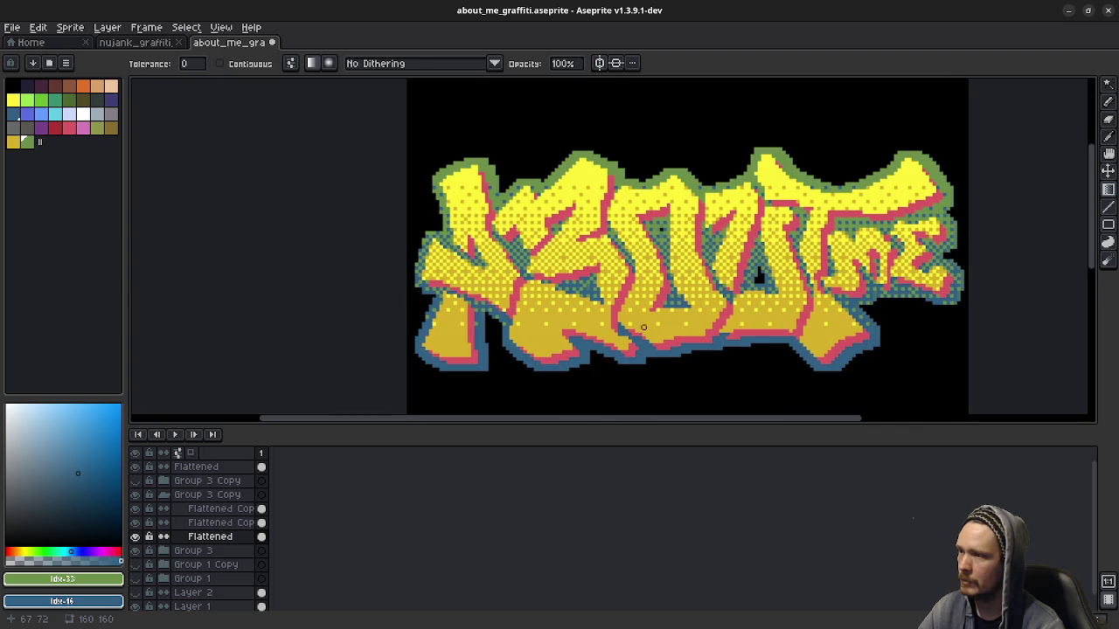
{"action": "scroll", "coordinate": [411, 298], "scroll_direction": "up", "scroll_amount": 1}
{"action": "mouse_move", "coordinate": [496, 346]}
{"action": "left_mouse_down"}
{"action": "mouse_move", "coordinate": [522, 350]}
{"action": "mouse_move", "coordinate": [507, 347]}
{"action": "left_mouse_up"}
{"action": "scroll", "coordinate": [507, 347], "scroll_direction": "down", "scroll_amount": 1}
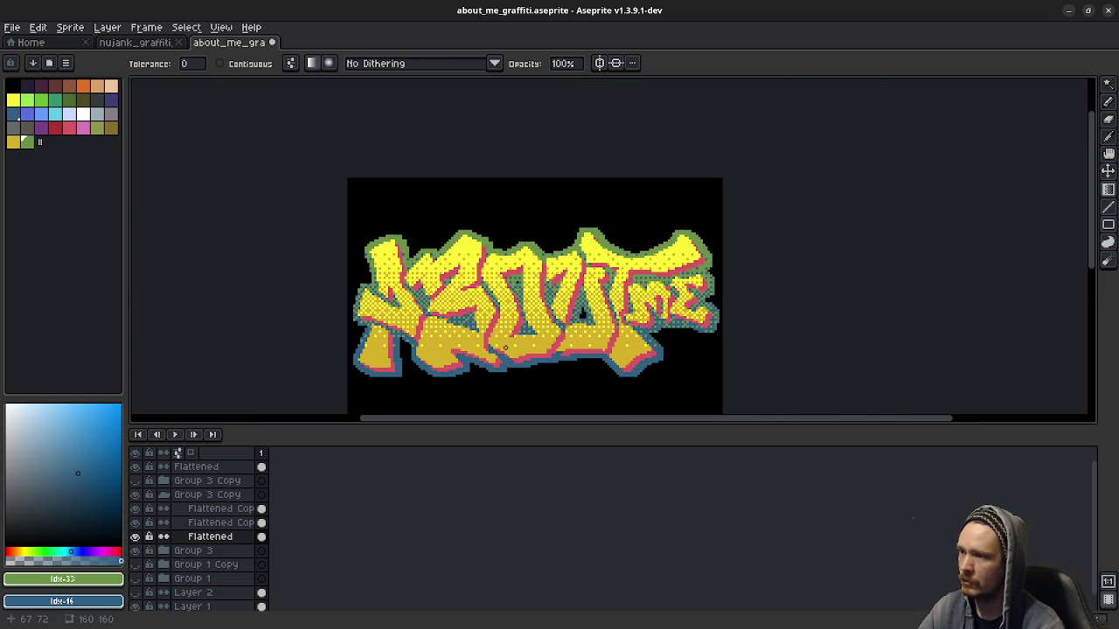
{"action": "scroll", "coordinate": [505, 347], "scroll_direction": "down", "scroll_amount": 2}
{"action": "left_click_drag", "start_coordinate": [546, 378], "coordinate": [539, 357]}
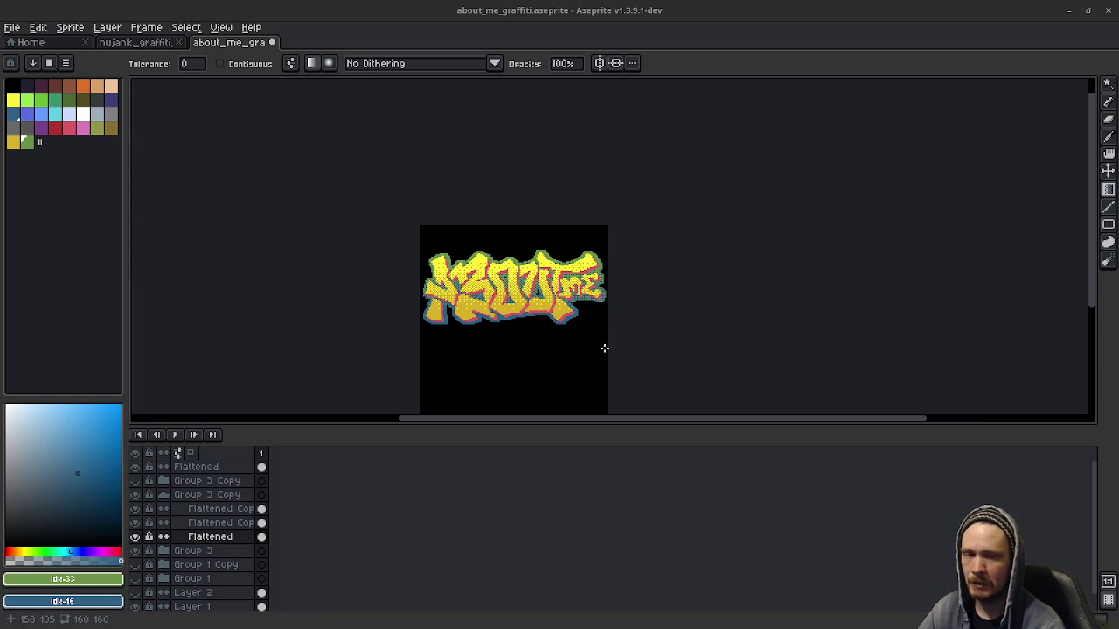
{"action": "scroll", "coordinate": [532, 360], "scroll_direction": "up", "scroll_amount": 2}
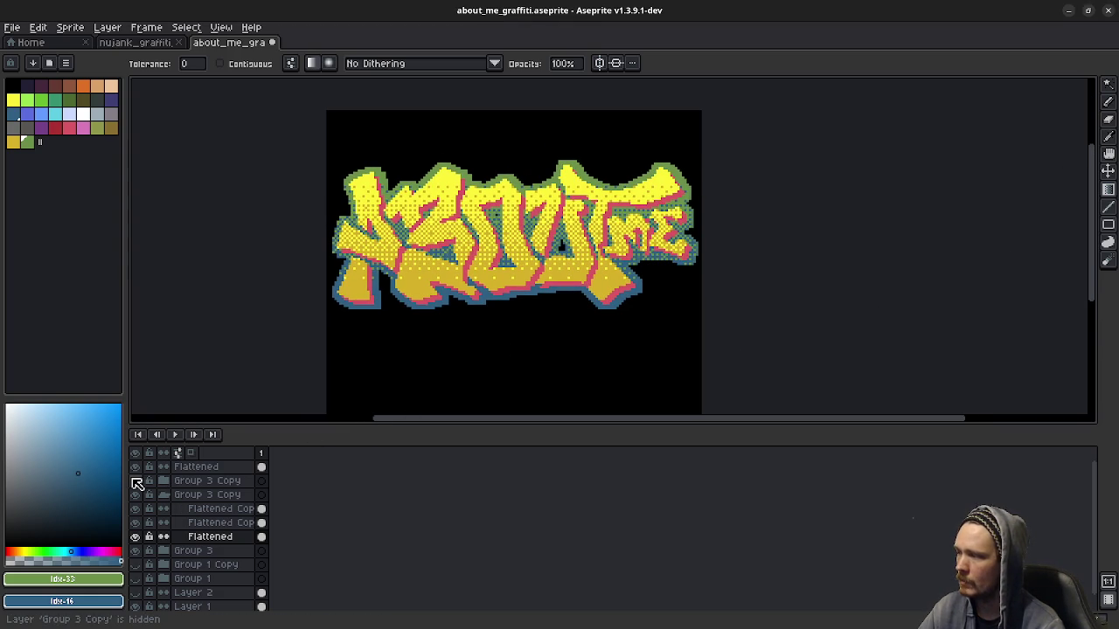
{"action": "left_click", "coordinate": [136, 471]}
{"action": "scroll", "coordinate": [512, 338], "scroll_direction": "down", "scroll_amount": 2}
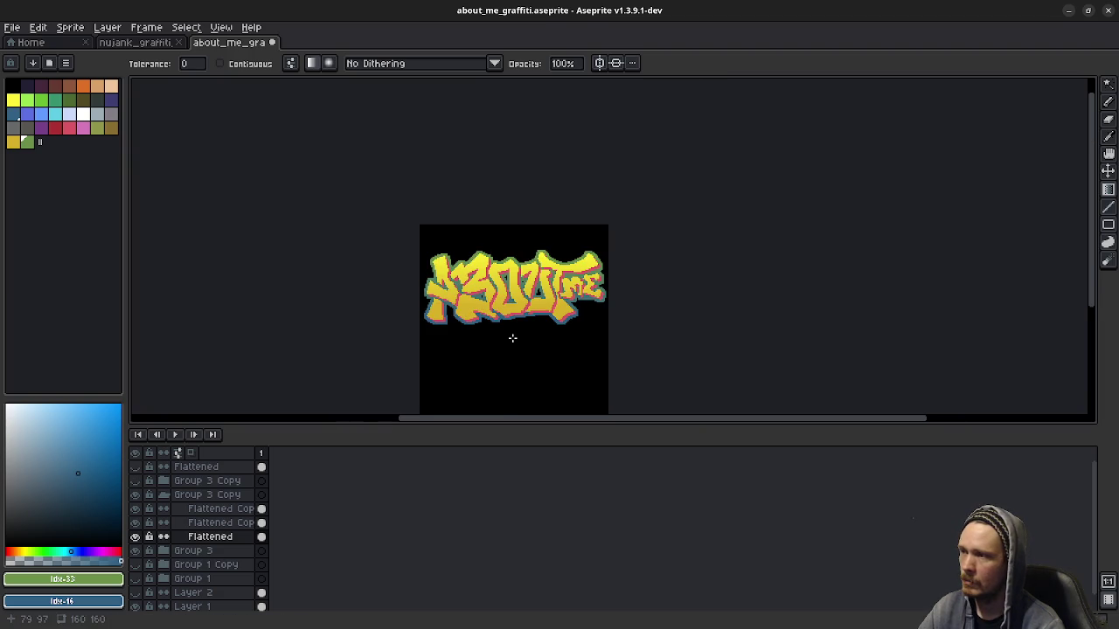
{"action": "scroll", "coordinate": [512, 338], "scroll_direction": "down", "scroll_amount": 1}
{"action": "scroll", "coordinate": [513, 337], "scroll_direction": "up", "scroll_amount": 1}
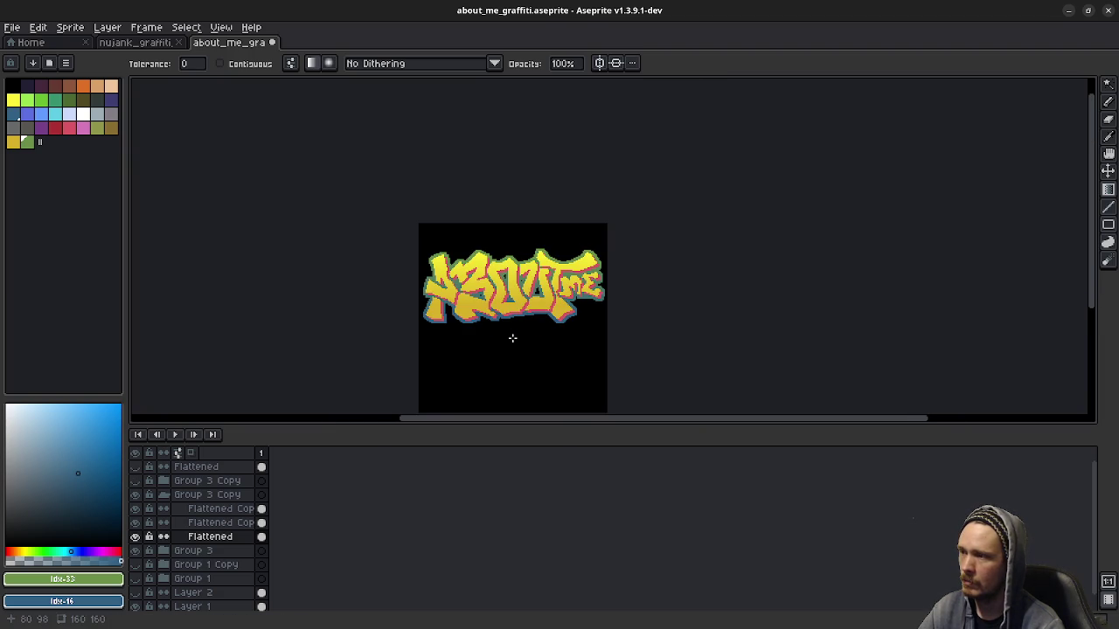
{"action": "left_click", "coordinate": [138, 467]}
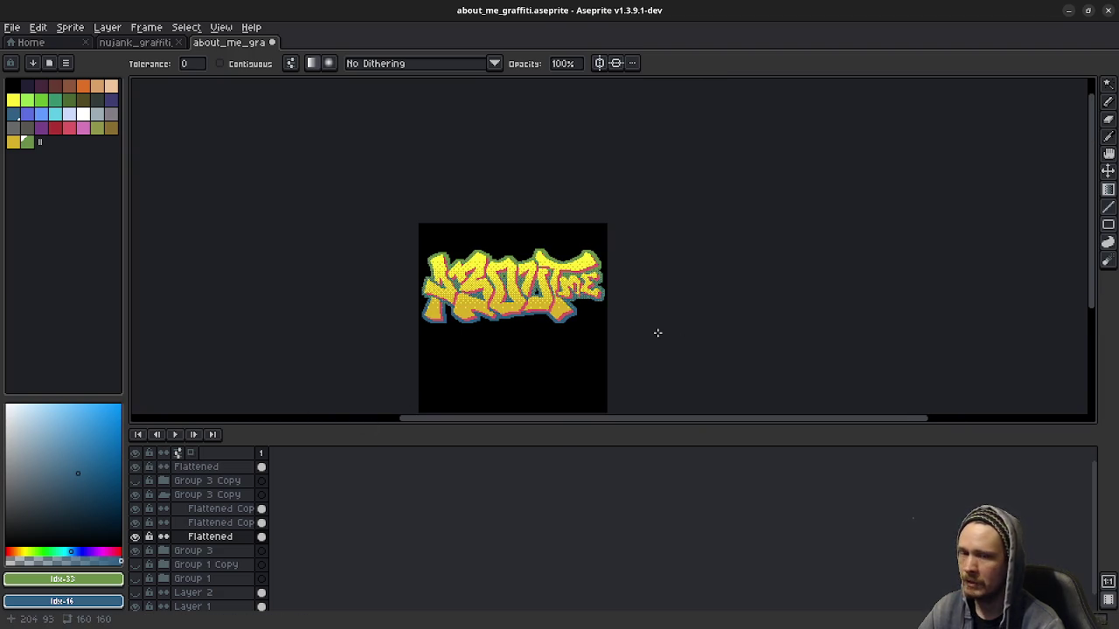
Step: Hide the Group 3 Copy and Group 3 layer groups
{"action": "key", "text": "m"}
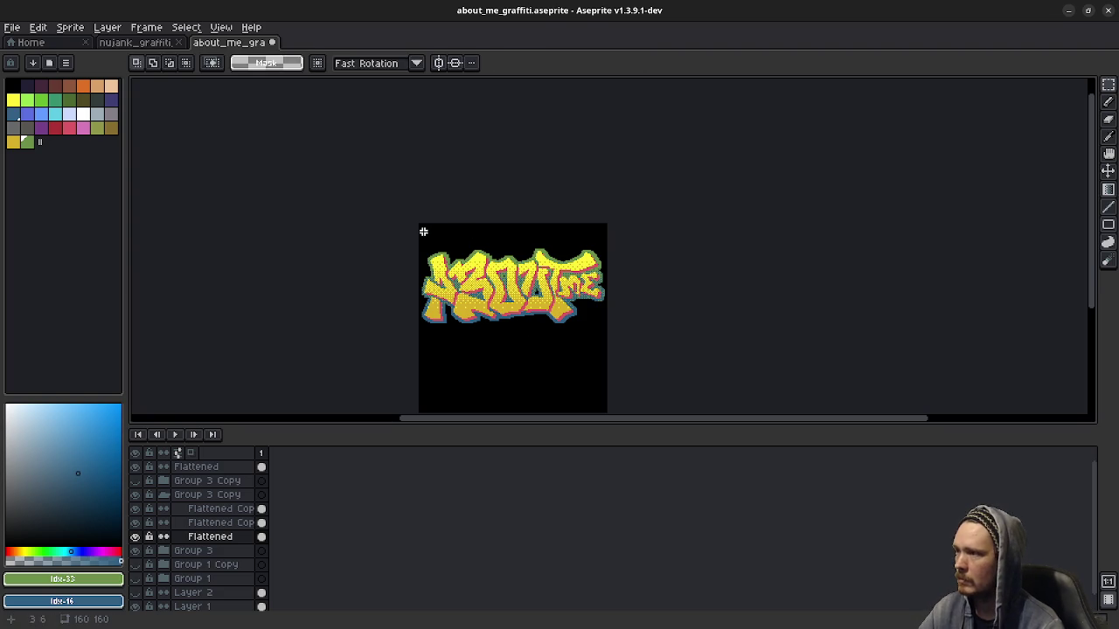
{"action": "left_click_drag", "start_coordinate": [409, 234], "coordinate": [620, 356]}
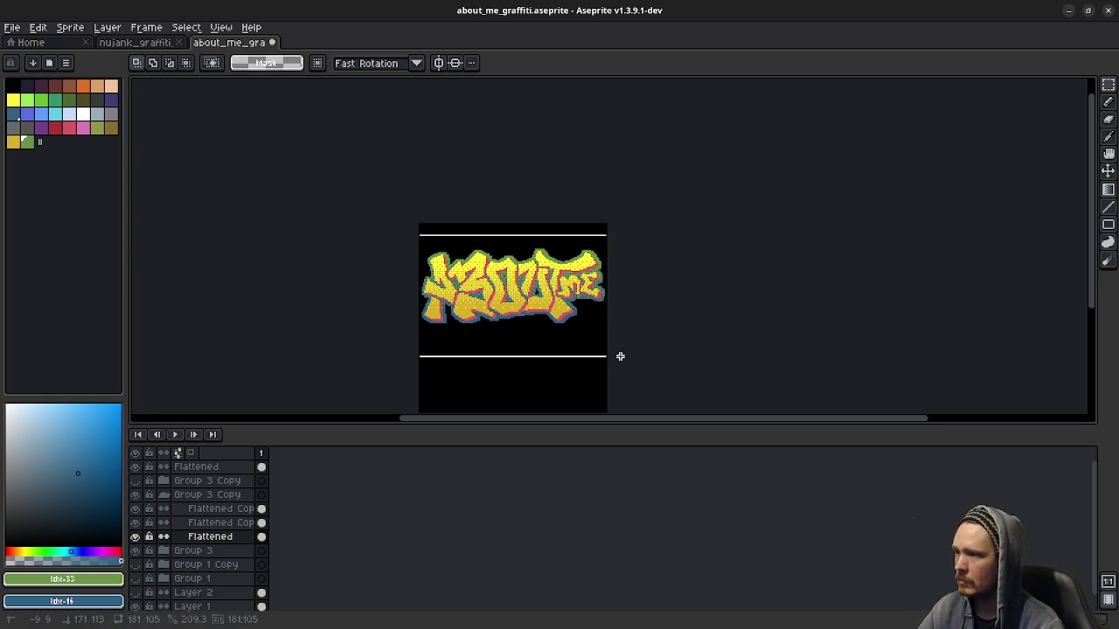
{"action": "left_click", "coordinate": [224, 467]}
{"action": "key", "text": "ctrl+d"}
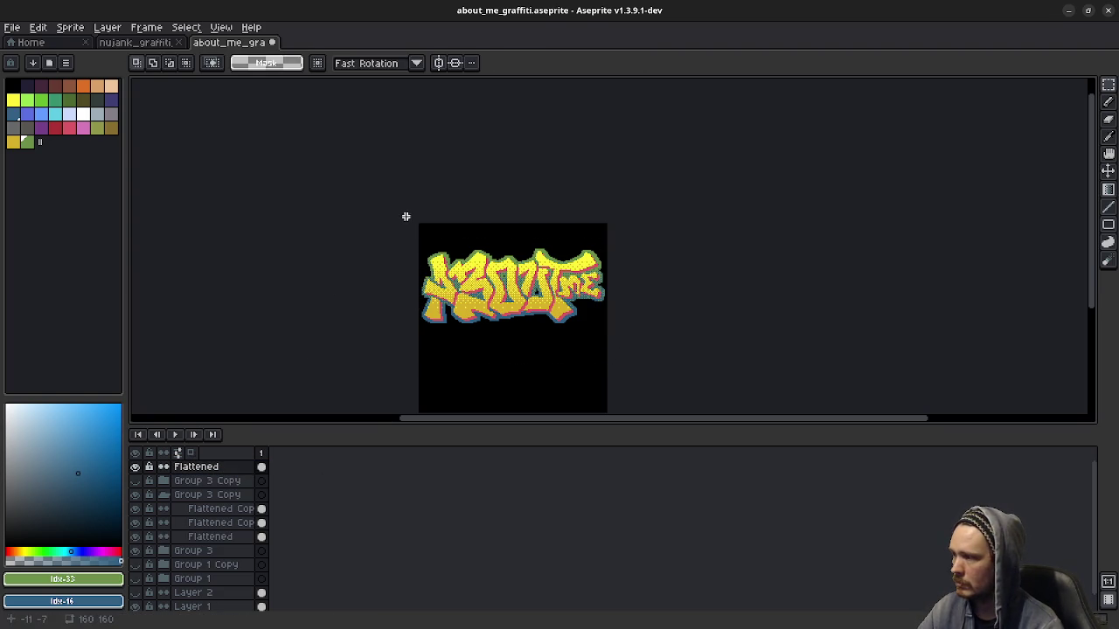
{"action": "left_click", "coordinate": [136, 496]}
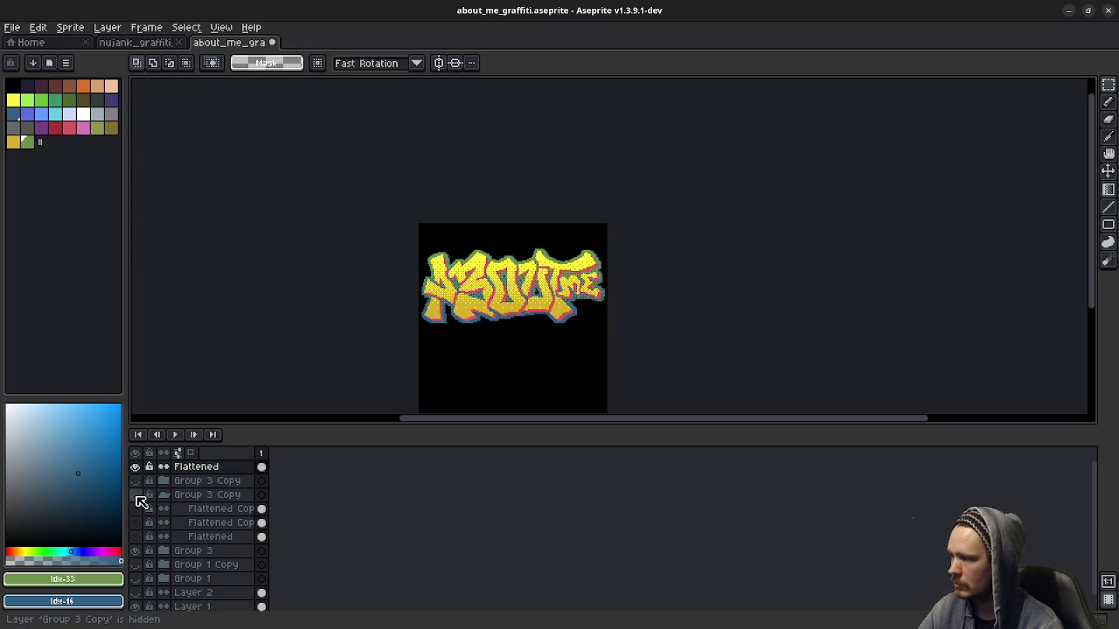
{"action": "left_click", "coordinate": [136, 551]}
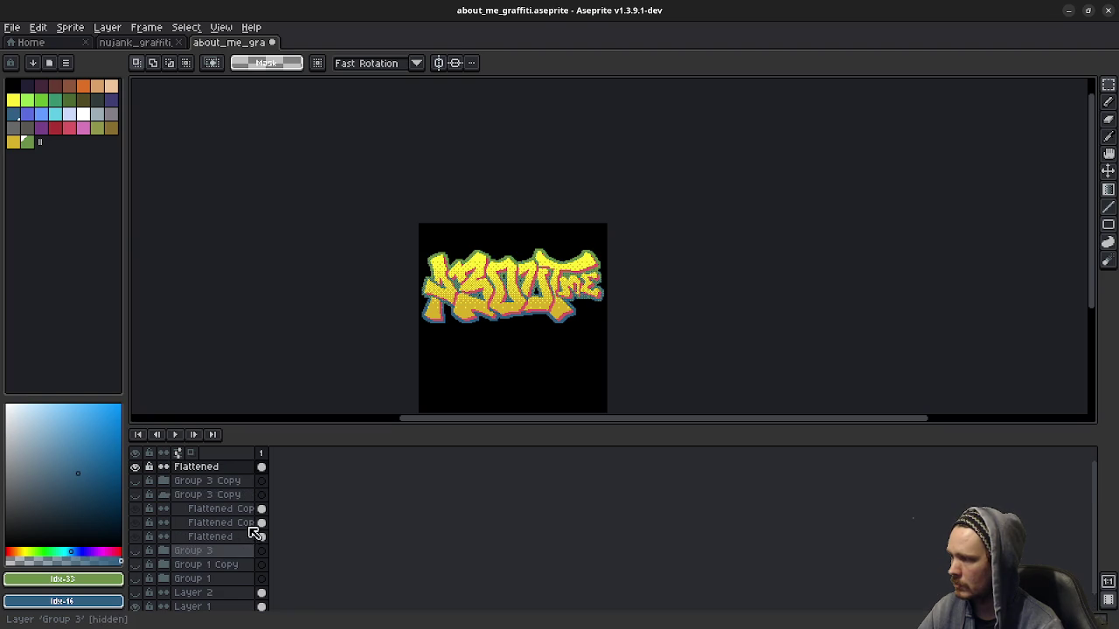
Step: On the Flattened layer, cut and paste the graffiti, nudge it up to the canvas top, and drop it
{"action": "left_click", "coordinate": [208, 469]}
{"action": "scroll", "coordinate": [474, 316], "scroll_direction": "up", "scroll_amount": 1}
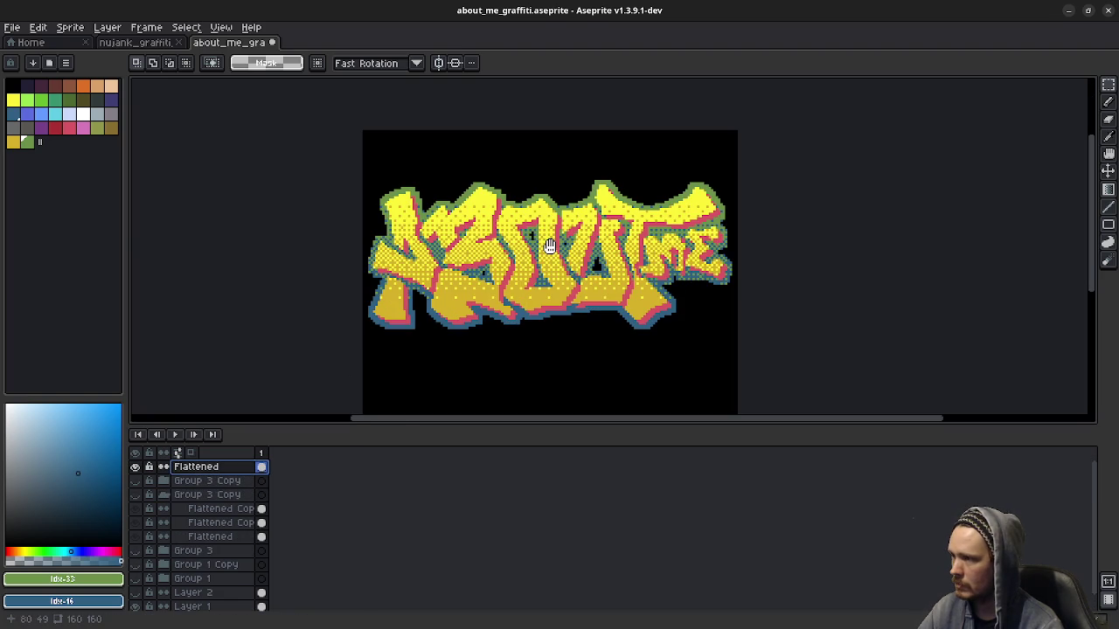
{"action": "left_click_drag", "start_coordinate": [358, 153], "coordinate": [756, 370]}
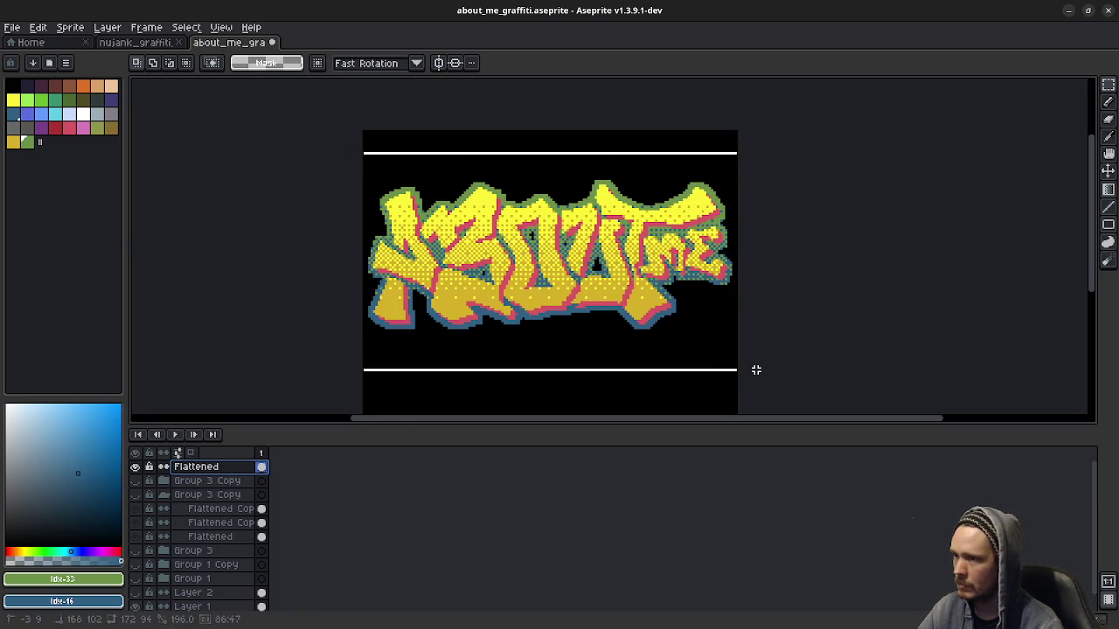
{"action": "key", "text": "Delete"}
{"action": "key", "text": "ctrl+v"}
{"action": "key", "text": "Up"}
{"action": "key", "text": "Up"}
{"action": "key", "text": "Up"}
{"action": "key", "text": "Up"}
{"action": "key", "text": "Up"}
{"action": "key", "text": "Up"}
{"action": "key", "text": "Up"}
{"action": "key", "text": "Up"}
{"action": "key", "text": "Up"}
{"action": "key", "text": "Up"}
{"action": "key", "text": "Up"}
{"action": "key", "text": "Up"}
{"action": "key", "text": "Up"}
{"action": "key", "text": "Up"}
{"action": "key", "text": "Up"}
{"action": "key", "text": "Up"}
{"action": "key", "text": "Up"}
{"action": "key", "text": "Up"}
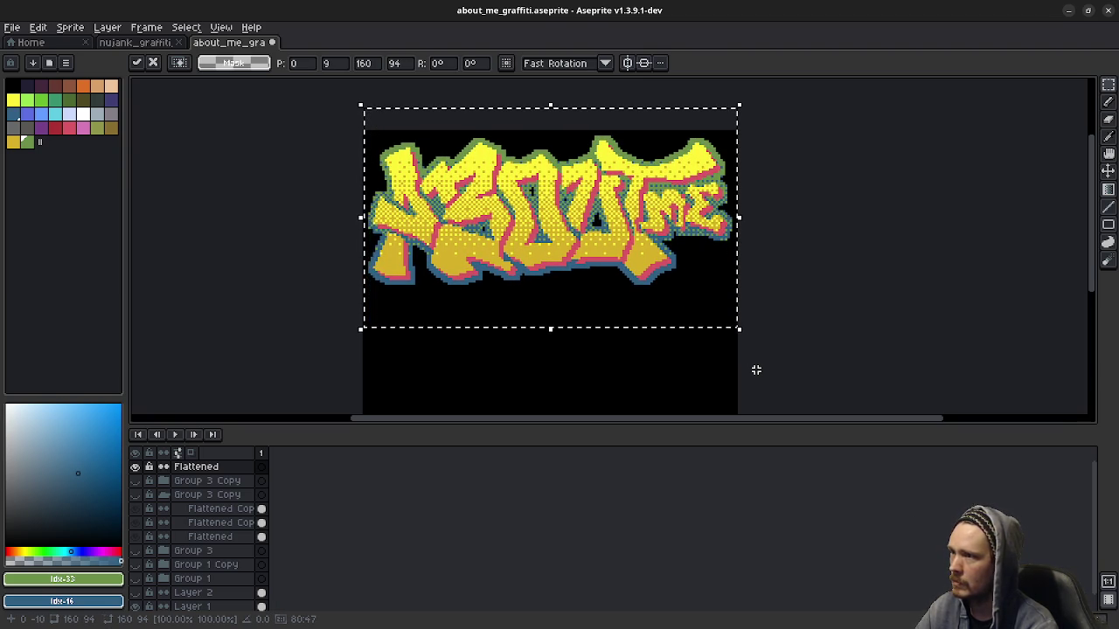
{"action": "key", "text": "Up"}
{"action": "key", "text": "Up"}
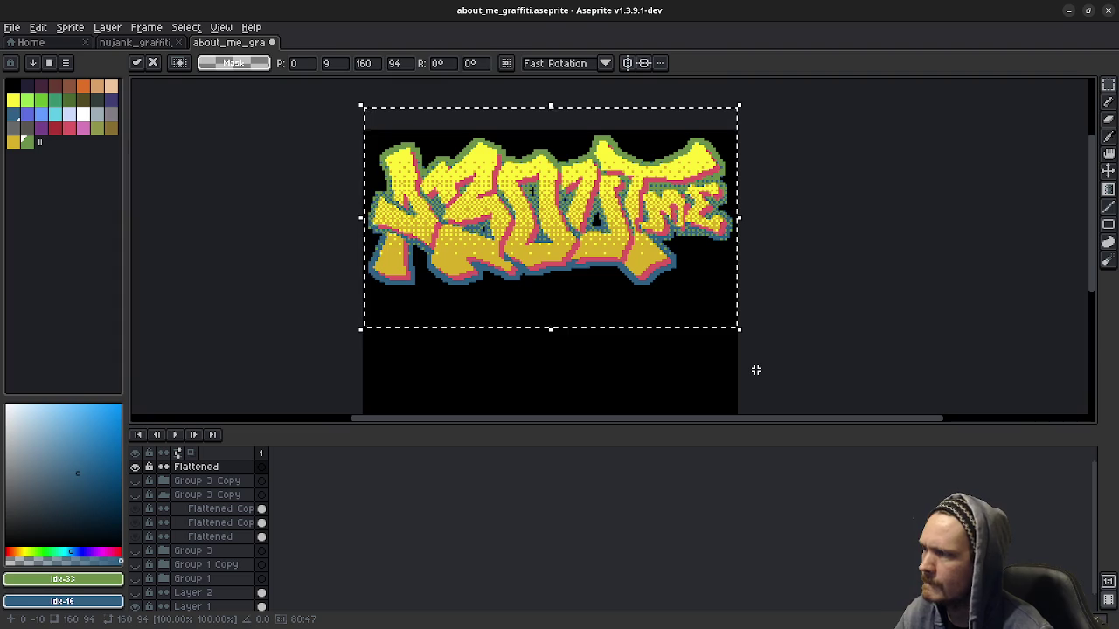
{"action": "left_click", "coordinate": [828, 269]}
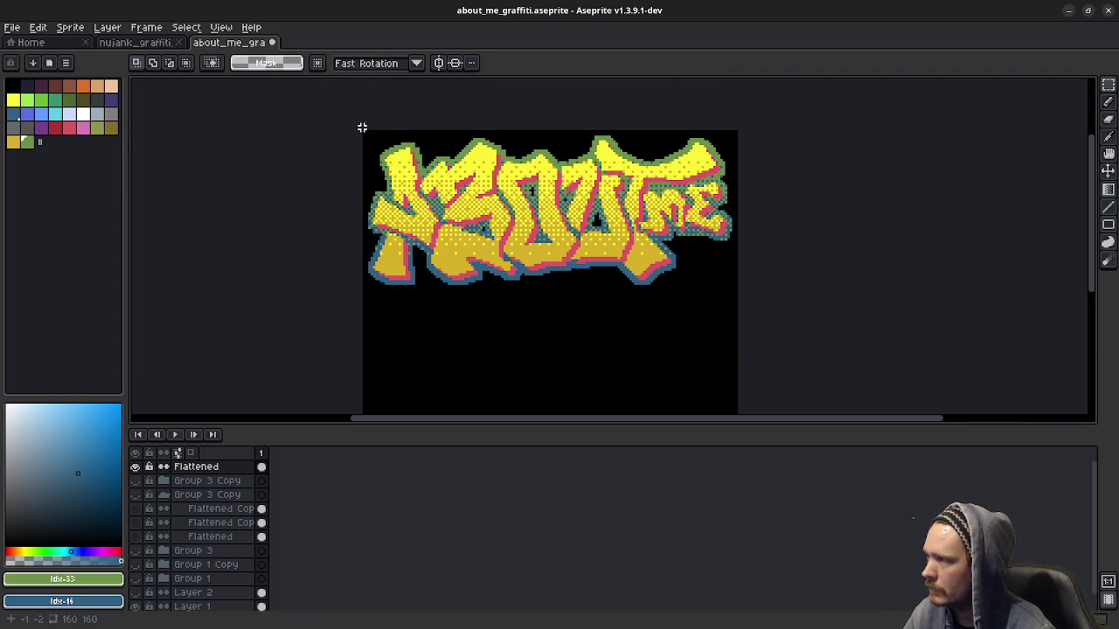
{"action": "scroll", "coordinate": [364, 135], "scroll_direction": "up", "scroll_amount": 1}
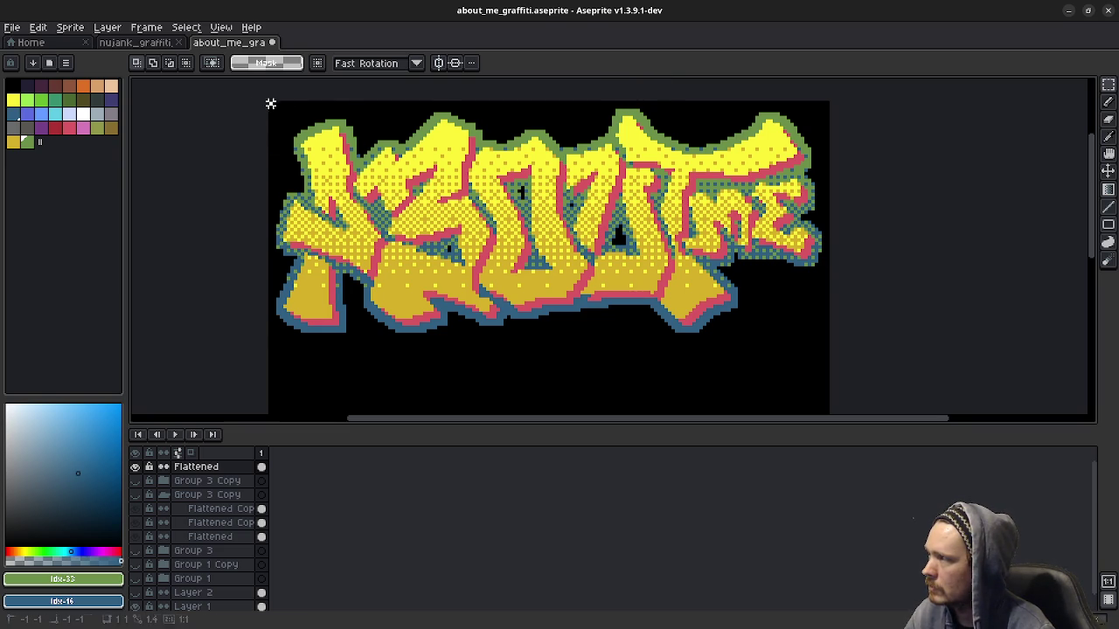
Step: Marquee-select the full-width 160×68 band from the canvas top-left to just below the graffiti
{"action": "left_click_drag", "start_coordinate": [270, 101], "coordinate": [449, 194]}
{"action": "left_click", "coordinate": [365, 117]}
{"action": "left_click_drag", "start_coordinate": [270, 103], "coordinate": [798, 337]}
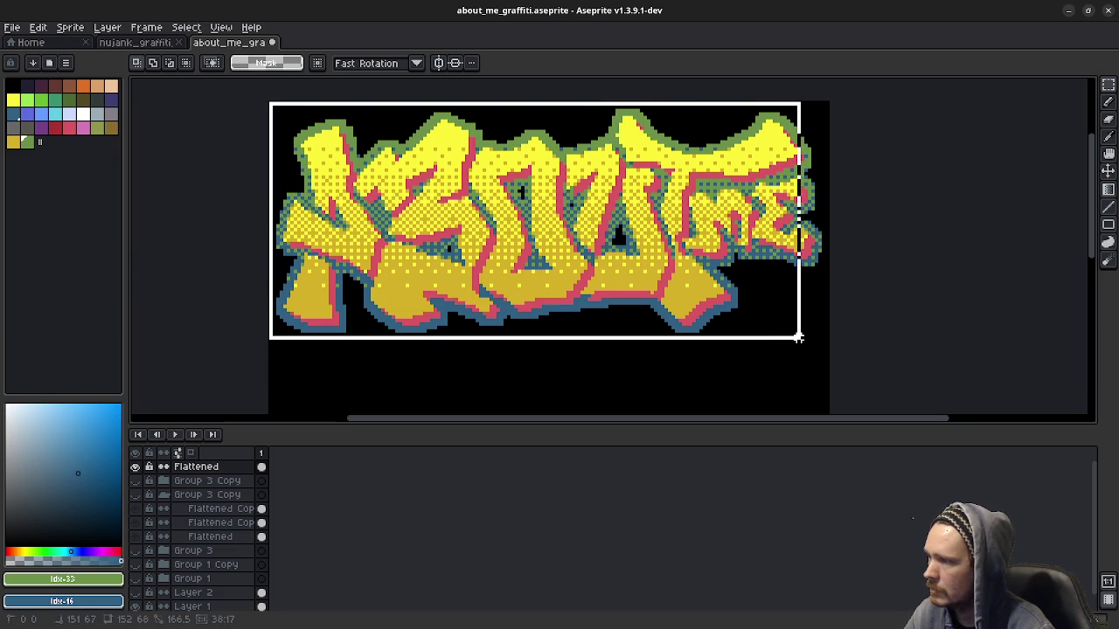
{"action": "left_click_drag", "start_coordinate": [798, 337], "coordinate": [826, 338]}
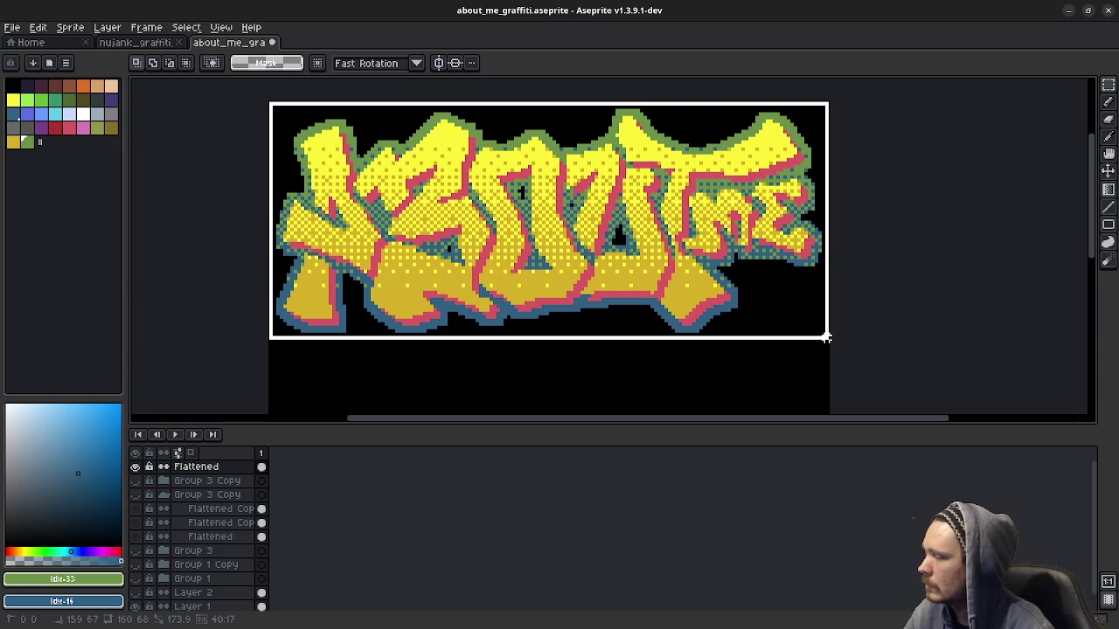
{"action": "left_click_drag", "start_coordinate": [826, 338], "coordinate": [830, 337]}
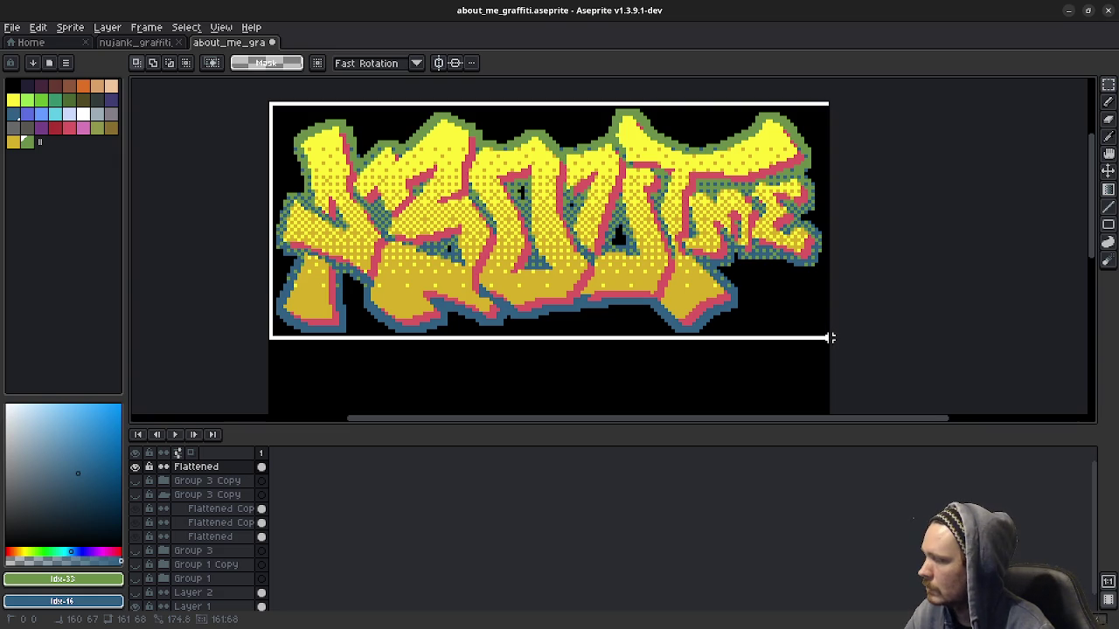
{"action": "left_click", "coordinate": [892, 332]}
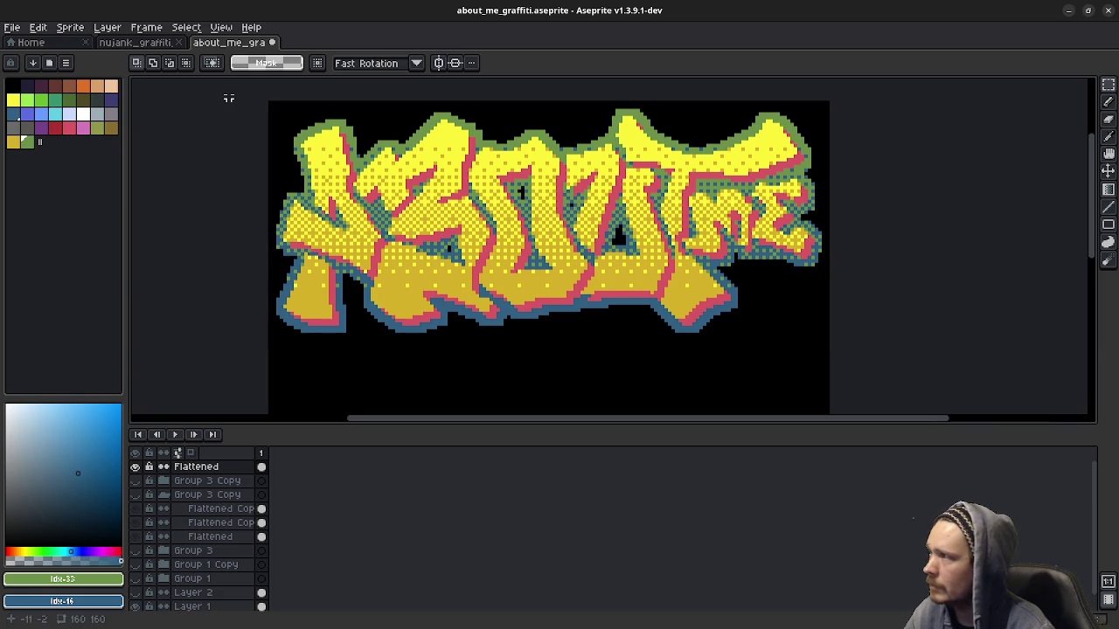
{"action": "left_click_drag", "start_coordinate": [270, 103], "coordinate": [840, 338]}
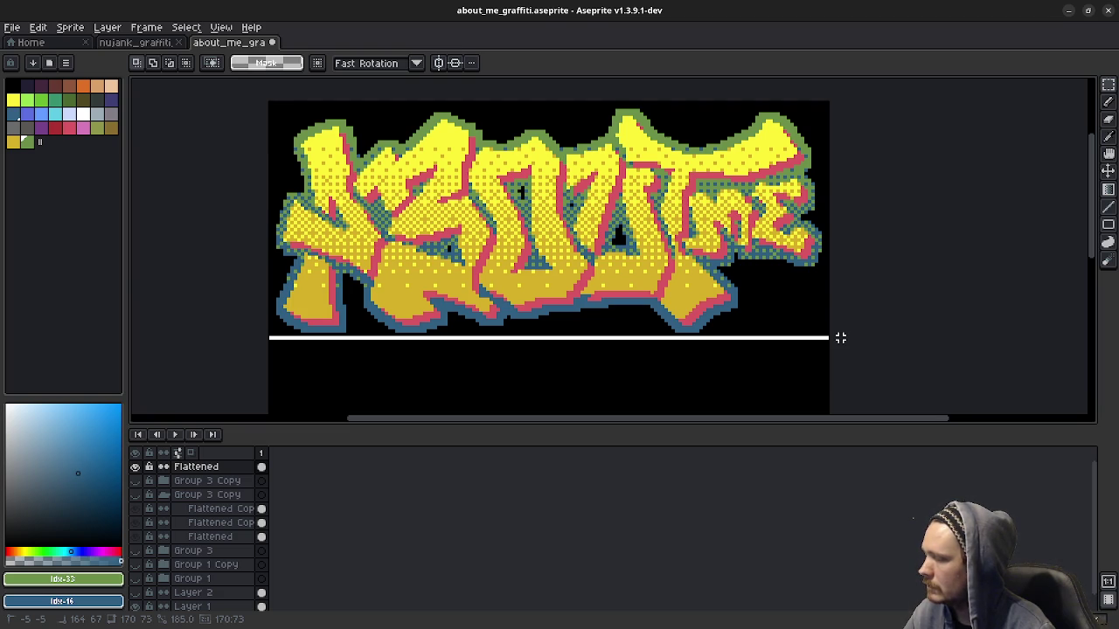
{"action": "left_click_drag", "start_coordinate": [840, 337], "coordinate": [837, 337]}
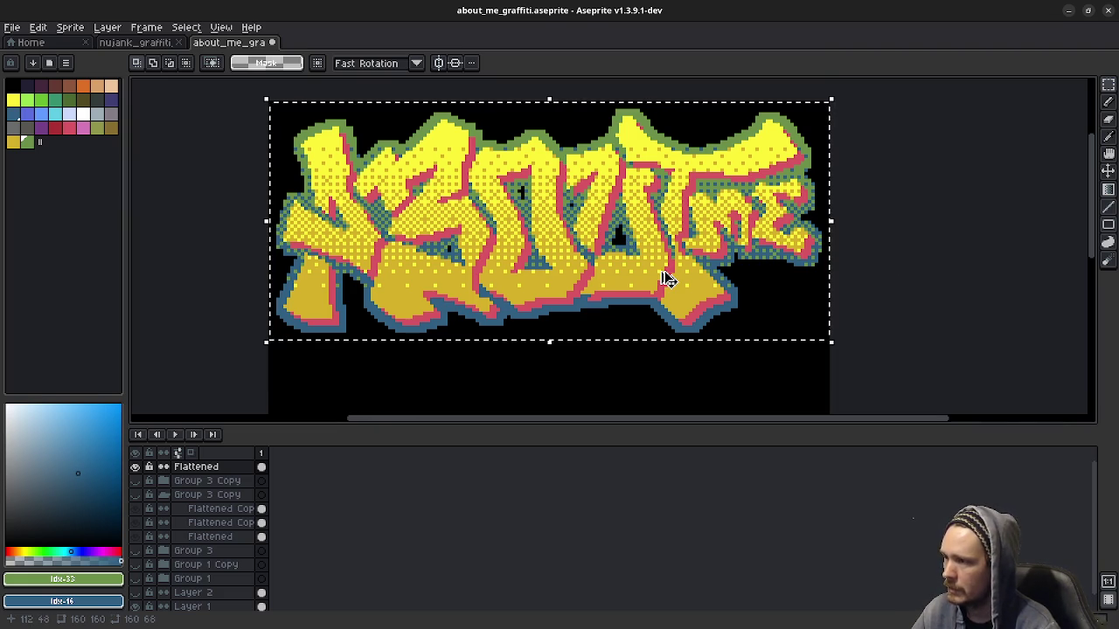
Step: Create a new 160×68 sprite and paste the copied graffiti into it
{"action": "left_click", "coordinate": [12, 27]}
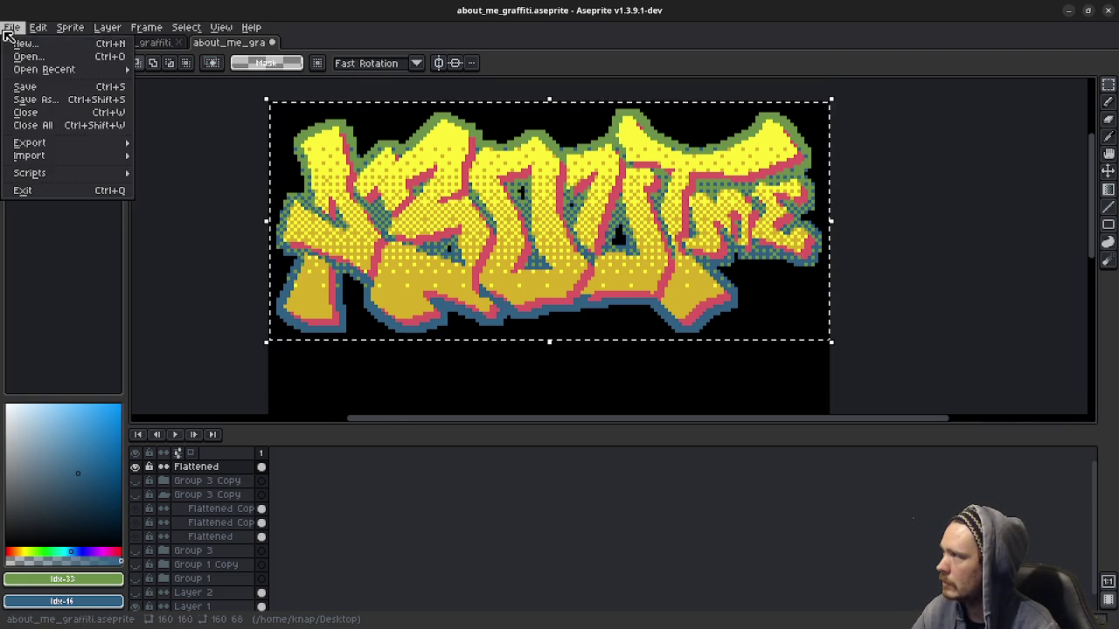
{"action": "left_click", "coordinate": [48, 44]}
{"action": "left_click", "coordinate": [524, 429]}
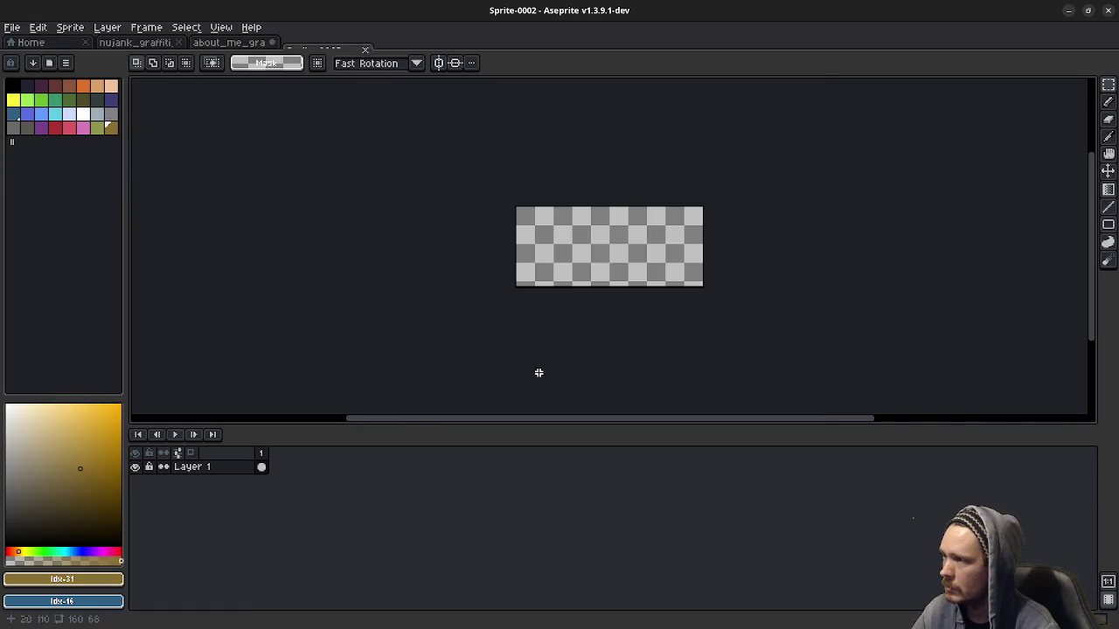
{"action": "key", "text": "ctrl+v"}
{"action": "scroll", "coordinate": [655, 305], "scroll_direction": "up", "scroll_amount": 1}
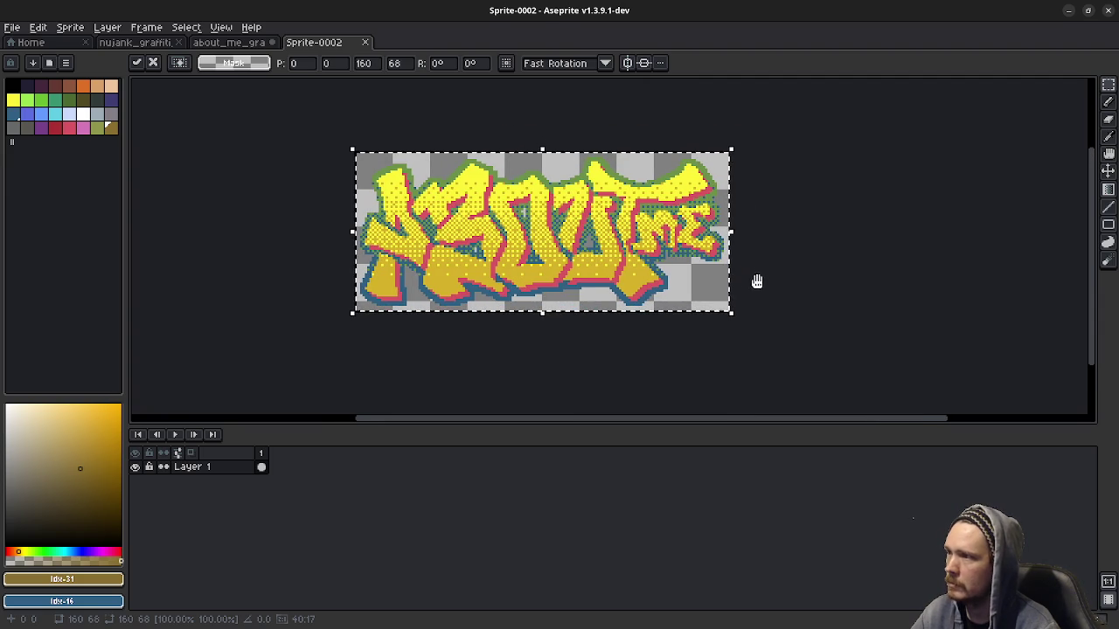
Step: Set the export file name to about_me_dither.png and start the export
{"action": "left_click", "coordinate": [12, 27]}
{"action": "mouse_move", "coordinate": [52, 143]}
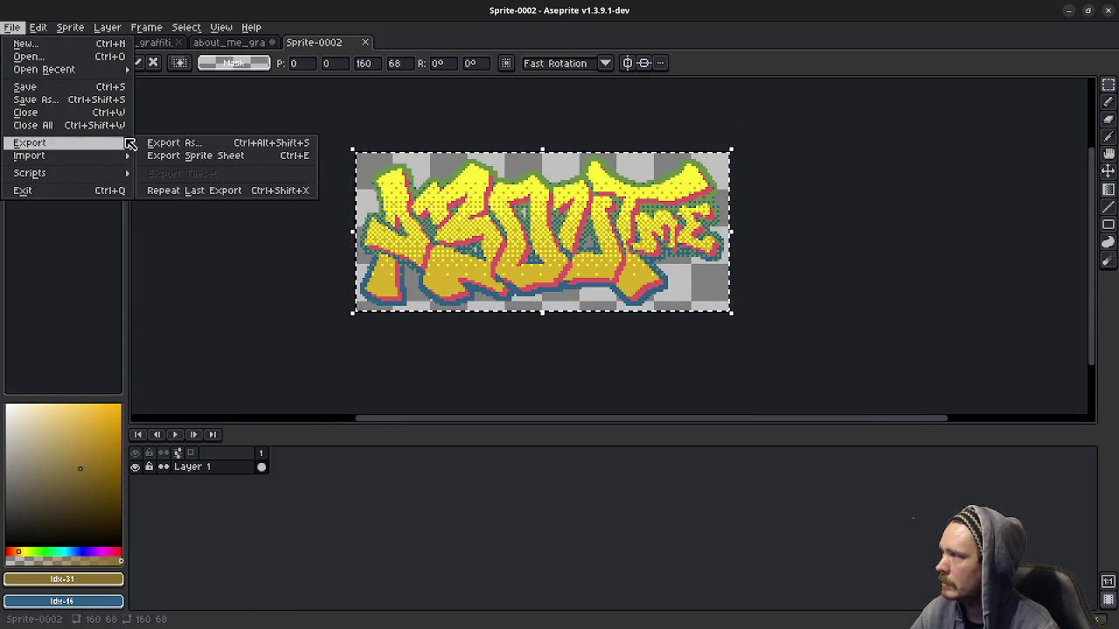
{"action": "left_click", "coordinate": [173, 143]}
{"action": "left_click_drag", "start_coordinate": [236, 146], "coordinate": [154, 146]}
{"action": "key", "text": "BackSpace"}
{"action": "type", "text": "2"}
{"action": "key", "text": "BackSpace"}
{"action": "type", "text": "about_me_"}
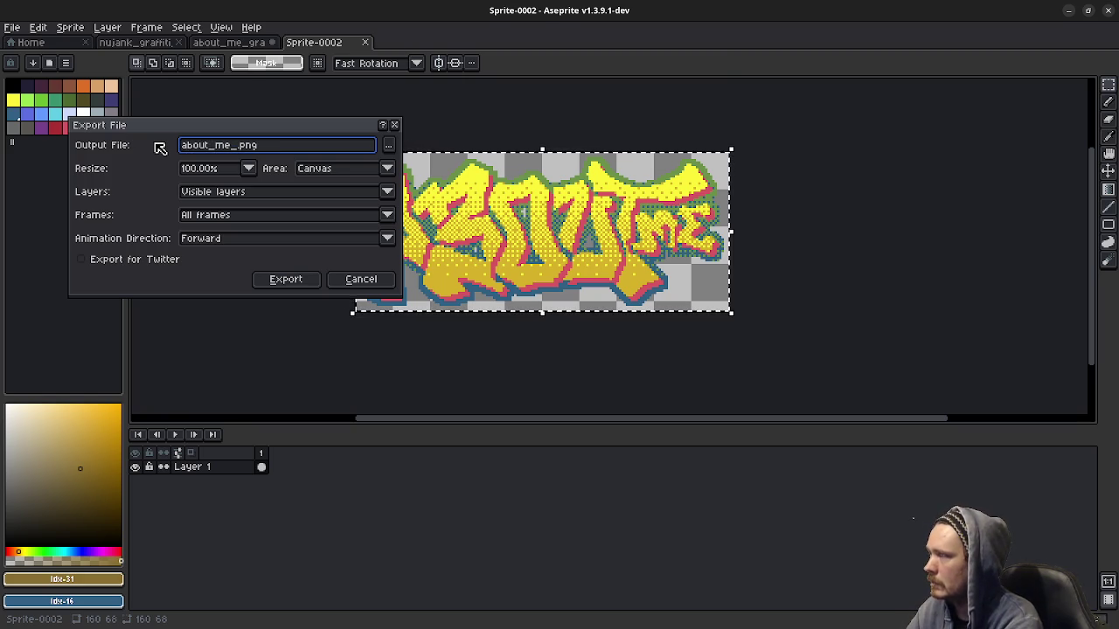
{"action": "type", "text": "dither"}
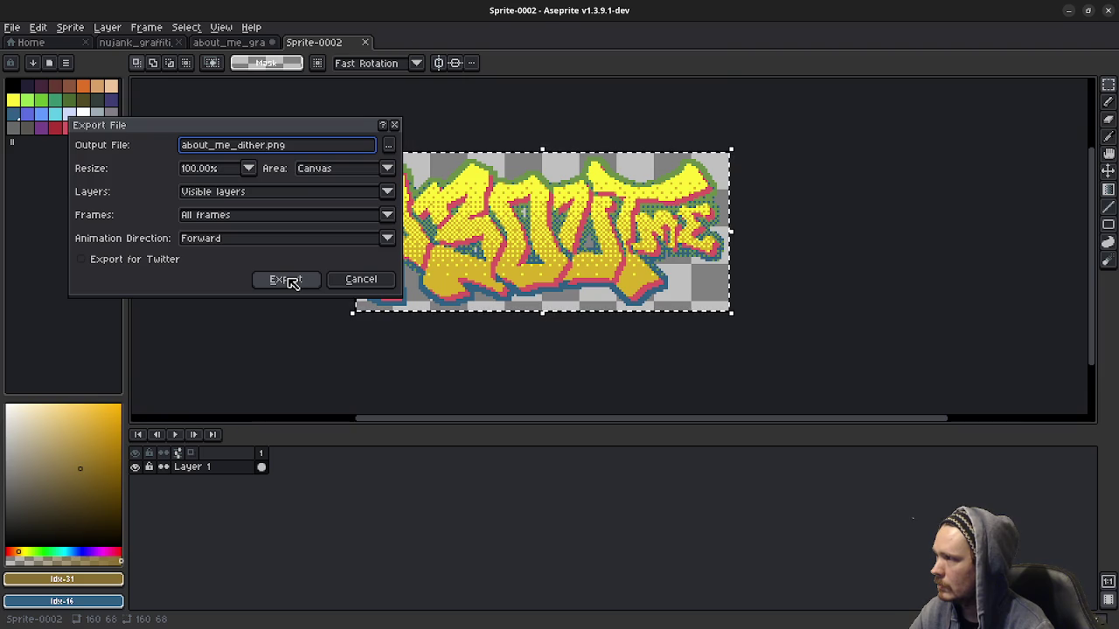
{"action": "left_click", "coordinate": [291, 281]}
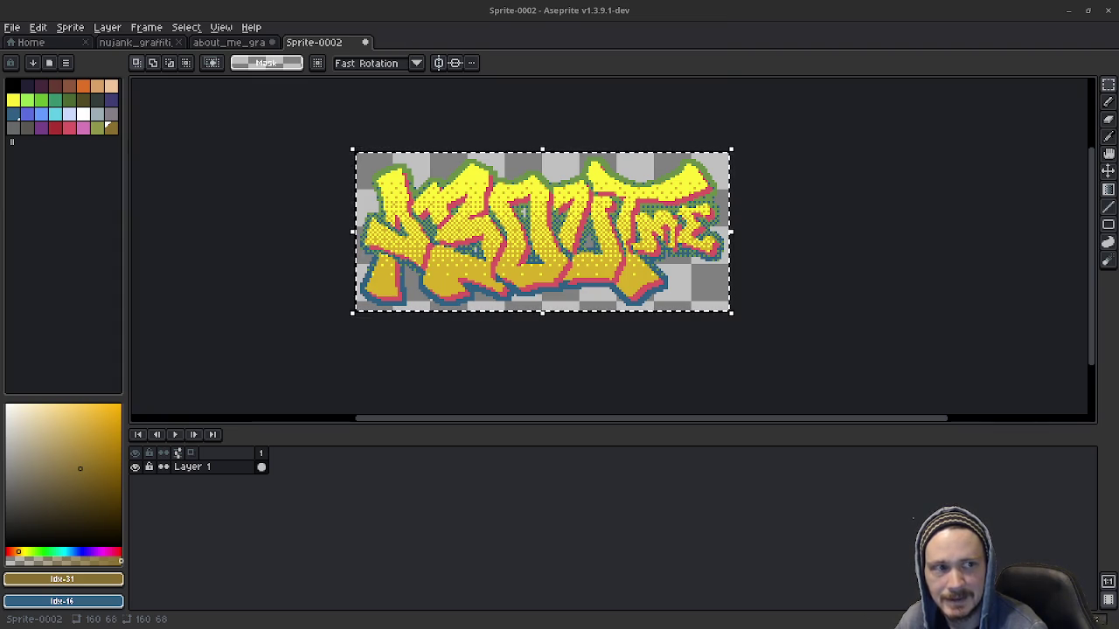
Step: Switch from Aseprite to the web browser window
{"action": "key", "text": "alt+Tab"}
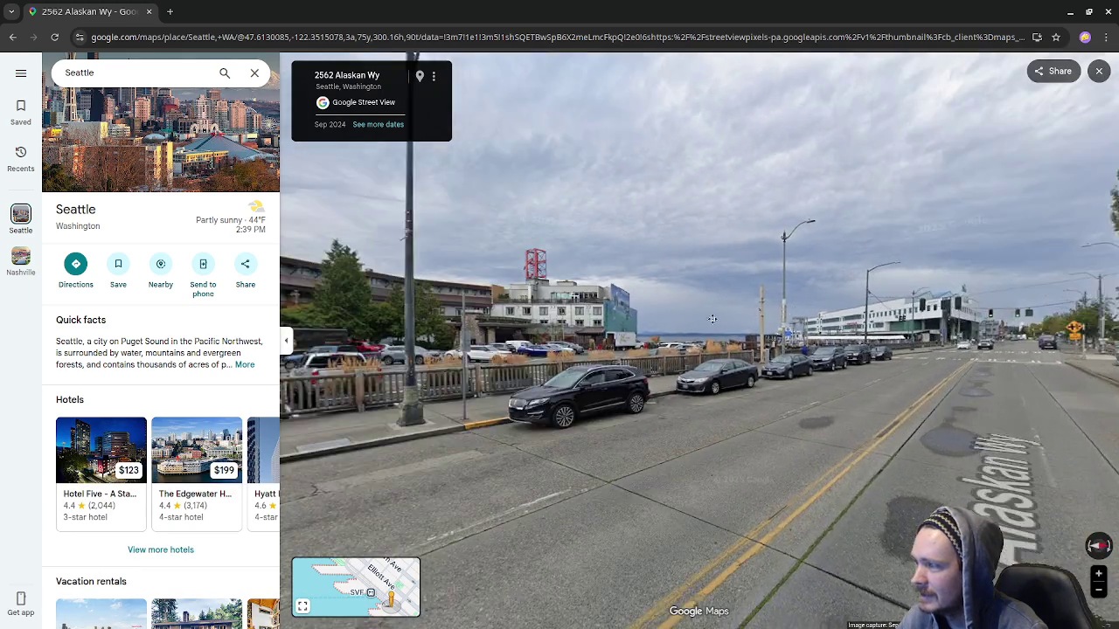
Step: Turn and step through Street View toward the Six-Seven hotel crosswalk, then close the browser
{"action": "left_click_drag", "start_coordinate": [713, 319], "coordinate": [405, 376]}
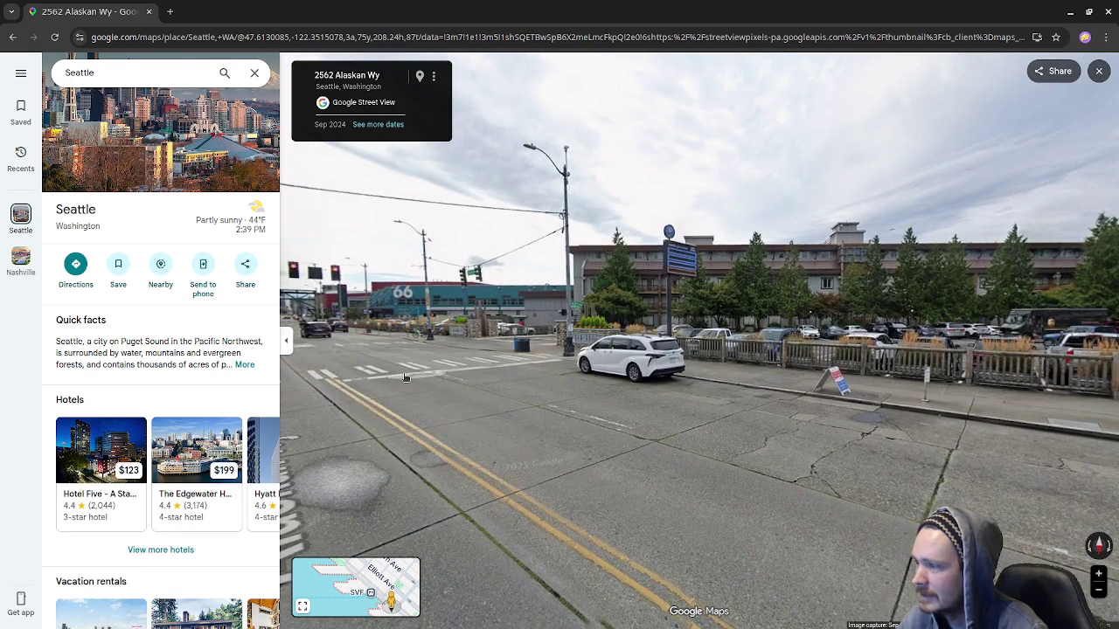
{"action": "left_click", "coordinate": [405, 376]}
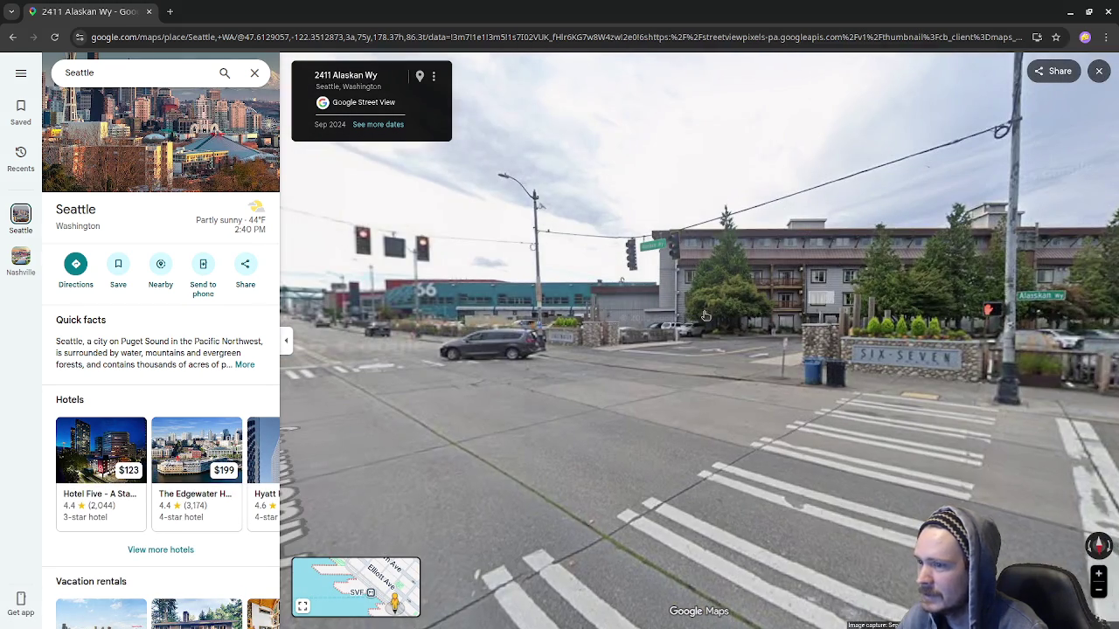
{"action": "left_click_drag", "start_coordinate": [393, 367], "coordinate": [650, 350]}
{"action": "left_click_drag", "start_coordinate": [753, 341], "coordinate": [698, 347]}
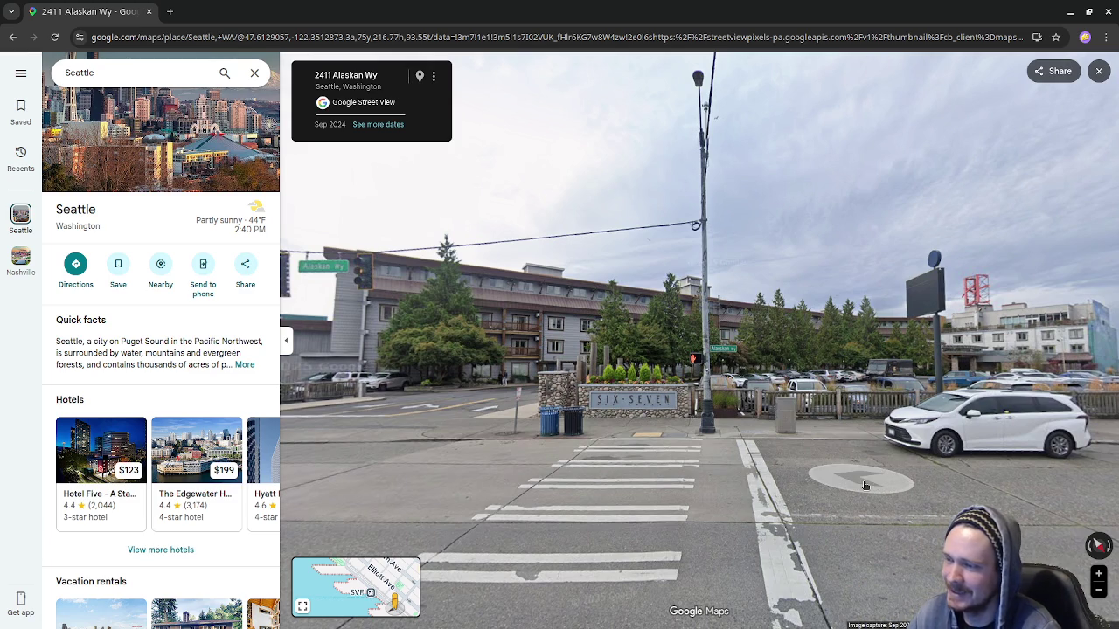
{"action": "left_click", "coordinate": [835, 486]}
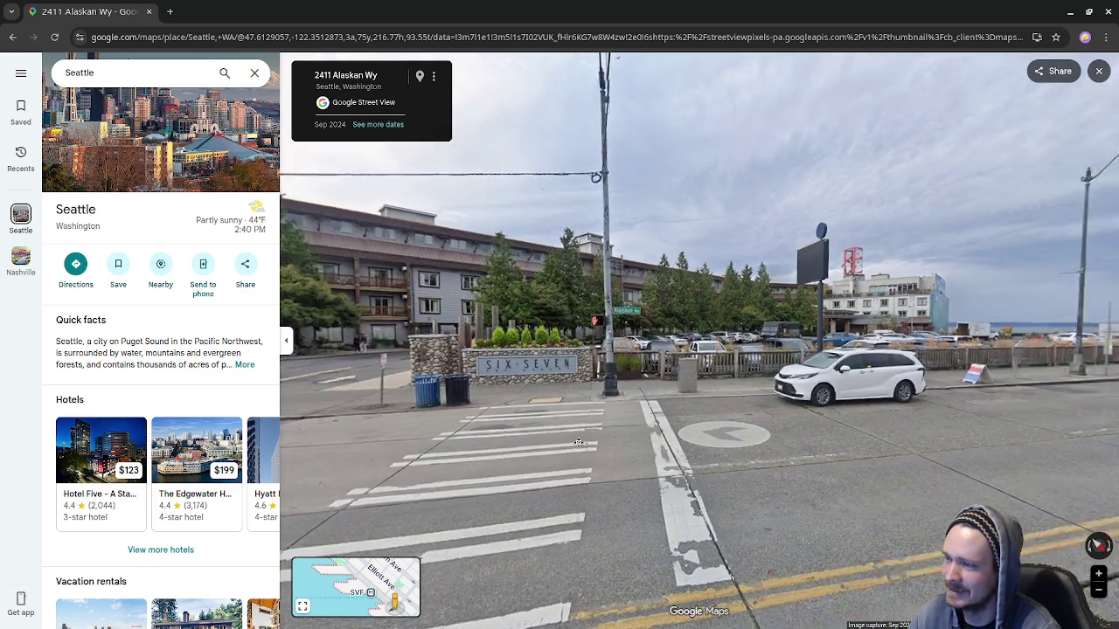
{"action": "key", "text": "Left"}
{"action": "key", "text": "Left"}
{"action": "key", "text": "Left"}
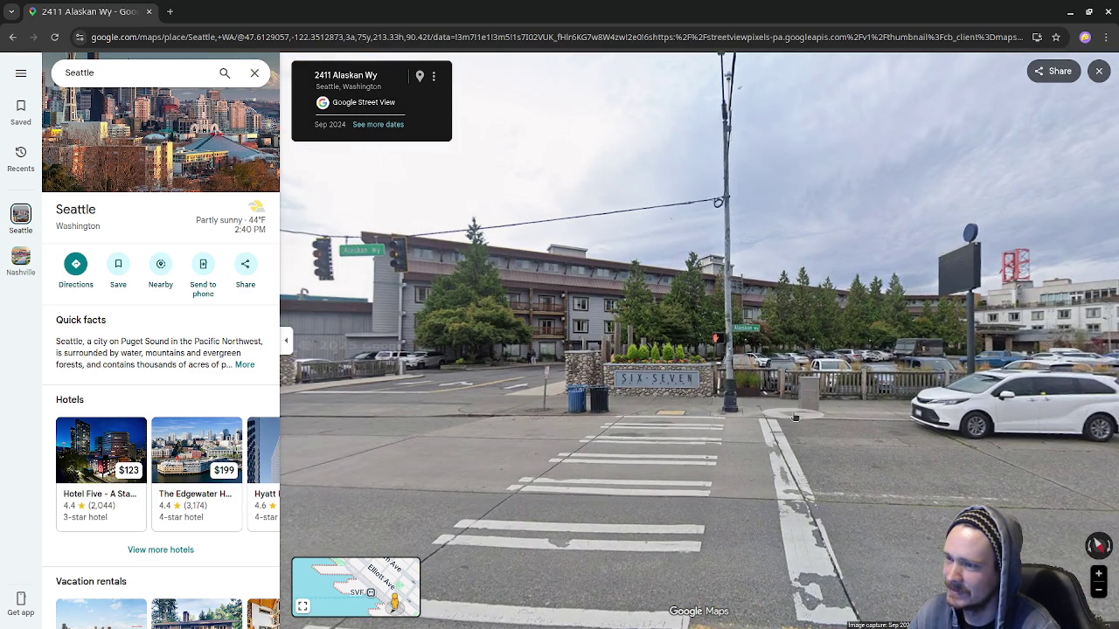
{"action": "left_click", "coordinate": [150, 11]}
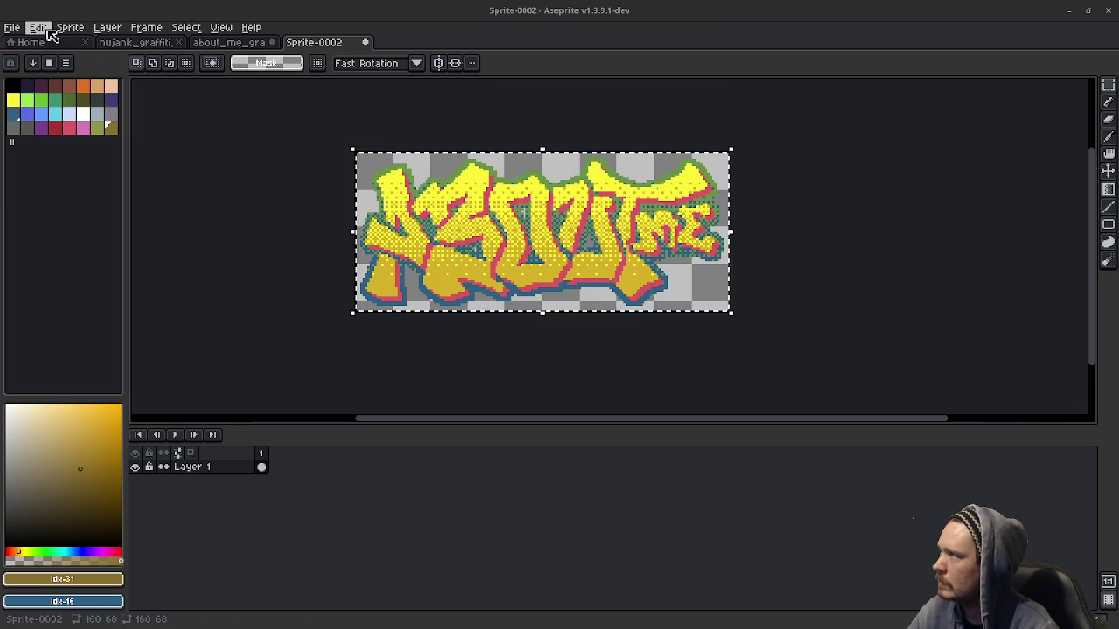
{"action": "left_click", "coordinate": [46, 32]}
Step: Resize Sprite-0002 to 200% width with nearest-neighbour, giving 320×136 pixels
{"action": "left_click", "coordinate": [313, 233]}
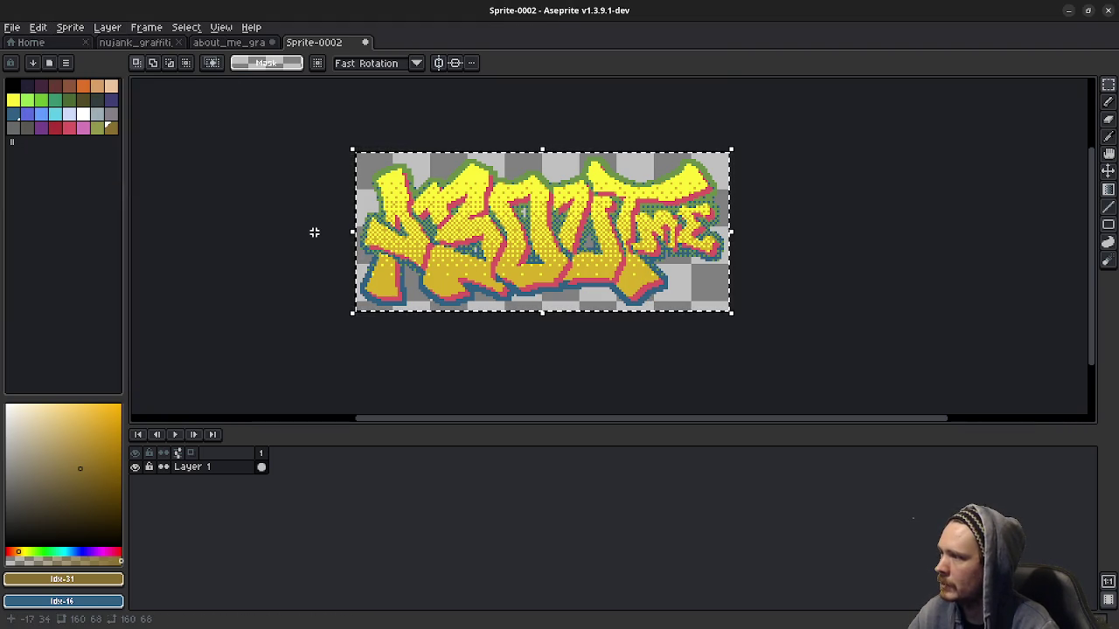
{"action": "left_click", "coordinate": [74, 29]}
{"action": "mouse_move", "coordinate": [100, 117]}
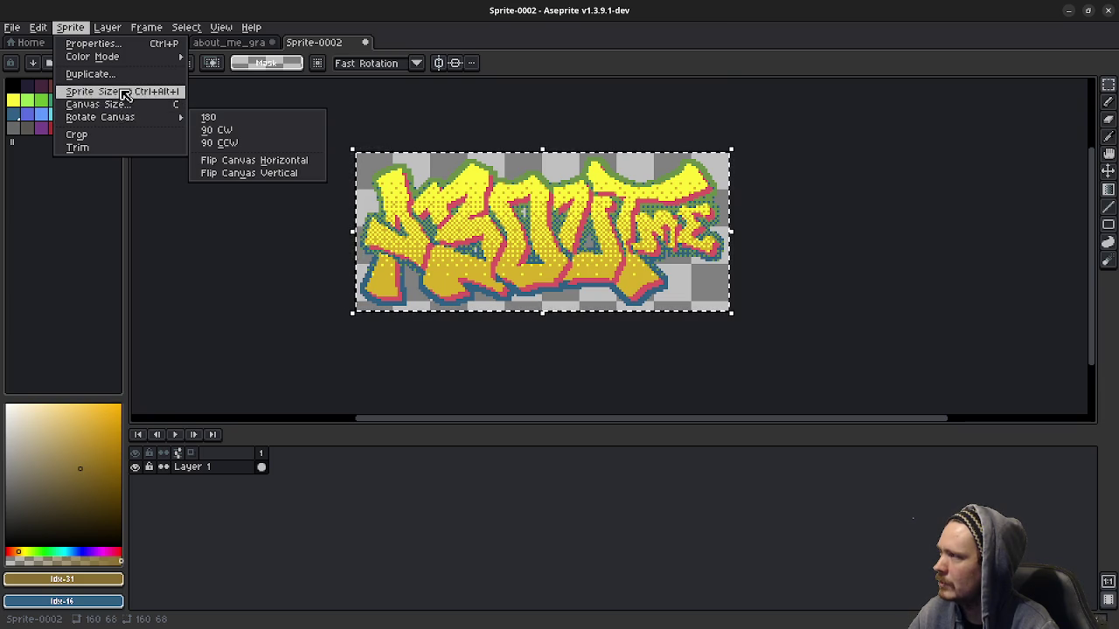
{"action": "left_click", "coordinate": [122, 92]}
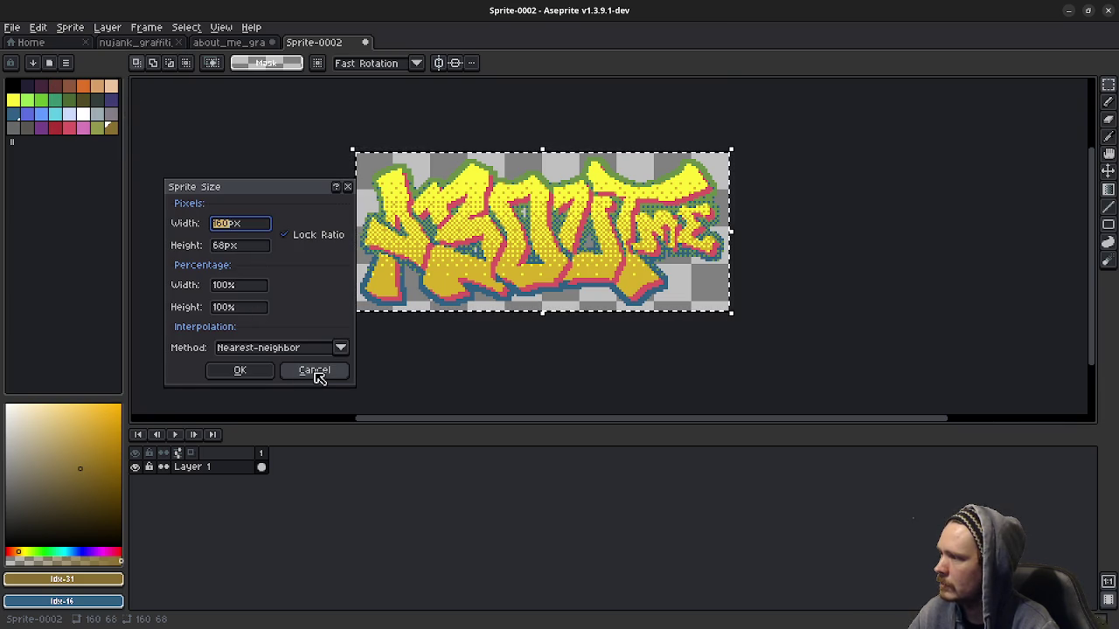
{"action": "left_click", "coordinate": [223, 284]}
{"action": "type", "text": "200"}
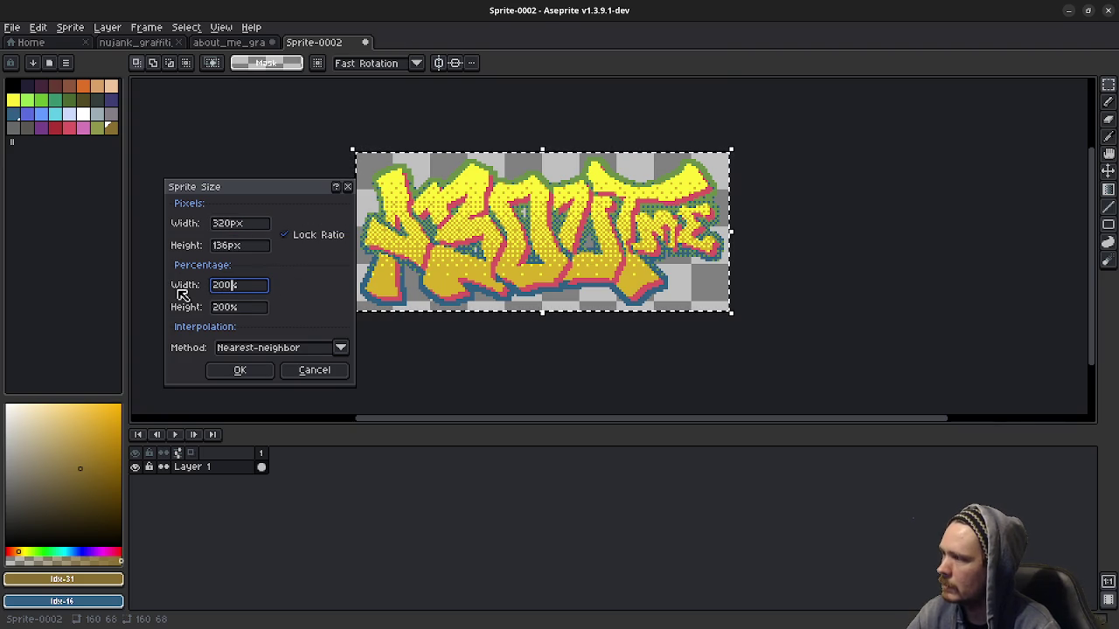
{"action": "left_click", "coordinate": [259, 372]}
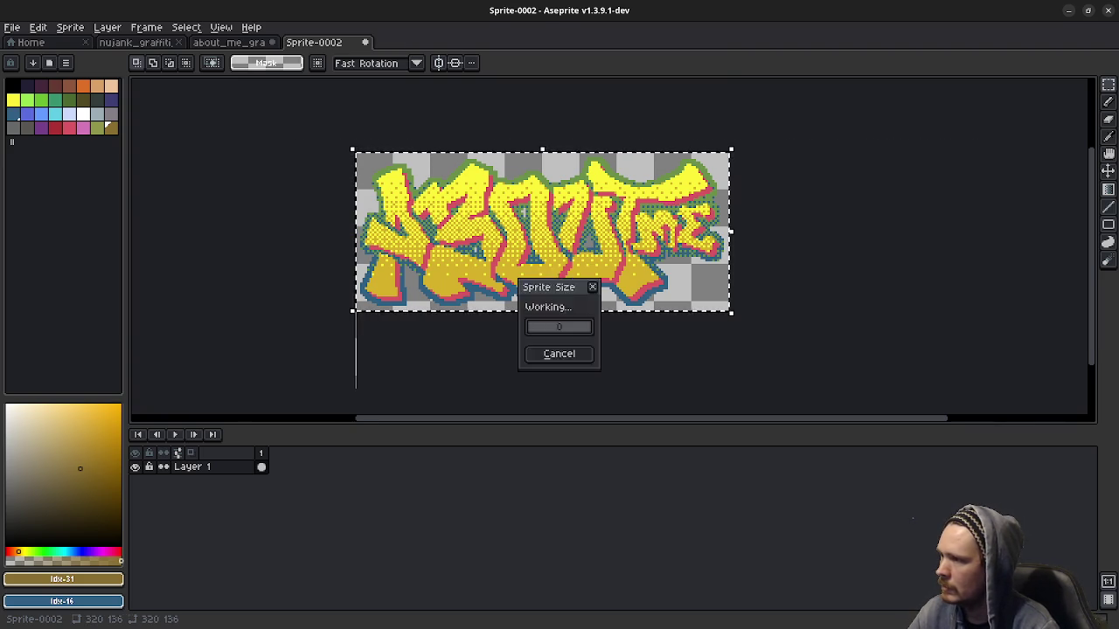
{"action": "scroll", "coordinate": [399, 349], "scroll_direction": "down", "scroll_amount": 2}
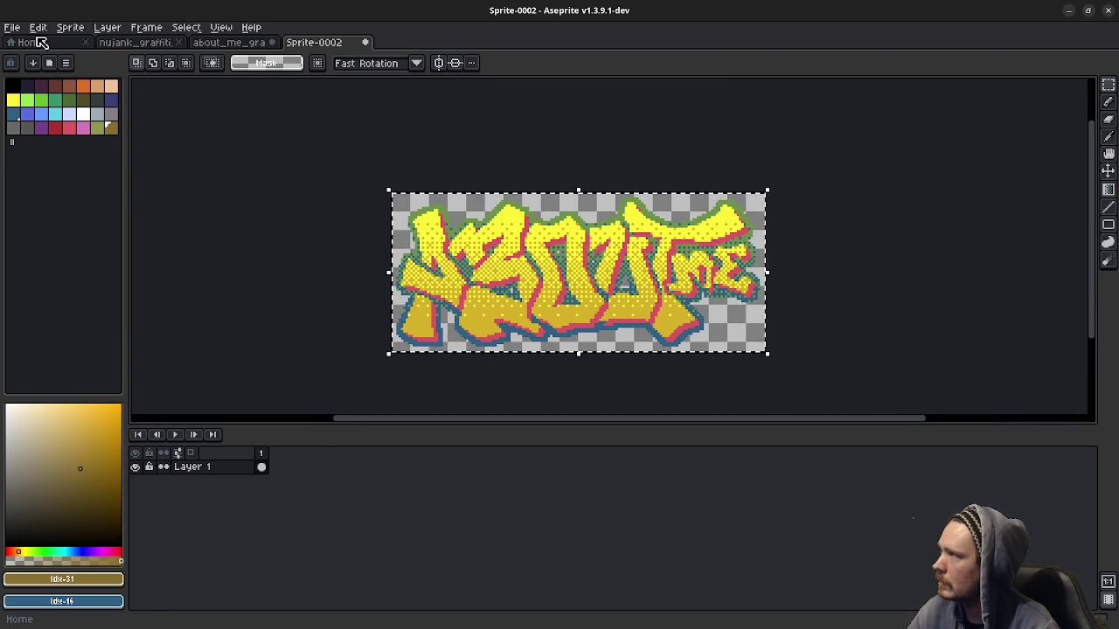
Step: Export the enlarged graffiti over the existing about_me_dither.png, confirming the replacement
{"action": "left_click", "coordinate": [12, 27]}
{"action": "left_click", "coordinate": [149, 144]}
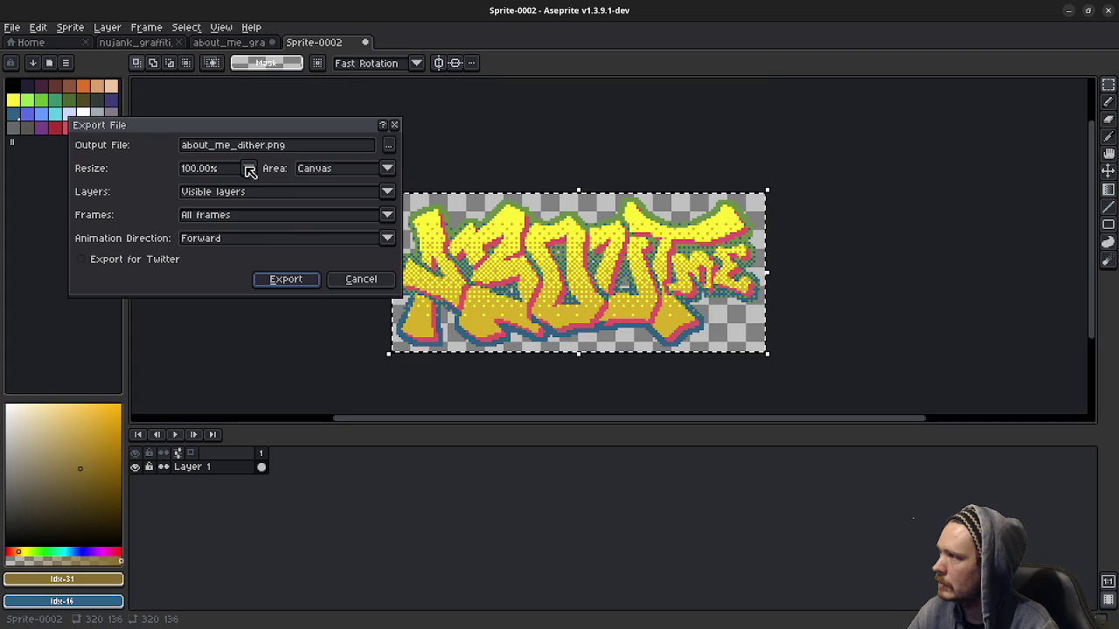
{"action": "left_click", "coordinate": [282, 279]}
{"action": "left_click", "coordinate": [509, 369]}
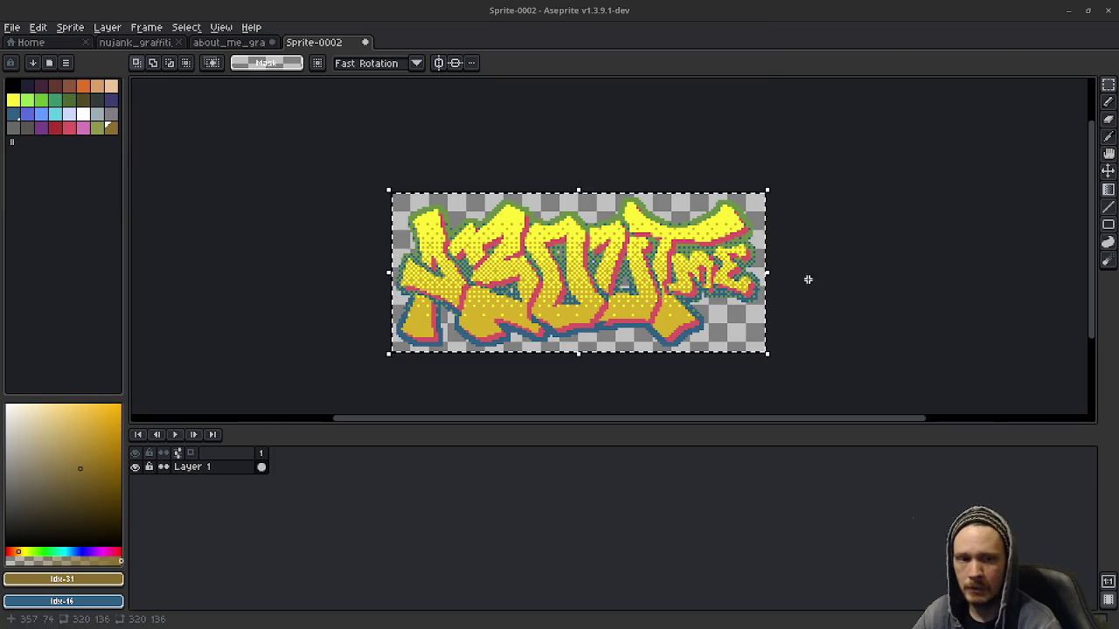
Step: Re-export the graffiti as about_me_dither.png on the Desktop, then switch to the Twitch page
{"action": "left_click", "coordinate": [12, 27]}
{"action": "left_click", "coordinate": [214, 156]}
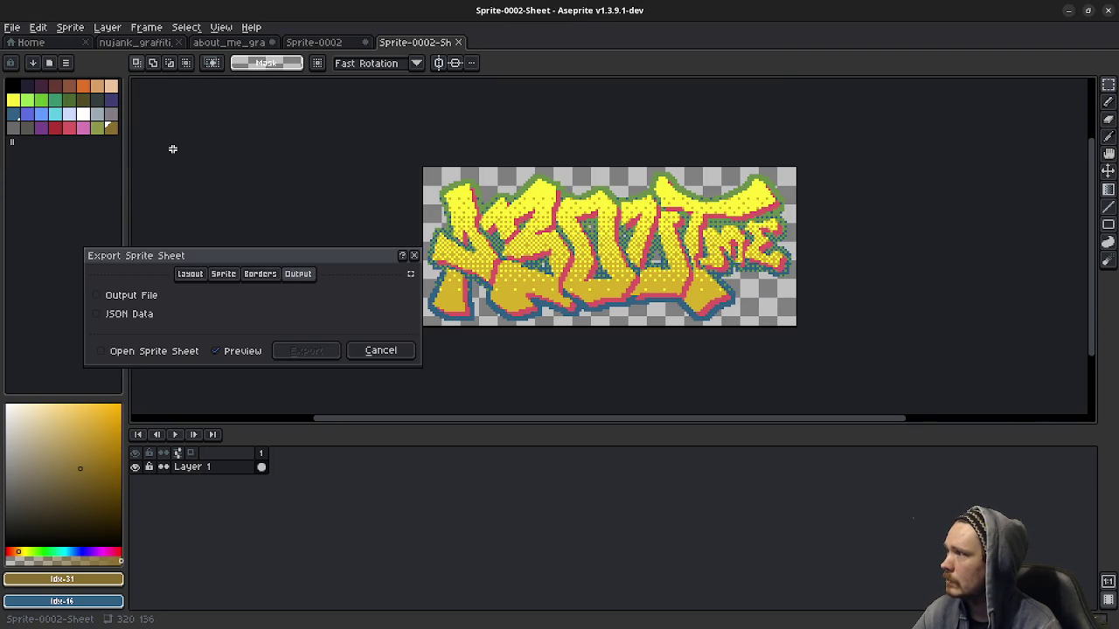
{"action": "left_click", "coordinate": [380, 350]}
{"action": "left_click", "coordinate": [12, 27]}
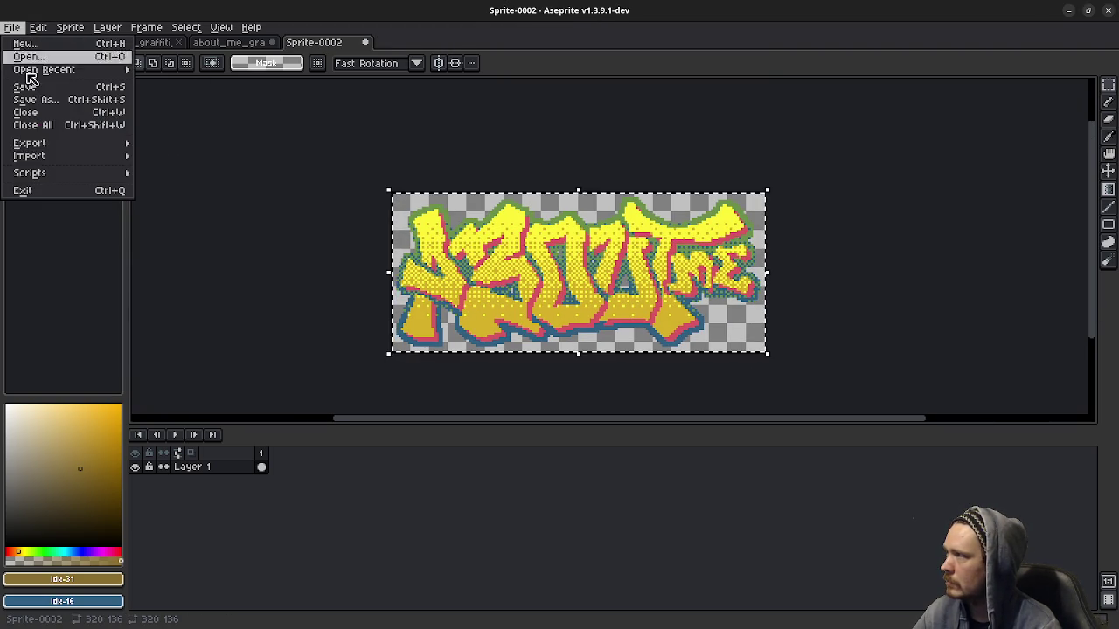
{"action": "mouse_move", "coordinate": [29, 142]}
{"action": "left_click", "coordinate": [135, 147]}
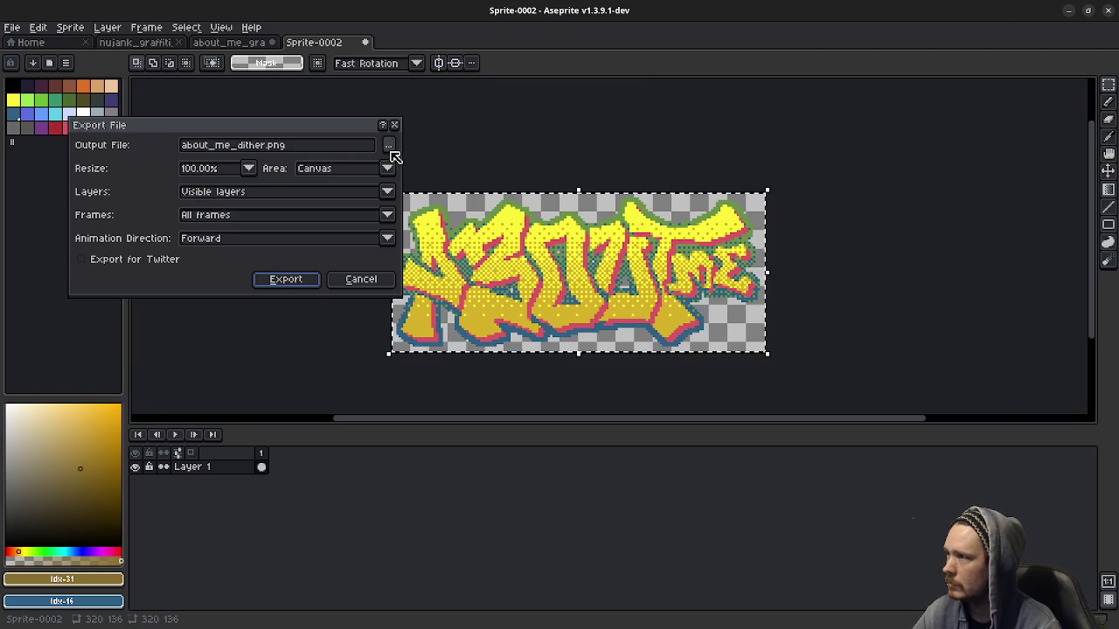
{"action": "left_click", "coordinate": [389, 146]}
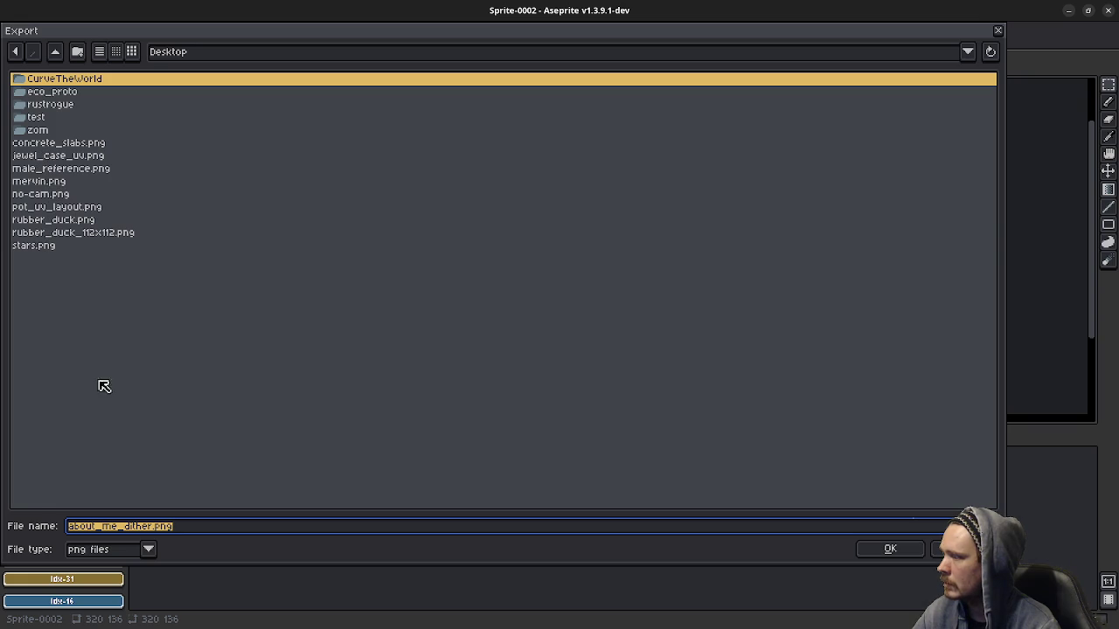
{"action": "left_click", "coordinate": [890, 551]}
{"action": "left_click", "coordinate": [288, 284]}
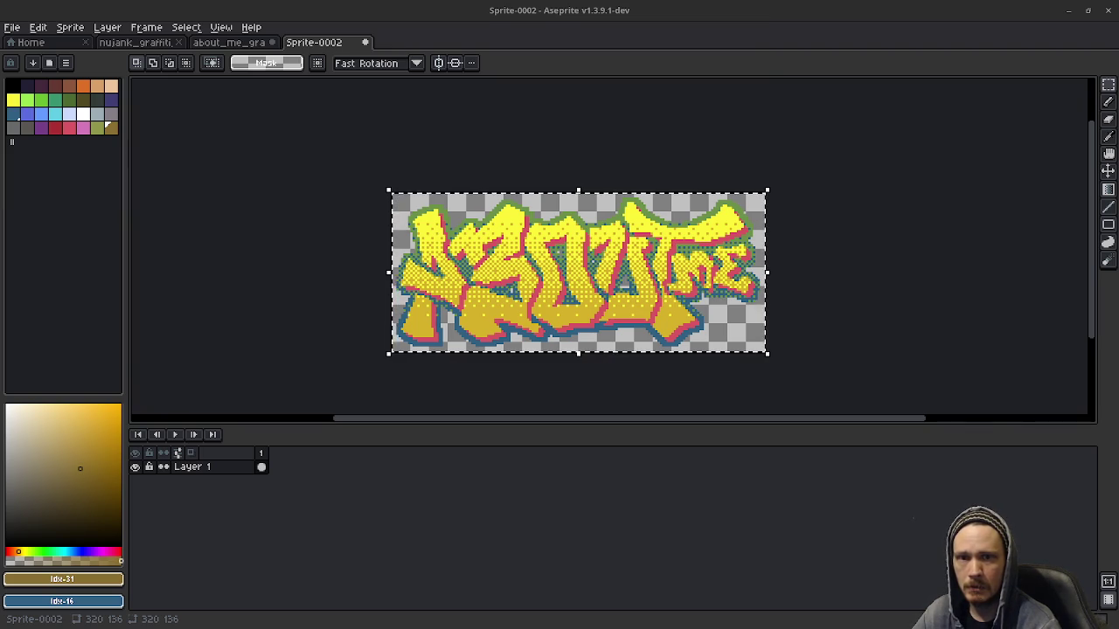
{"action": "key", "text": "alt+Tab"}
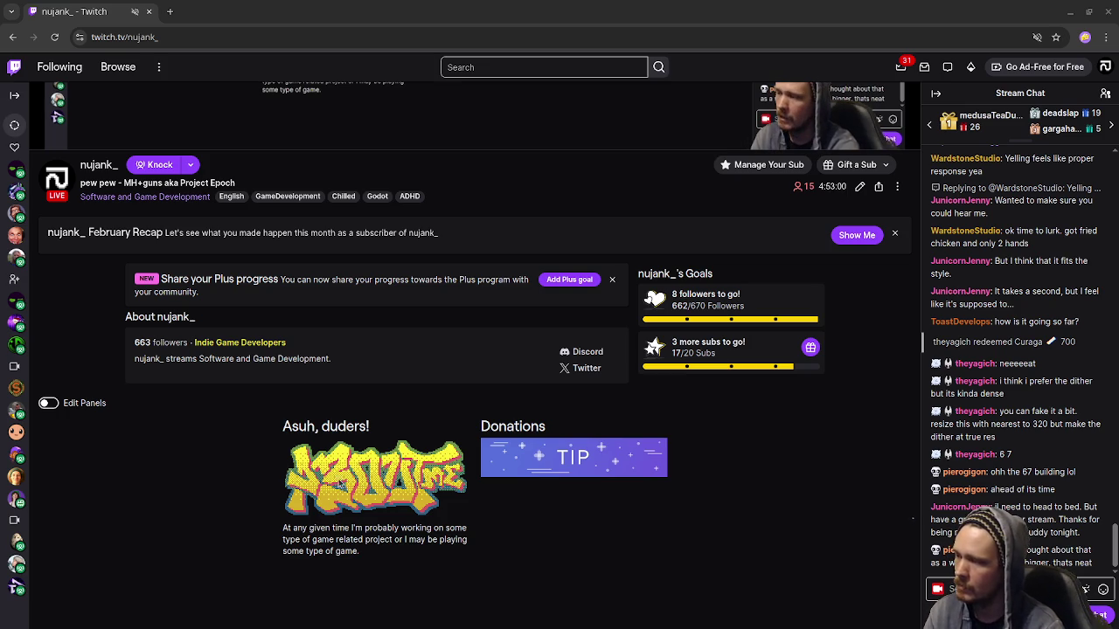
{"action": "scroll", "coordinate": [539, 512], "scroll_direction": "down", "scroll_amount": 1}
{"action": "scroll", "coordinate": [541, 514], "scroll_direction": "up", "scroll_amount": 1}
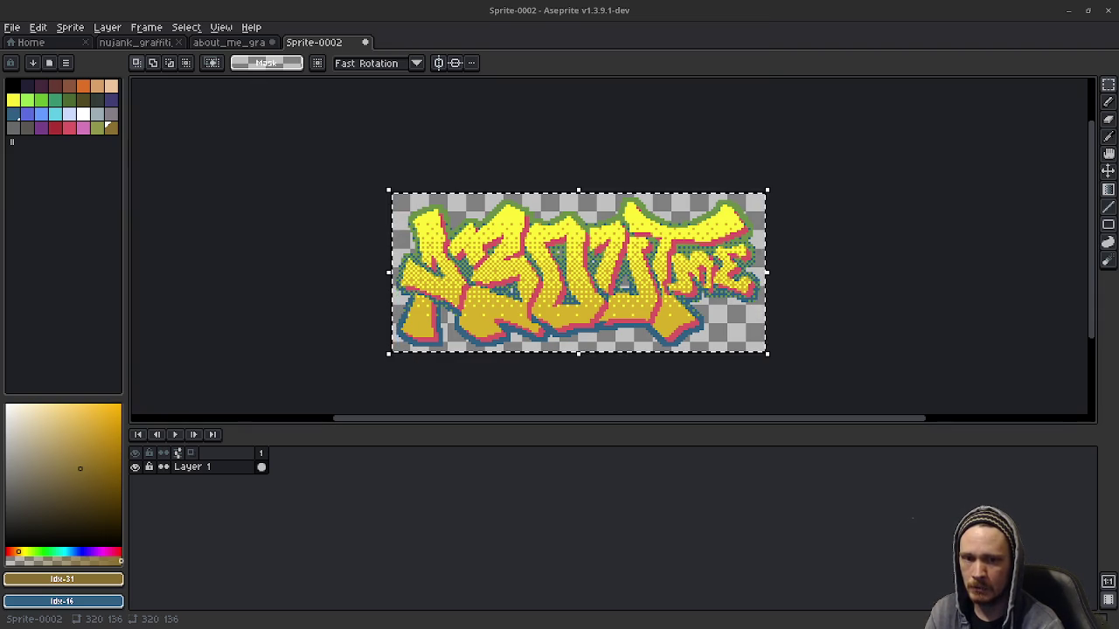
Step: In about_me_graffiti, hide the Flattened layer and show the smooth, non-dithered Group 3 Copy
{"action": "key", "text": "ctrl+d"}
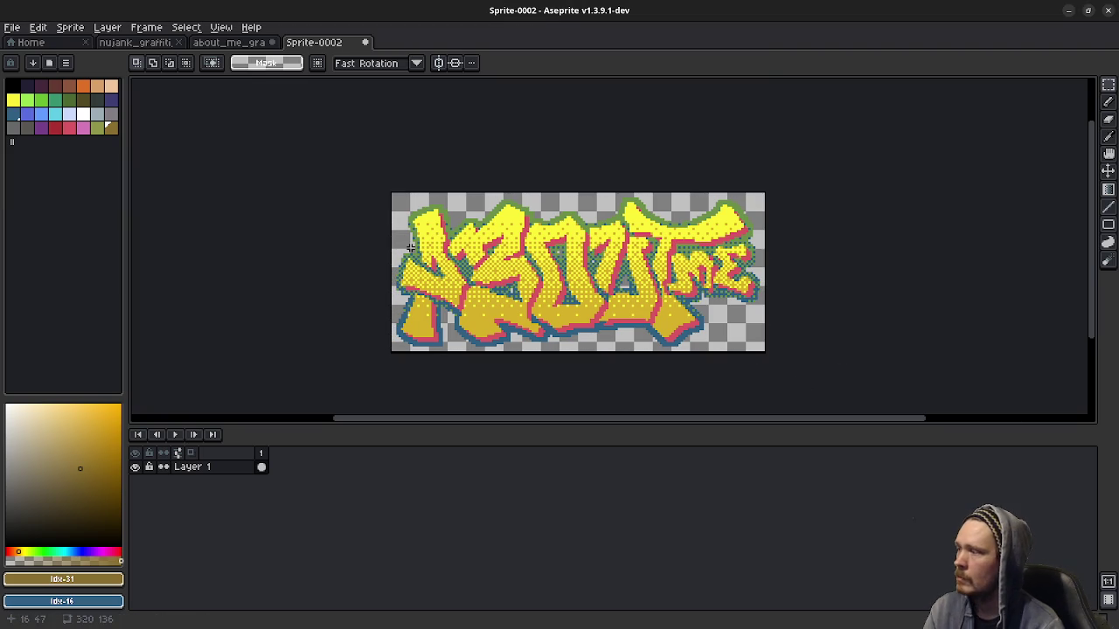
{"action": "left_click", "coordinate": [221, 44]}
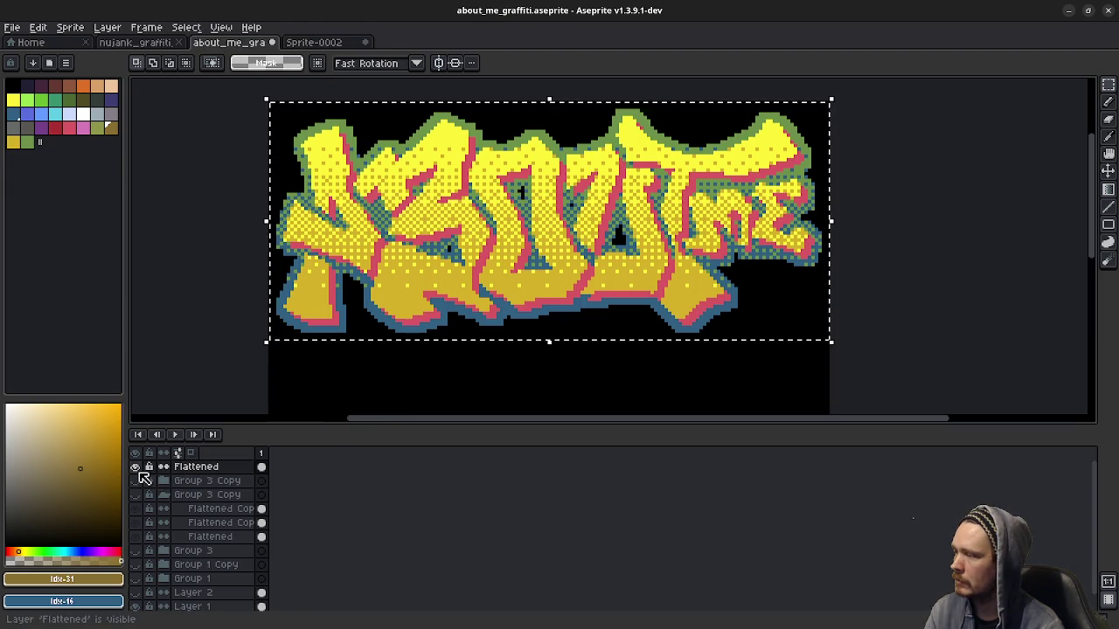
{"action": "left_click", "coordinate": [136, 467]}
{"action": "left_click", "coordinate": [137, 480]}
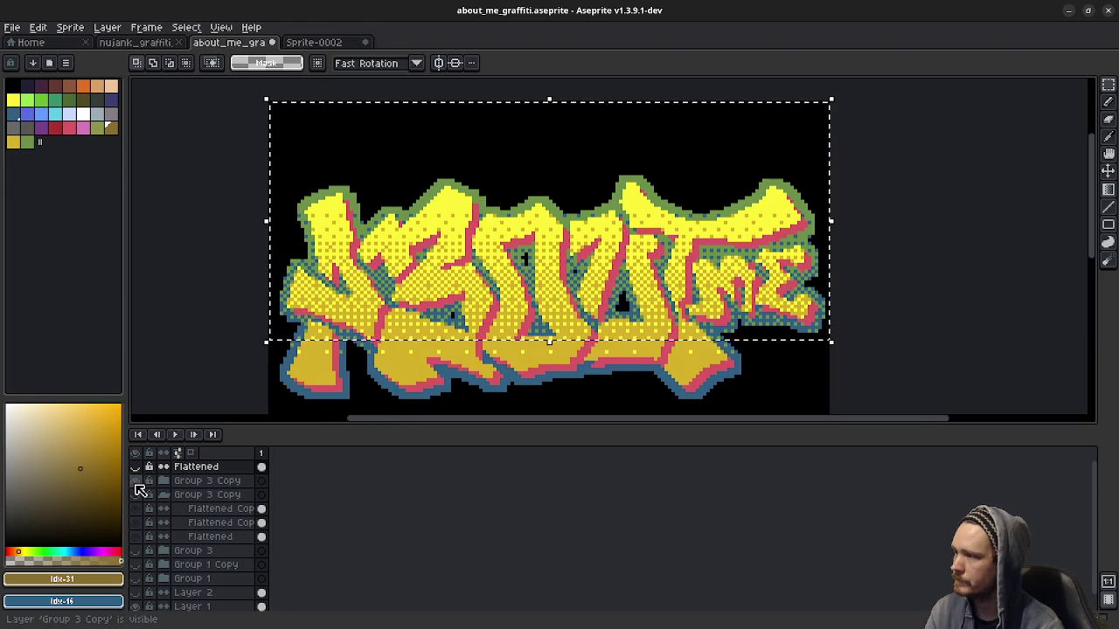
{"action": "left_click", "coordinate": [136, 483]}
{"action": "left_click", "coordinate": [137, 495]}
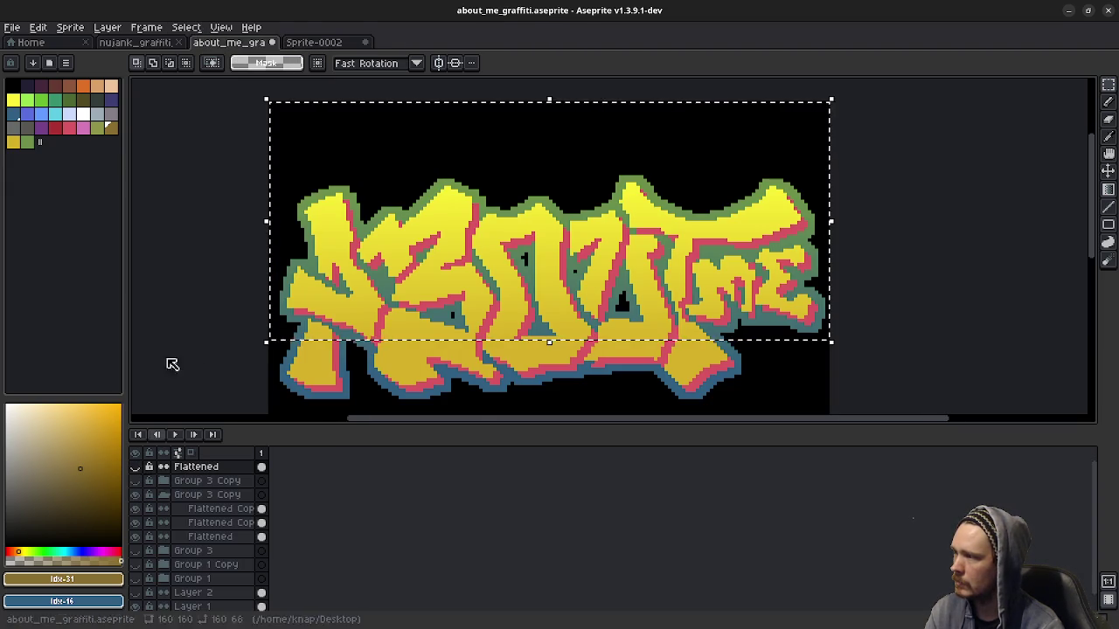
Step: Duplicate Group 3 Copy and flatten the duplicate into a new Flattened layer
{"action": "left_click", "coordinate": [196, 496]}
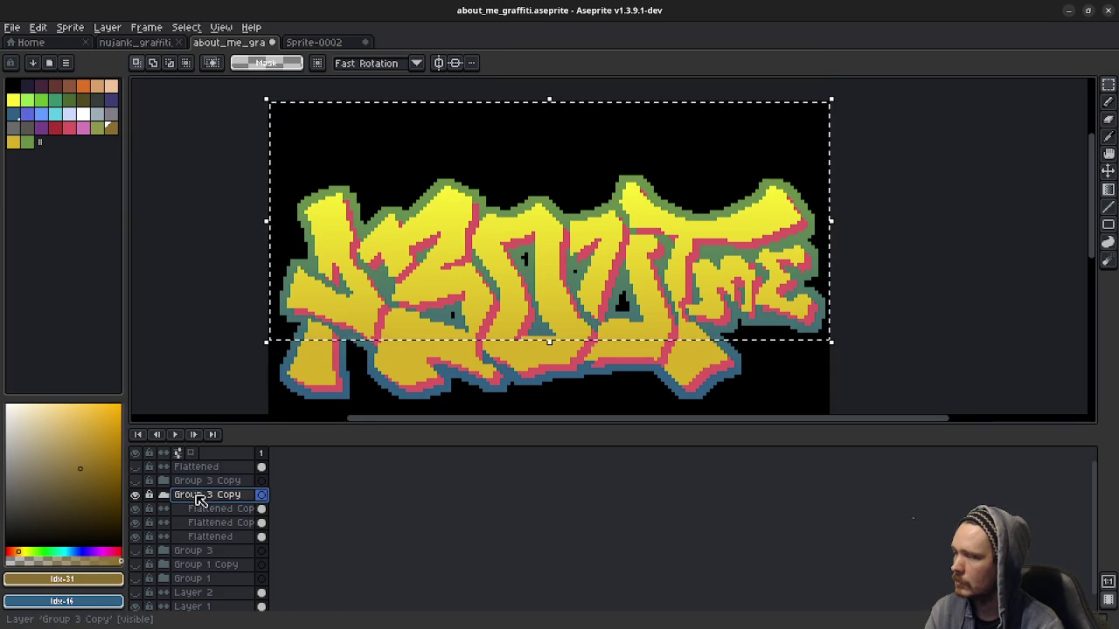
{"action": "right_click", "coordinate": [198, 500]}
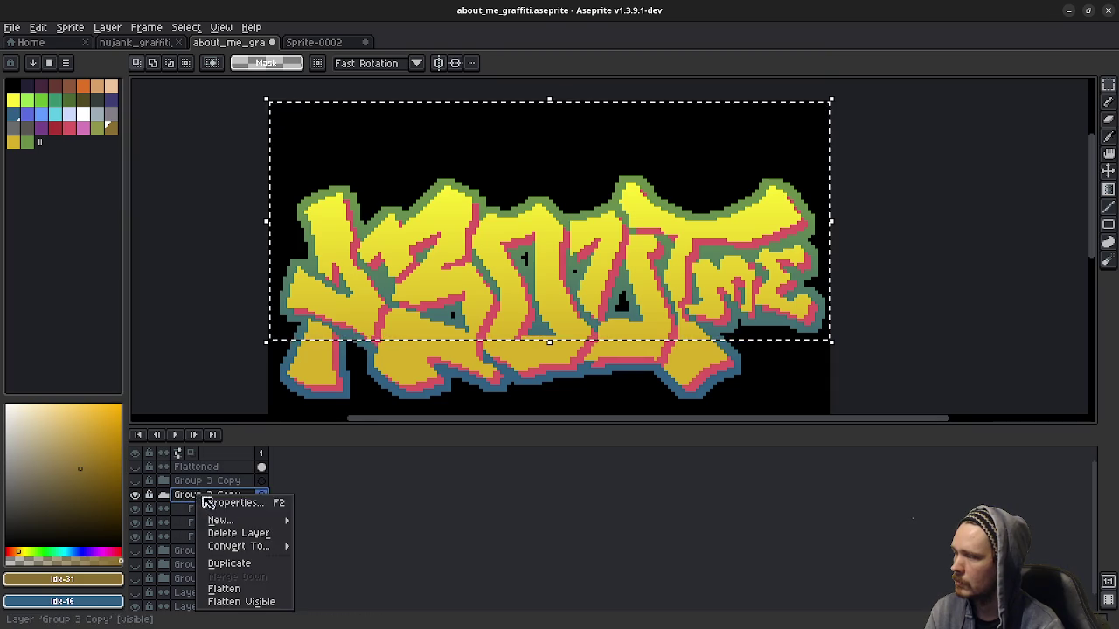
{"action": "left_click", "coordinate": [246, 566]}
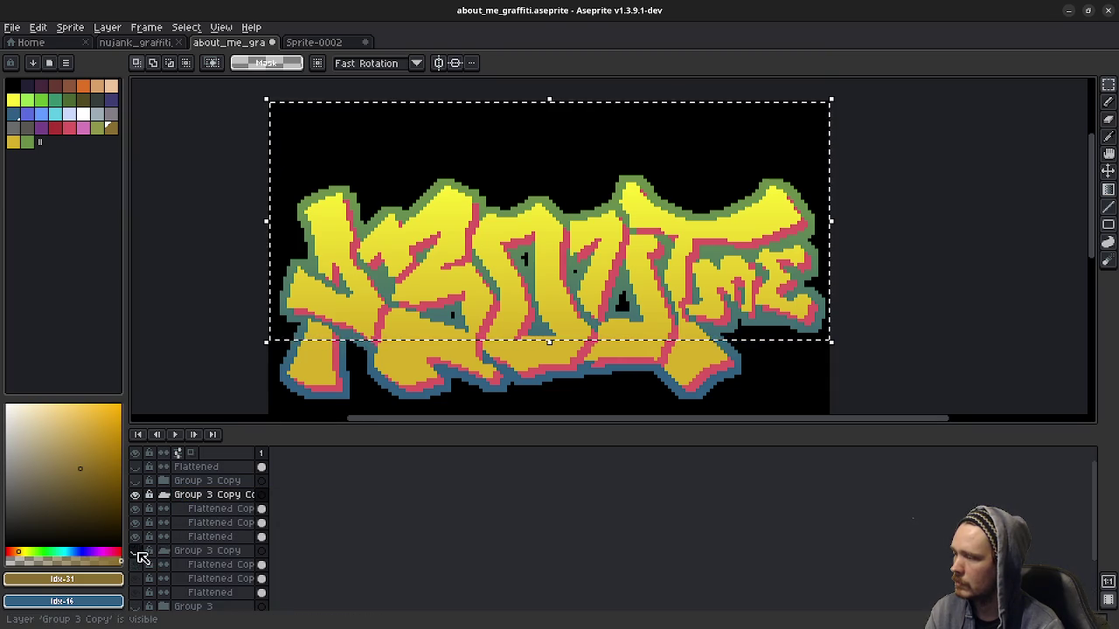
{"action": "right_click", "coordinate": [207, 497]}
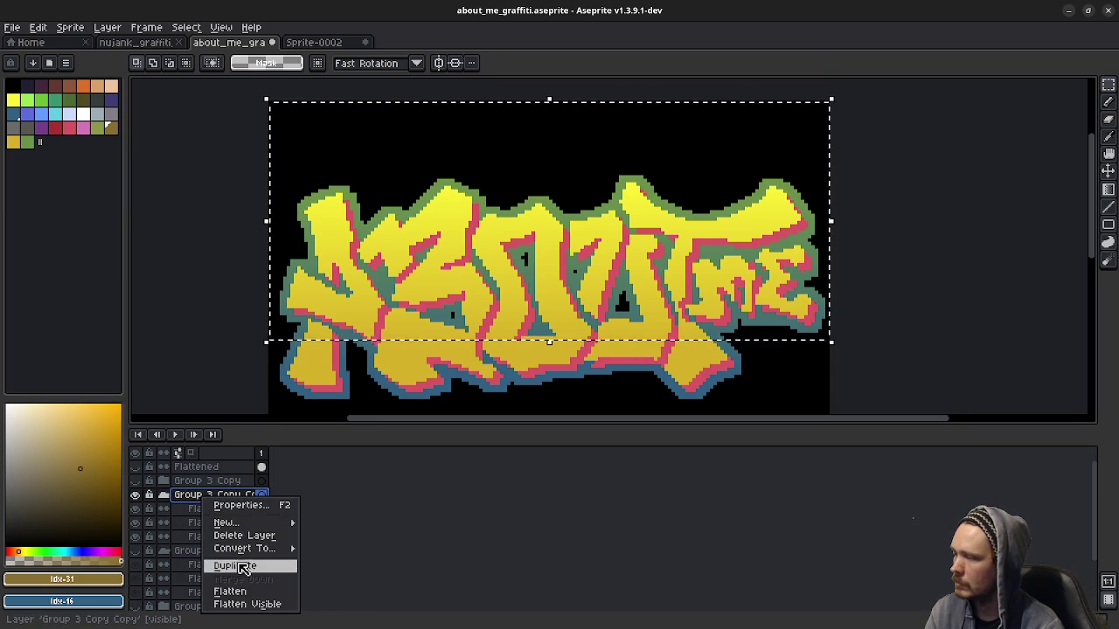
{"action": "left_click", "coordinate": [230, 592]}
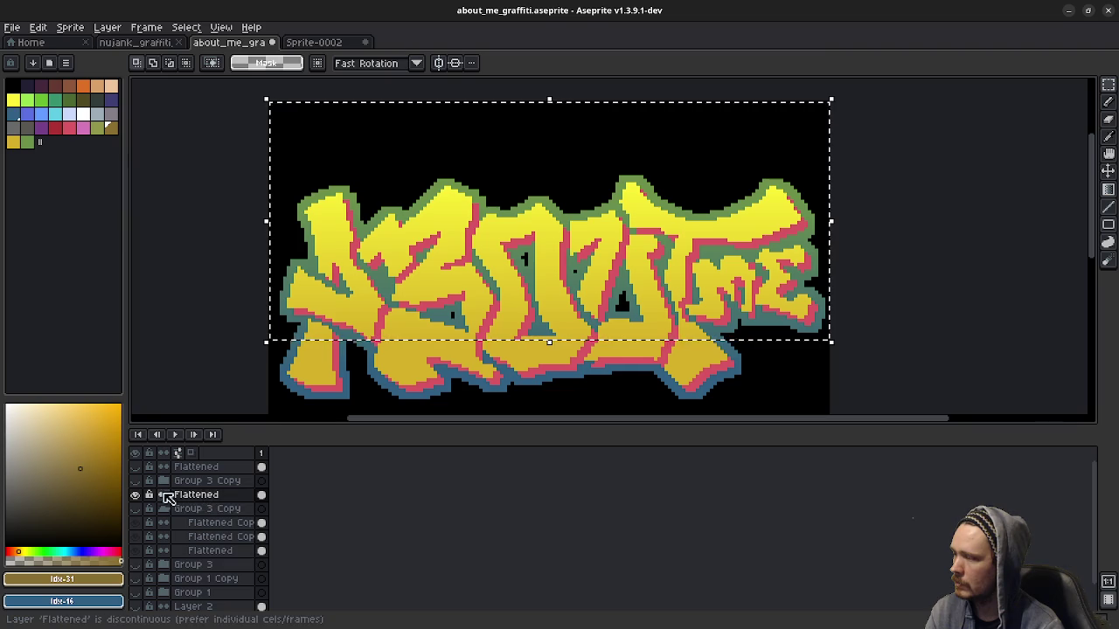
Step: Marquee the graffiti, nudge it up to the top of the canvas, and apply the move
{"action": "key", "text": "ctrl+d"}
{"action": "scroll", "coordinate": [365, 261], "scroll_direction": "down", "scroll_amount": 1}
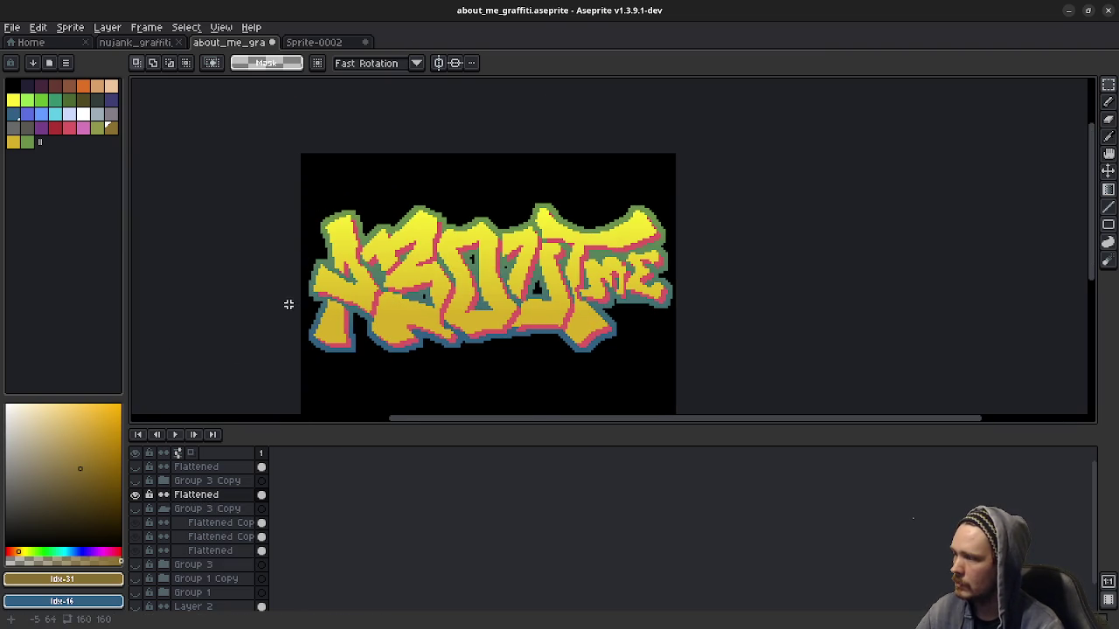
{"action": "left_click_drag", "start_coordinate": [261, 164], "coordinate": [707, 377]}
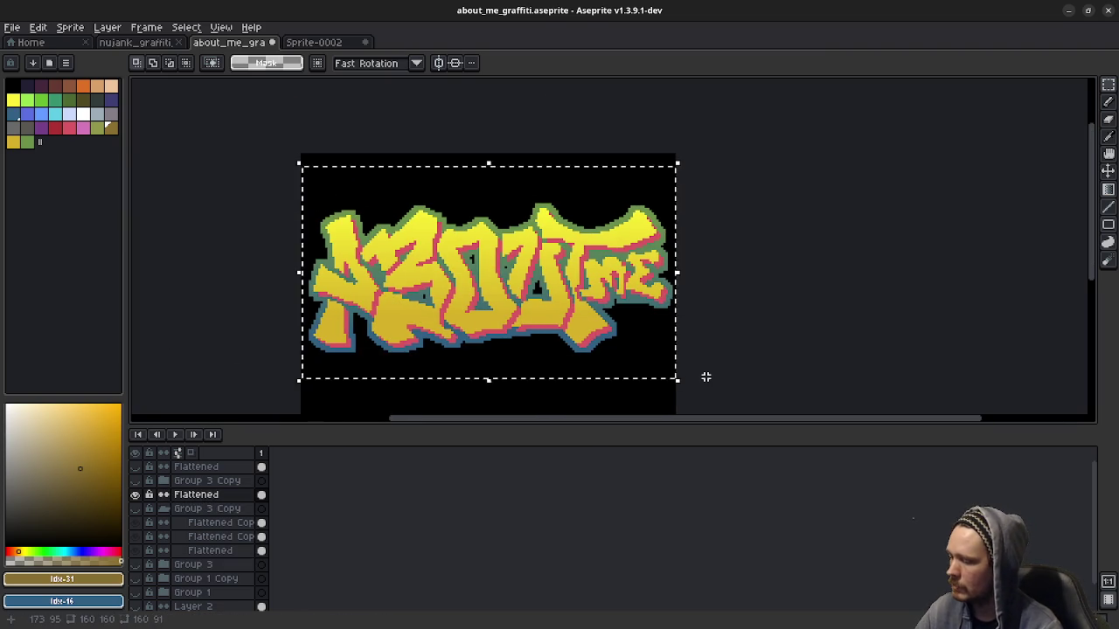
{"action": "key", "text": "Left"}
{"action": "key", "text": "Up"}
{"action": "key", "text": "Up"}
{"action": "key", "text": "Up"}
{"action": "key", "text": "Up"}
{"action": "key", "text": "Up"}
{"action": "key", "text": "Up"}
{"action": "key", "text": "Up"}
{"action": "key", "text": "Up"}
{"action": "key", "text": "Up"}
{"action": "key", "text": "Up"}
{"action": "key", "text": "Up"}
{"action": "key", "text": "Up"}
{"action": "key", "text": "Up"}
{"action": "key", "text": "Up"}
{"action": "key", "text": "Up"}
{"action": "key", "text": "Up"}
{"action": "key", "text": "Up"}
{"action": "key", "text": "Up"}
{"action": "key", "text": "Up"}
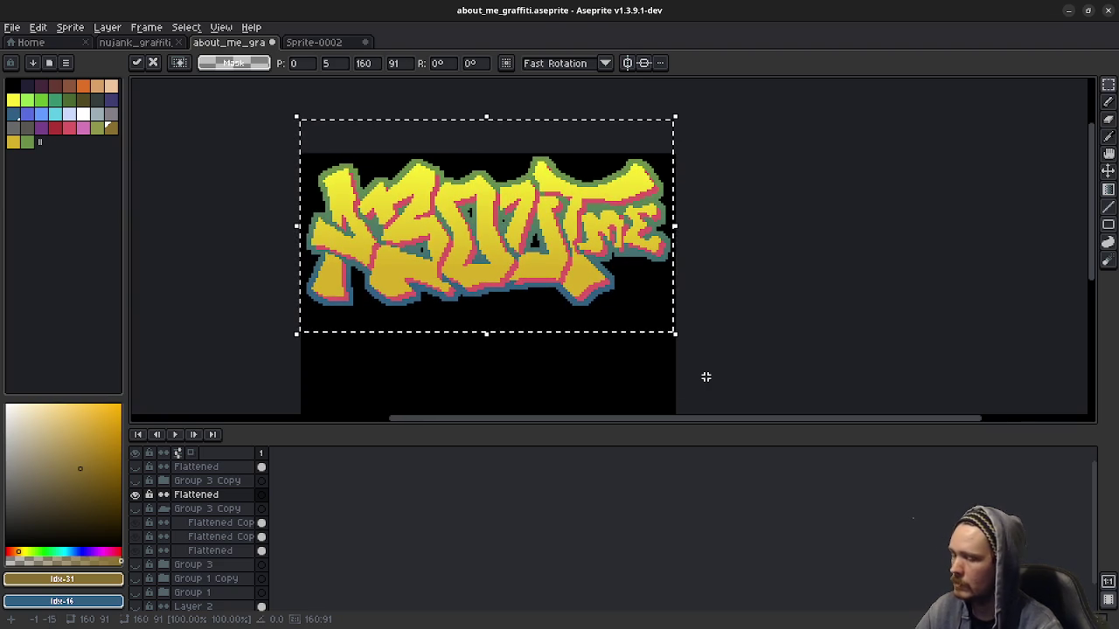
{"action": "key", "text": "Up"}
{"action": "key", "text": "Down"}
{"action": "key", "text": "Down"}
{"action": "key", "text": "ctrl+d"}
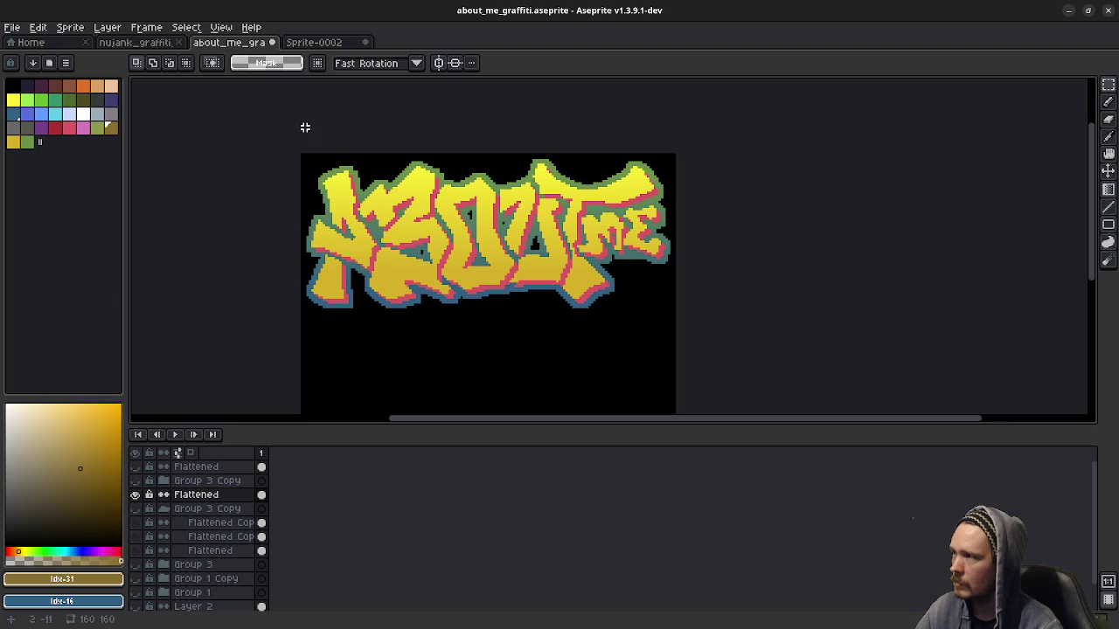
Step: Marquee-select the graffiti band at the top, briefly opening and cancelling File > Open
{"action": "left_click_drag", "start_coordinate": [288, 132], "coordinate": [680, 313]}
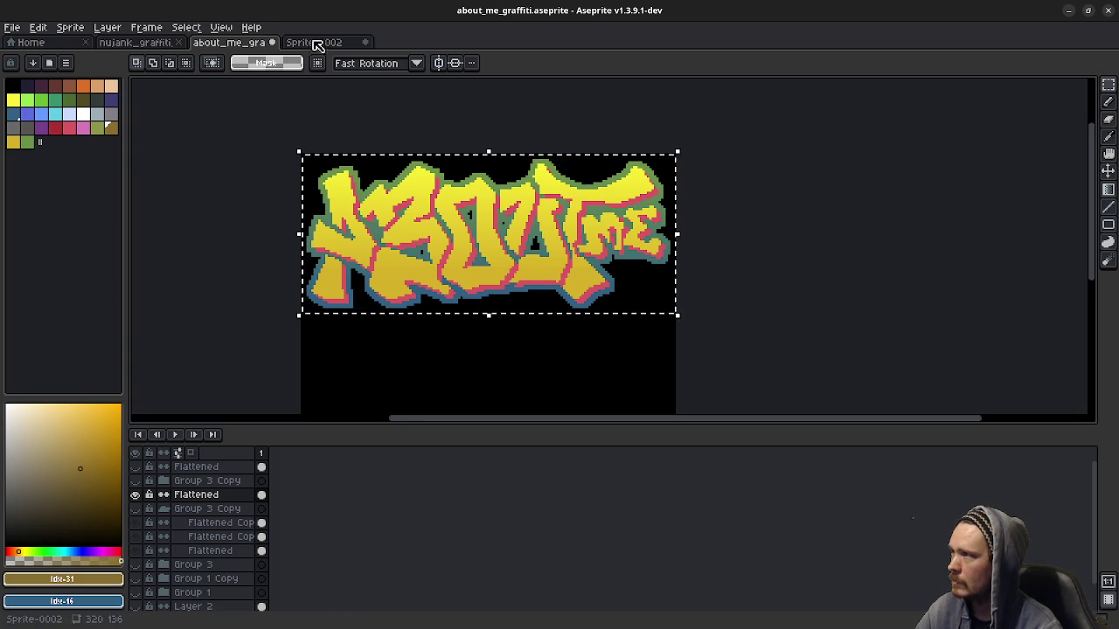
{"action": "left_click", "coordinate": [12, 27]}
{"action": "left_click", "coordinate": [28, 56]}
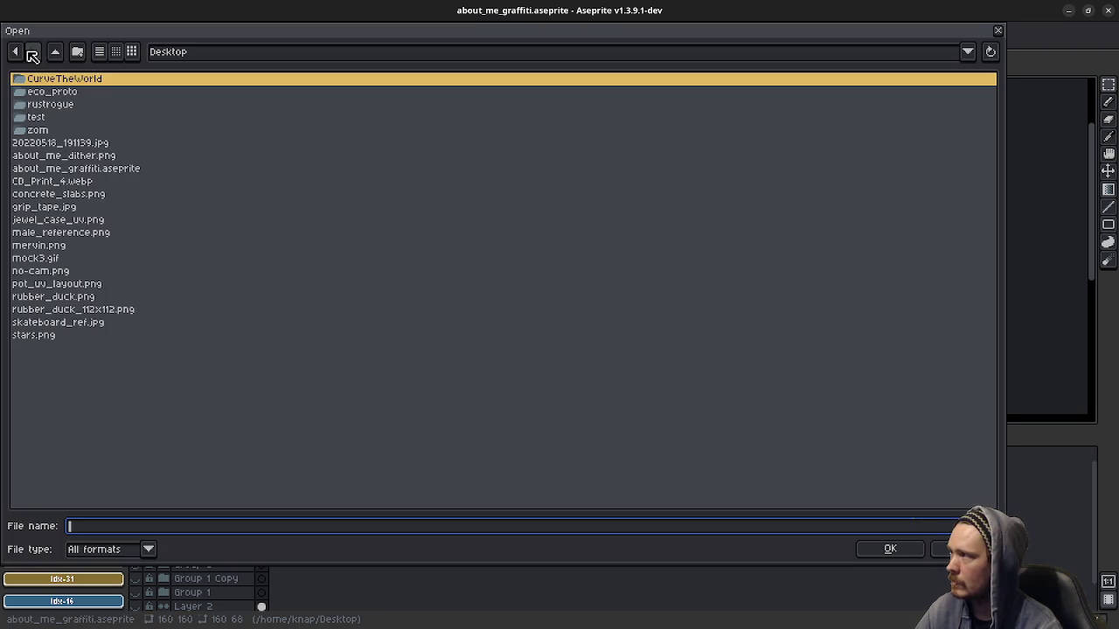
{"action": "left_click", "coordinate": [951, 548]}
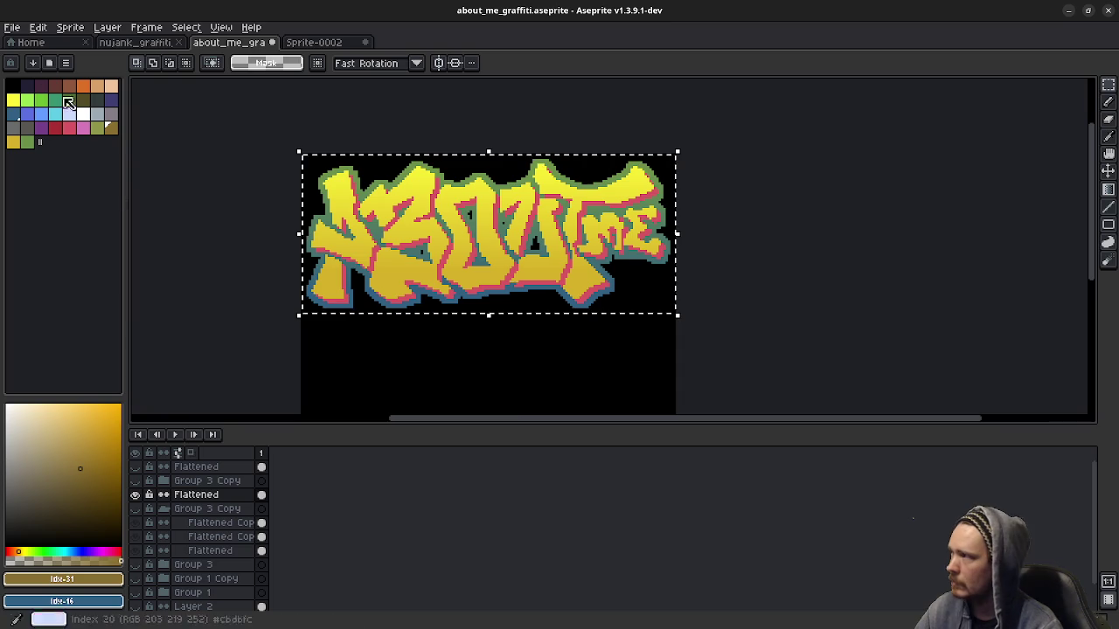
{"action": "left_click", "coordinate": [12, 27]}
Step: Create a new 160×68 sprite and paste the copied graffiti into it
{"action": "left_click", "coordinate": [21, 42]}
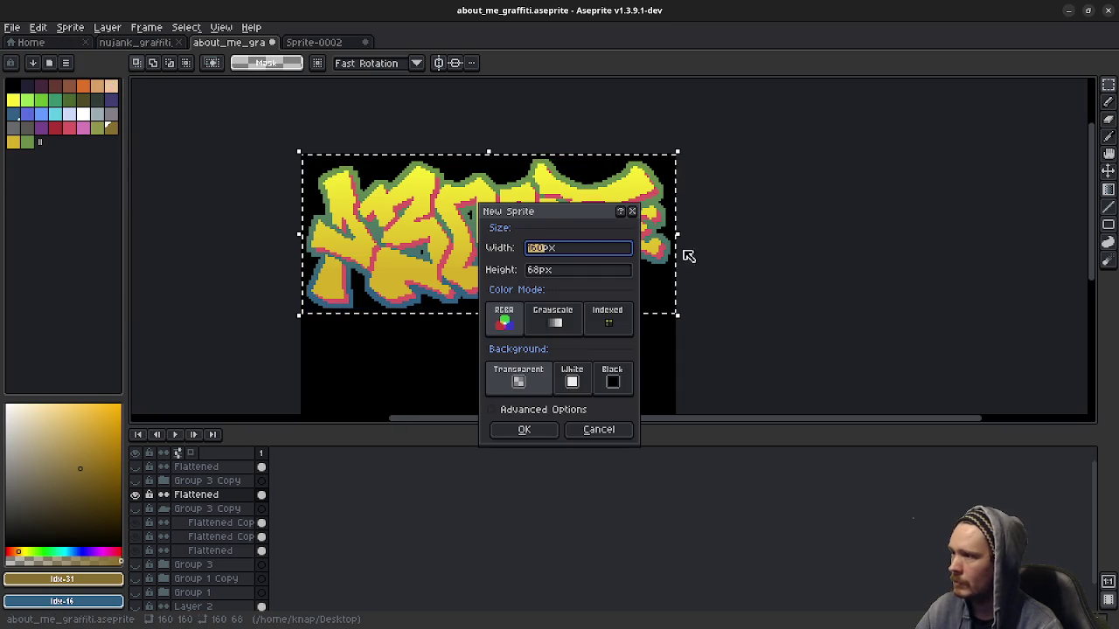
{"action": "left_click", "coordinate": [524, 429]}
{"action": "key", "text": "ctrl+v"}
{"action": "scroll", "coordinate": [612, 245], "scroll_direction": "up", "scroll_amount": 2}
{"action": "scroll", "coordinate": [612, 232], "scroll_direction": "up", "scroll_amount": 1}
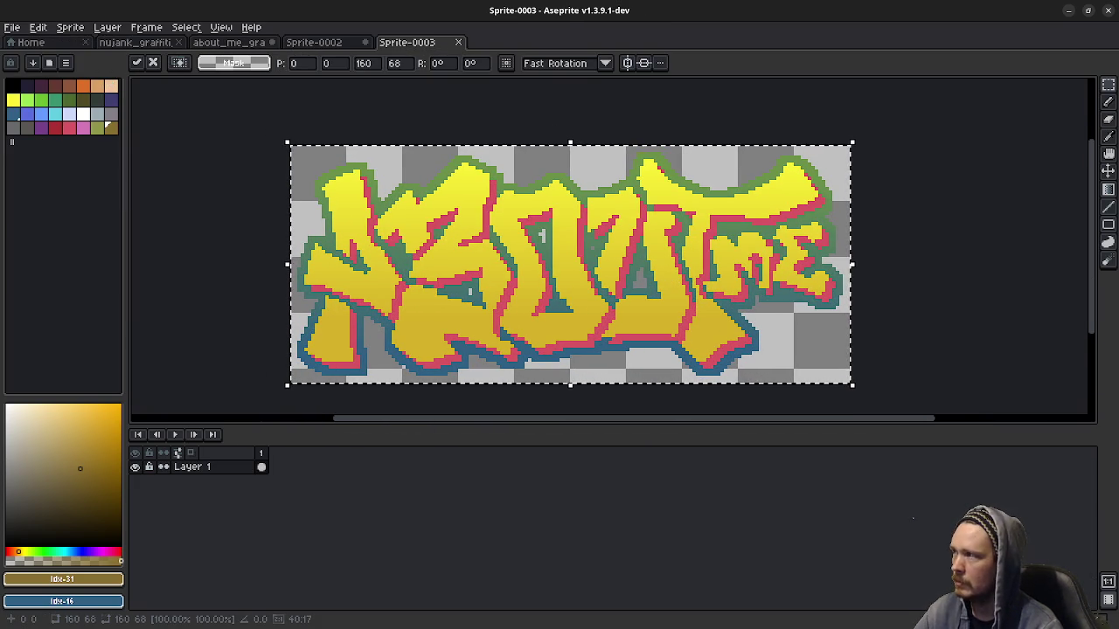
Step: Resize the sprite to 200% (320×136) with nearest-neighbour scaling
{"action": "left_click", "coordinate": [69, 27]}
{"action": "left_click", "coordinate": [112, 92]}
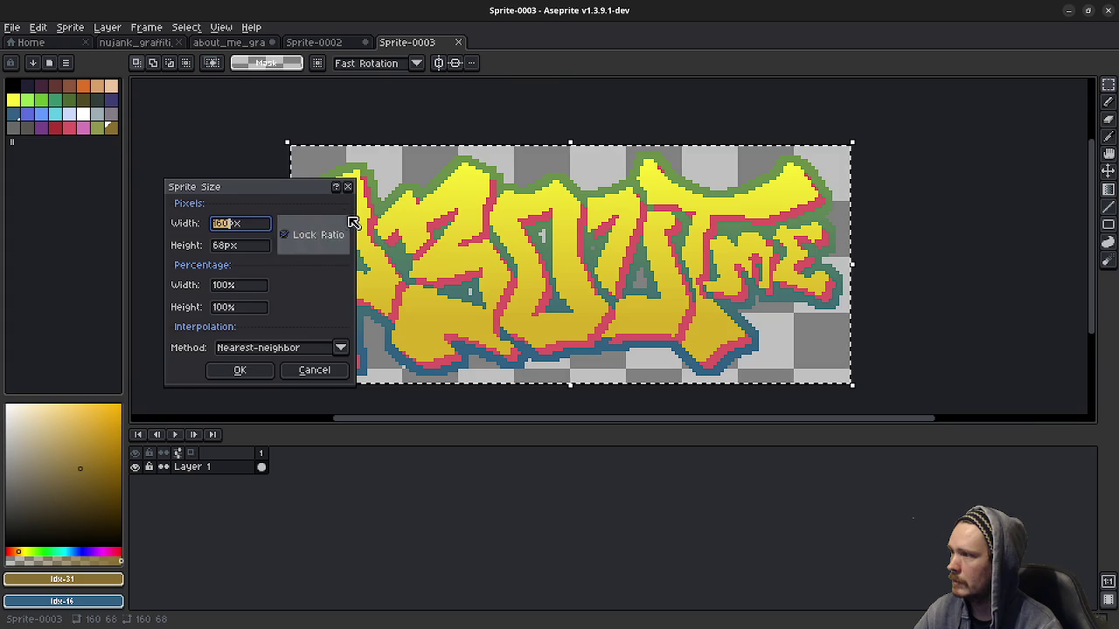
{"action": "double_click", "coordinate": [223, 285]}
{"action": "type", "text": "200"}
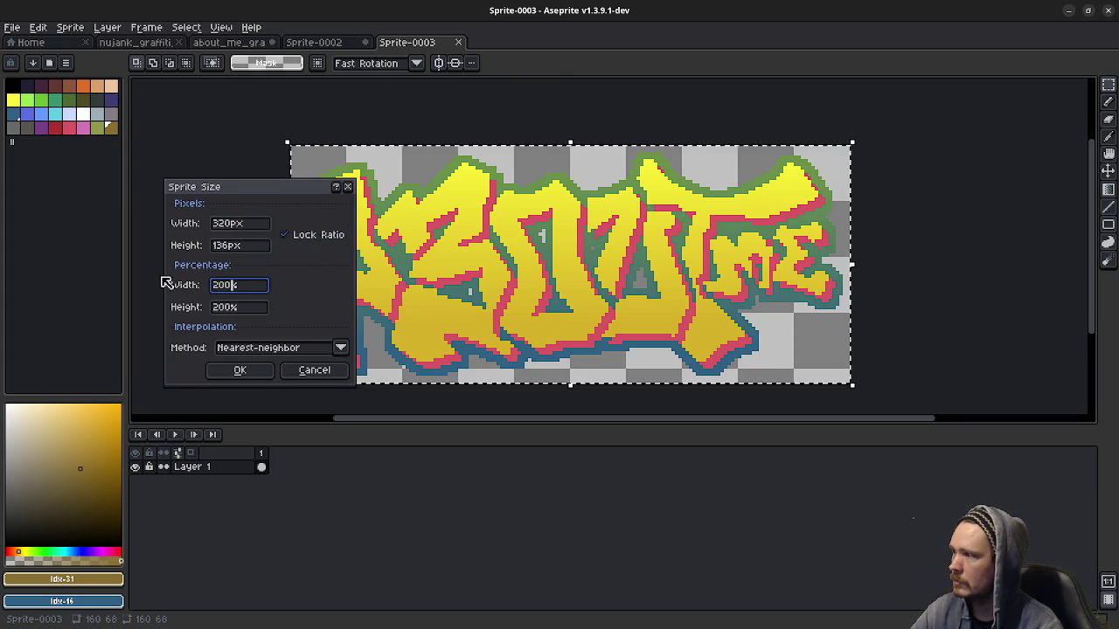
{"action": "left_click", "coordinate": [263, 371]}
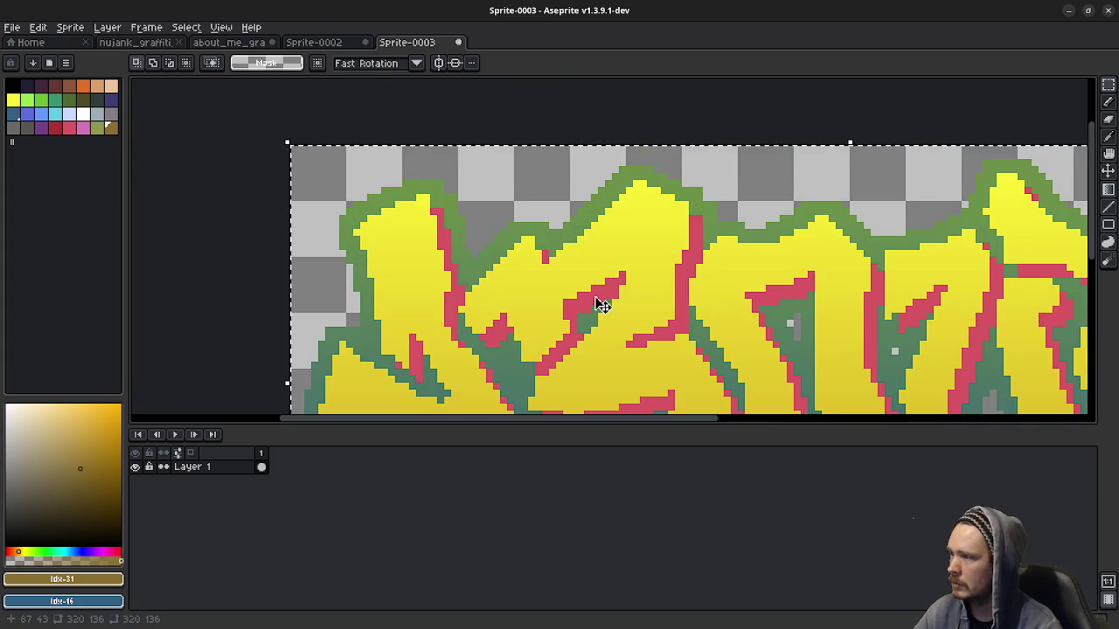
{"action": "scroll", "coordinate": [599, 300], "scroll_direction": "down", "scroll_amount": 1}
{"action": "scroll", "coordinate": [687, 270], "scroll_direction": "down", "scroll_amount": 1}
{"action": "left_click_drag", "start_coordinate": [556, 276], "coordinate": [485, 285]}
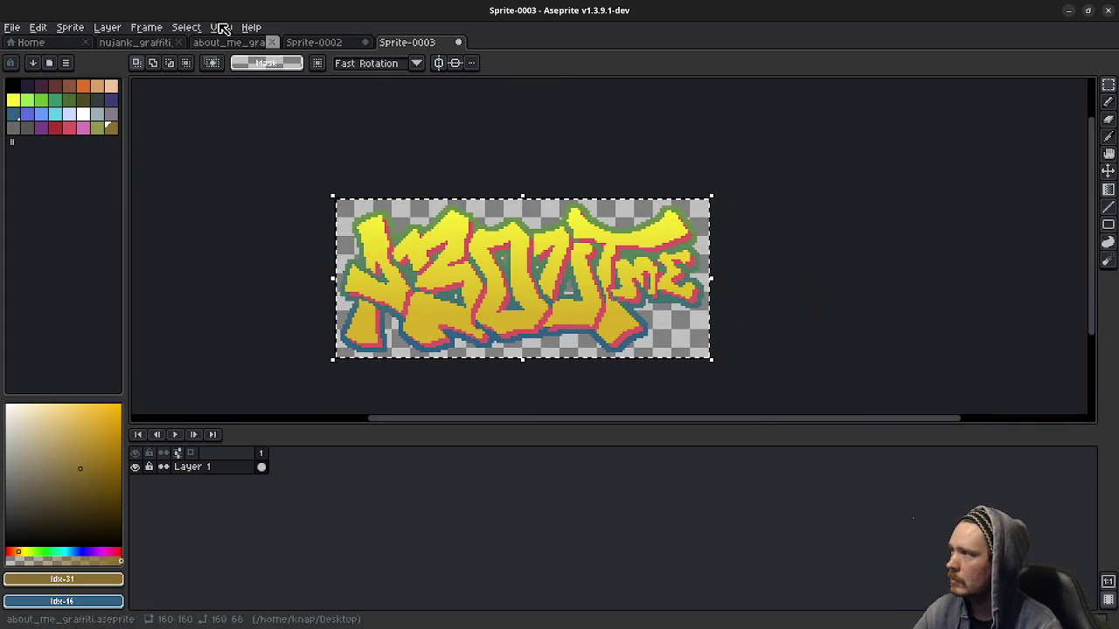
{"action": "left_click", "coordinate": [12, 27]}
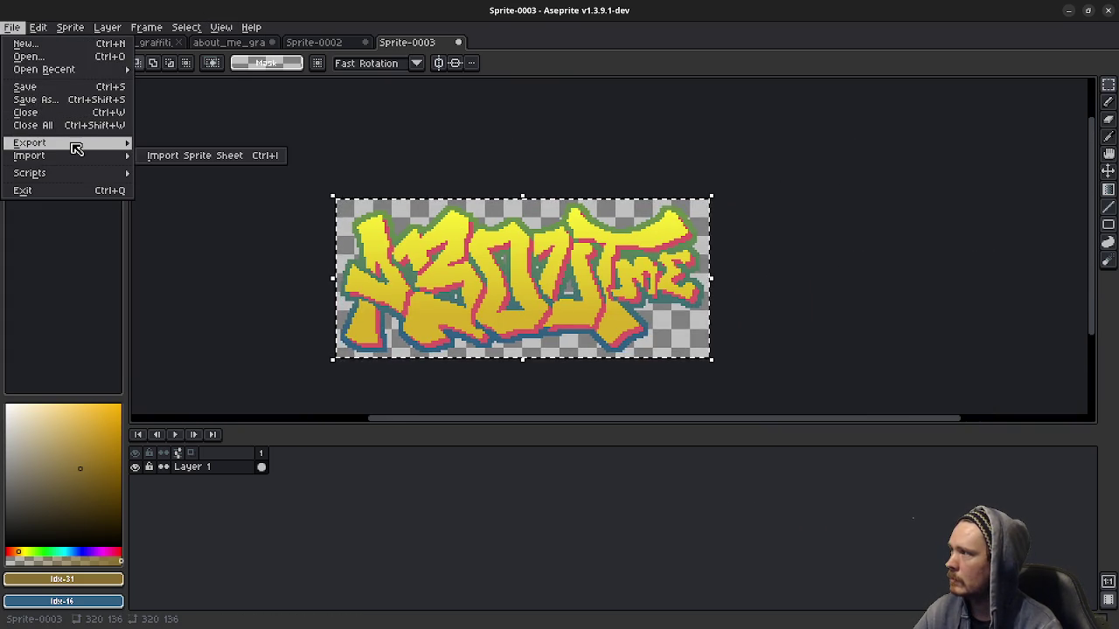
{"action": "mouse_move", "coordinate": [29, 143]}
{"action": "left_click", "coordinate": [180, 144]}
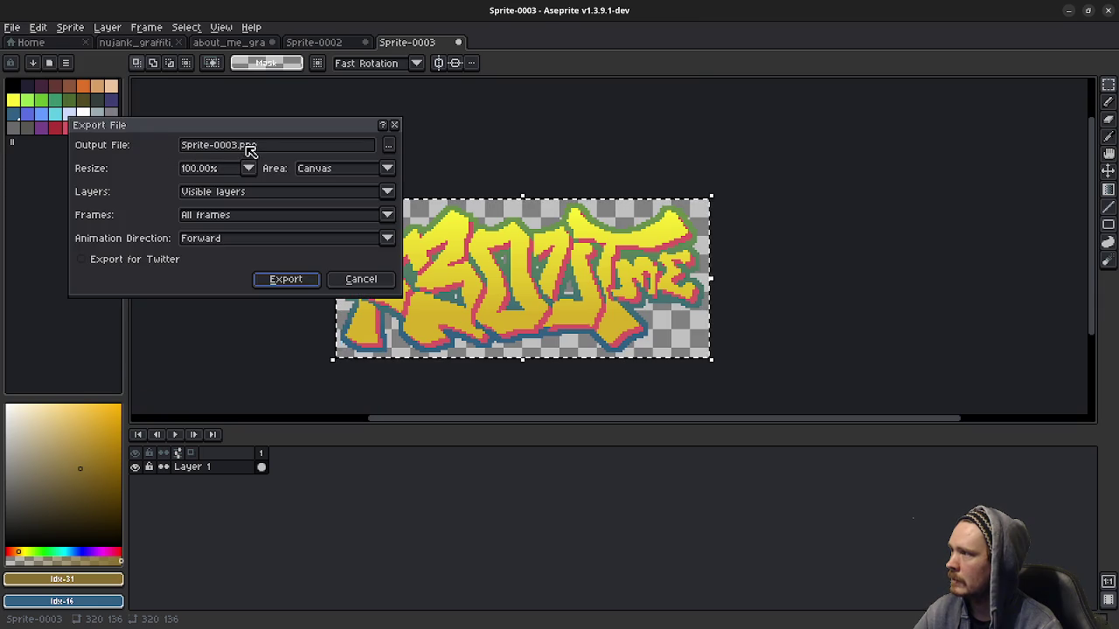
{"action": "left_click_drag", "start_coordinate": [247, 145], "coordinate": [115, 142]}
{"action": "key", "text": "BackSpace"}
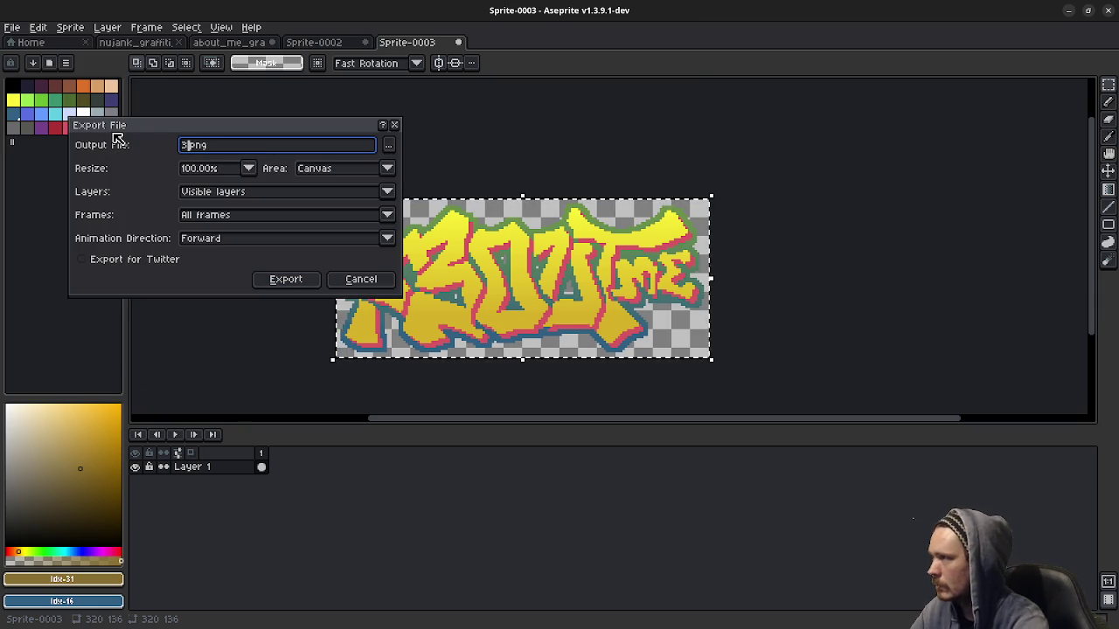
{"action": "type", "text": "about_me_n"}
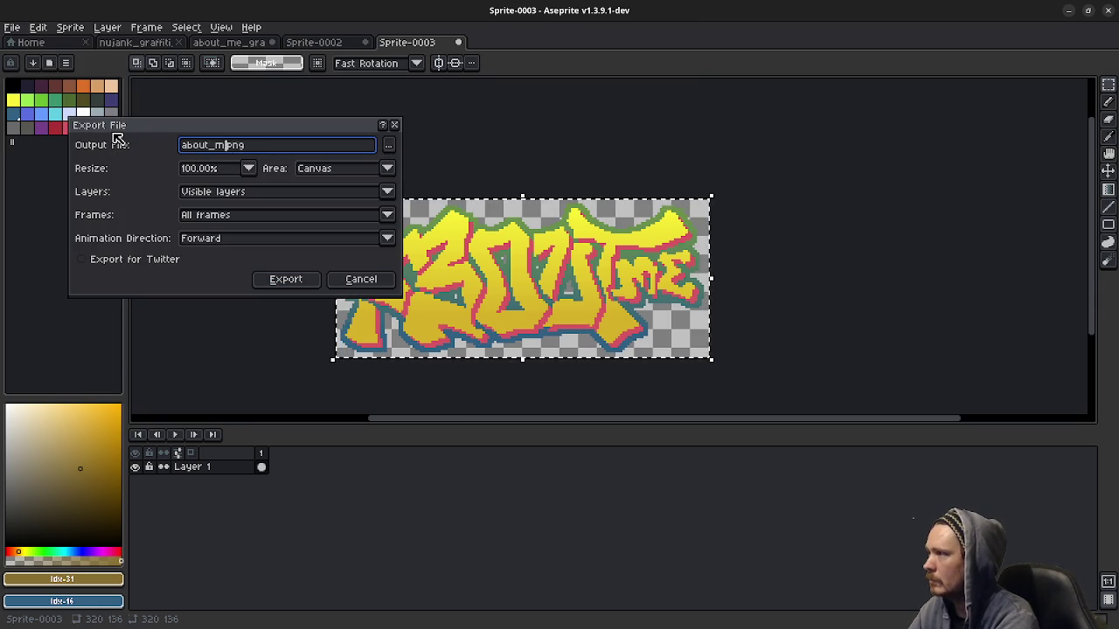
{"action": "type", "text": "o_dither"}
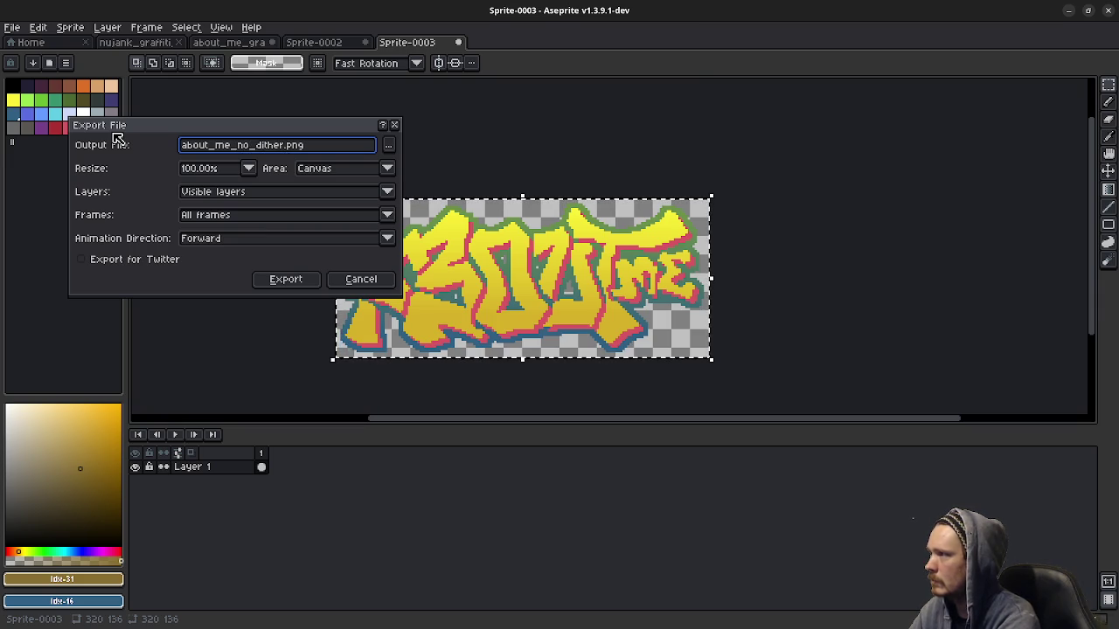
{"action": "key", "text": "Return"}
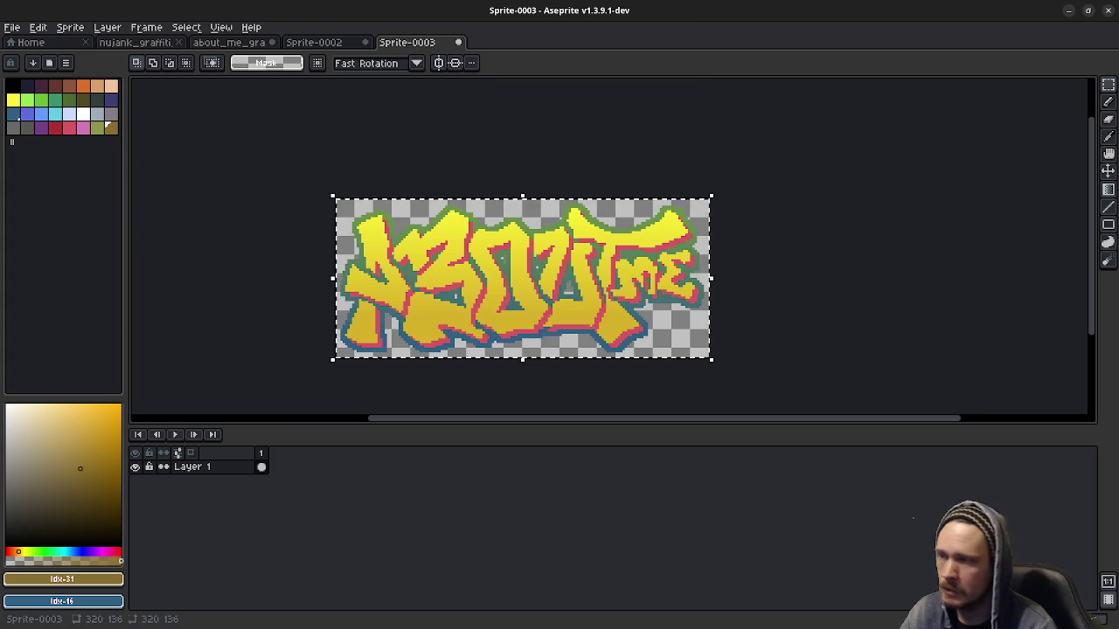
{"action": "scroll", "coordinate": [603, 346], "scroll_direction": "down", "scroll_amount": 2}
Step: Zoom and pan to inspect the enlarged 320×136 graffiti, then bring up the File menu
{"action": "scroll", "coordinate": [592, 330], "scroll_direction": "down", "scroll_amount": 1}
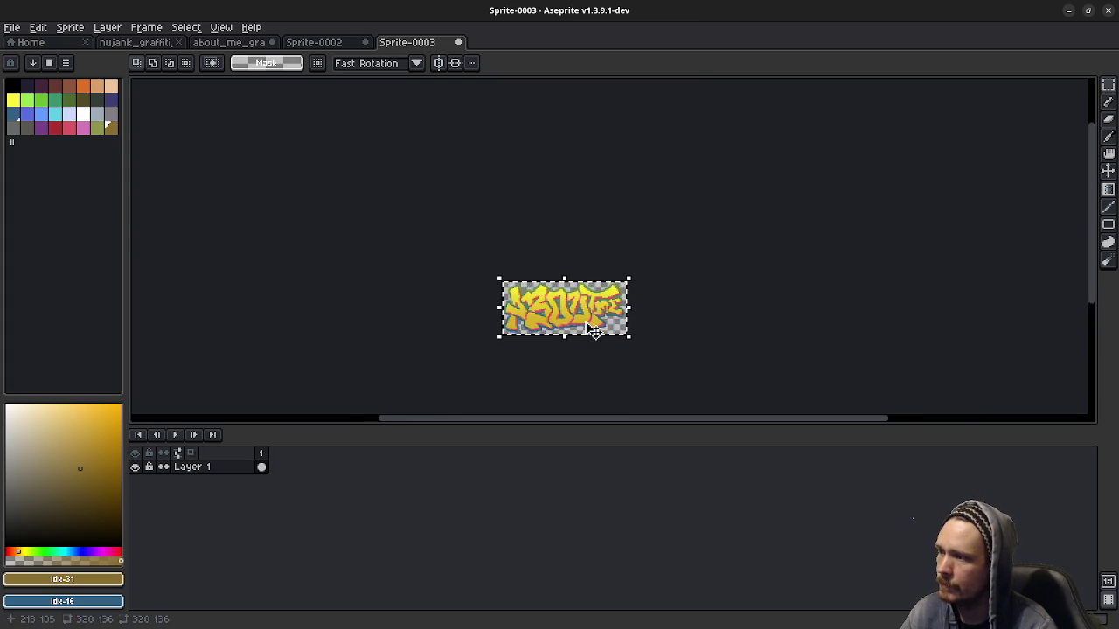
{"action": "scroll", "coordinate": [575, 347], "scroll_direction": "up", "scroll_amount": 1}
{"action": "scroll", "coordinate": [577, 350], "scroll_direction": "up", "scroll_amount": 2}
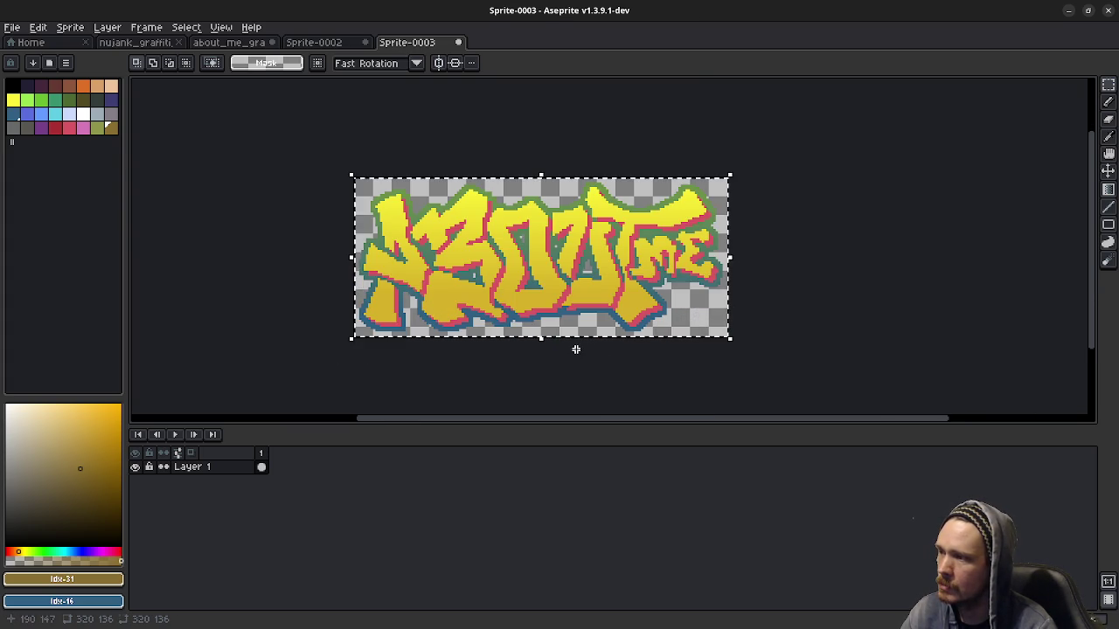
{"action": "left_click_drag", "start_coordinate": [781, 259], "coordinate": [762, 287]}
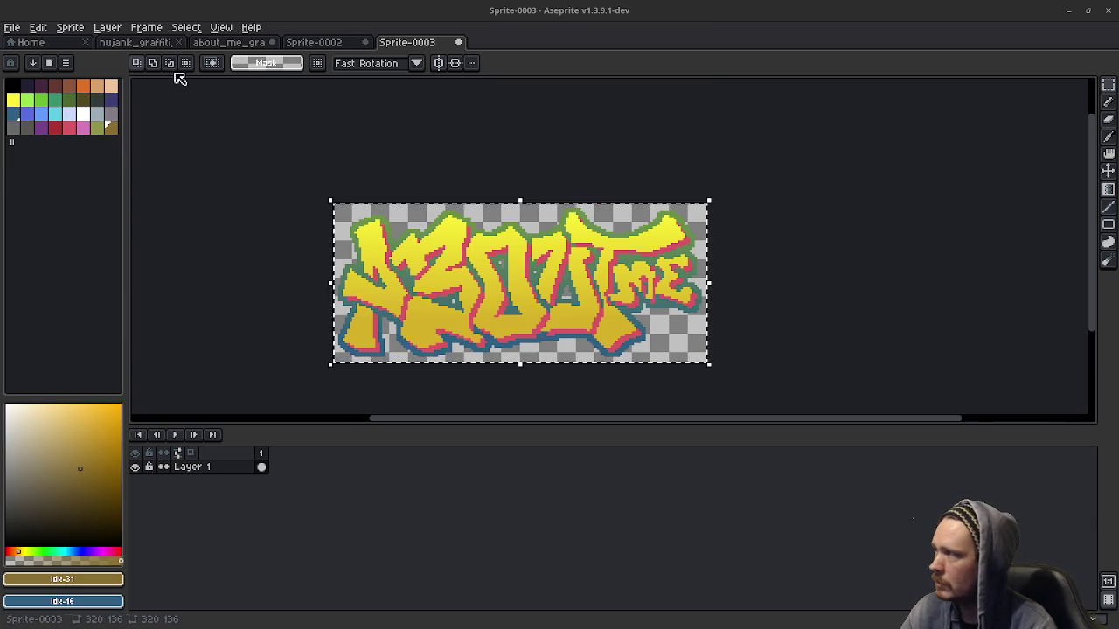
{"action": "left_click", "coordinate": [12, 27]}
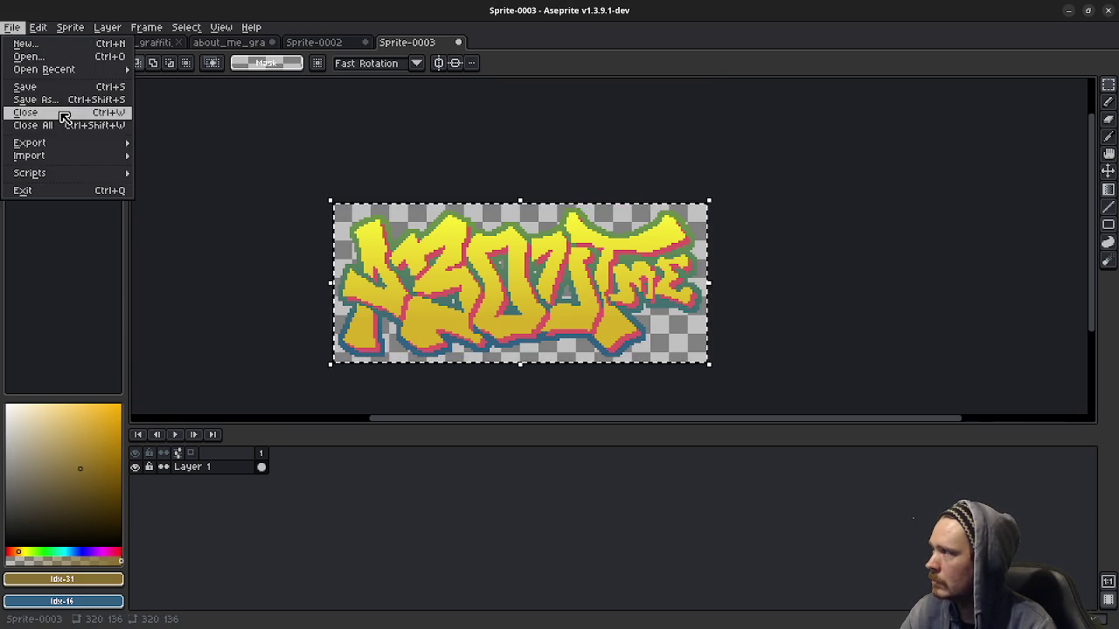
Step: Export the sprite to the Desktop as about_me_no_dither.png and switch to the Twitch page
{"action": "left_click", "coordinate": [179, 143]}
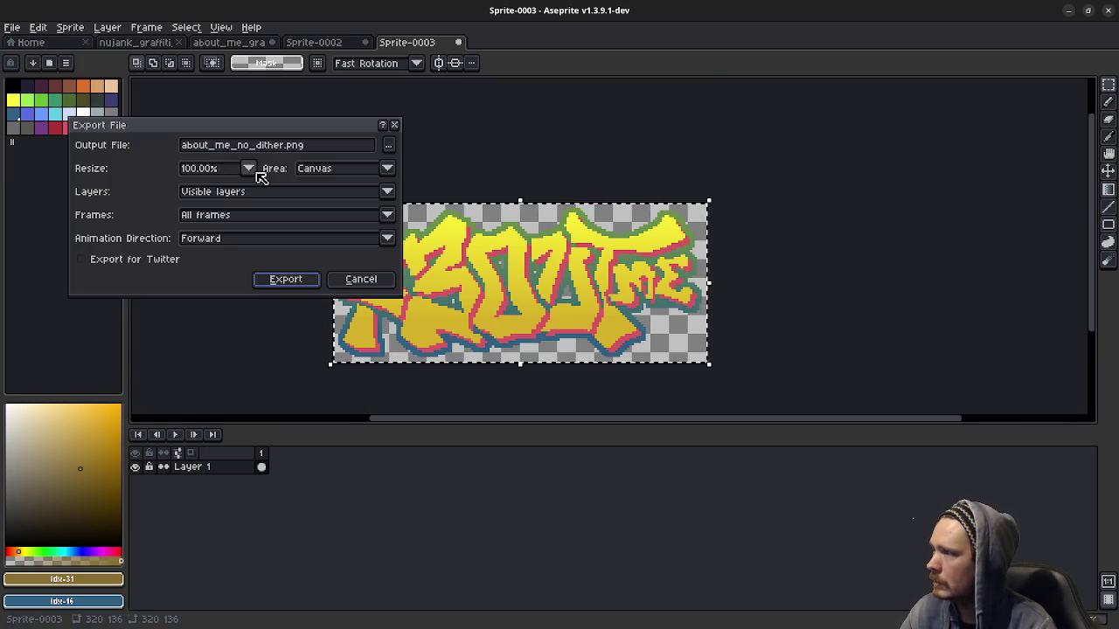
{"action": "left_click", "coordinate": [389, 150]}
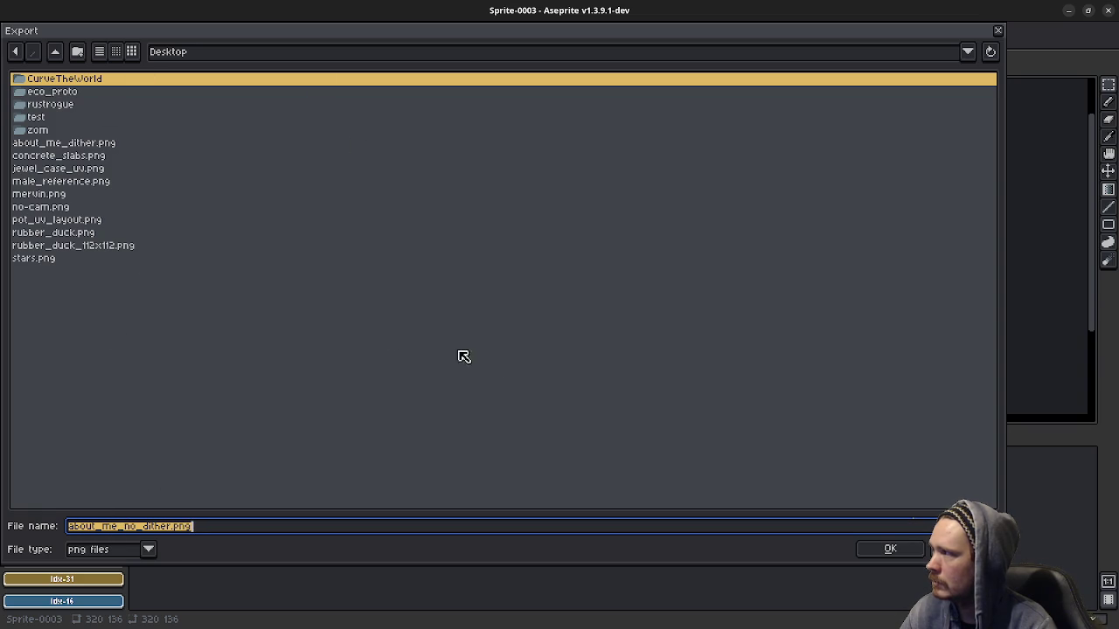
{"action": "left_click", "coordinate": [890, 549]}
{"action": "left_click", "coordinate": [285, 277]}
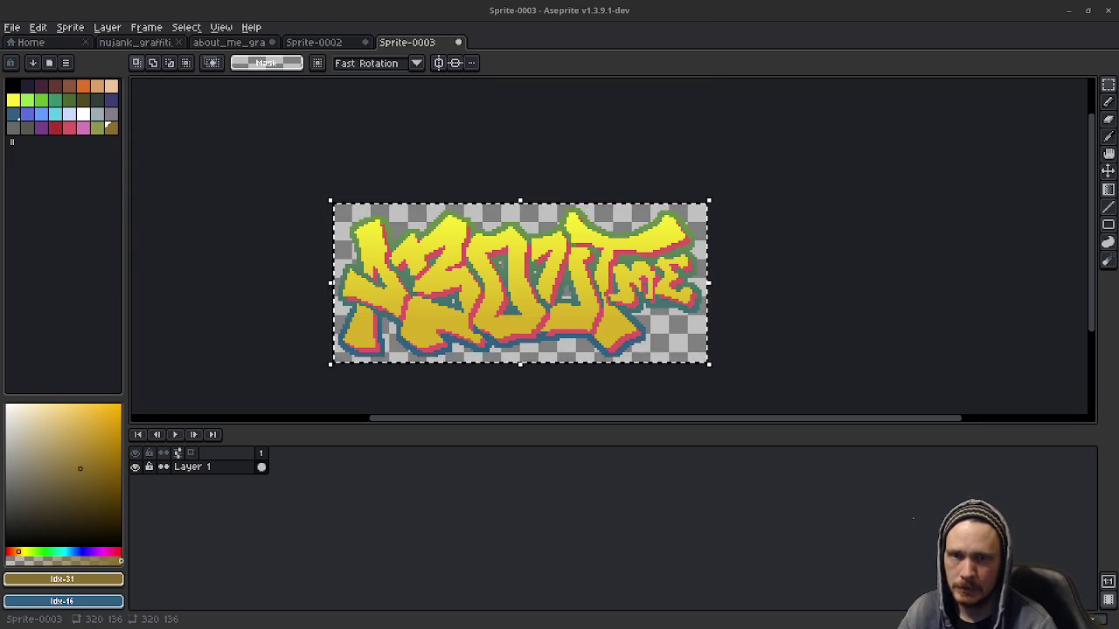
{"action": "key", "text": "alt+Tab"}
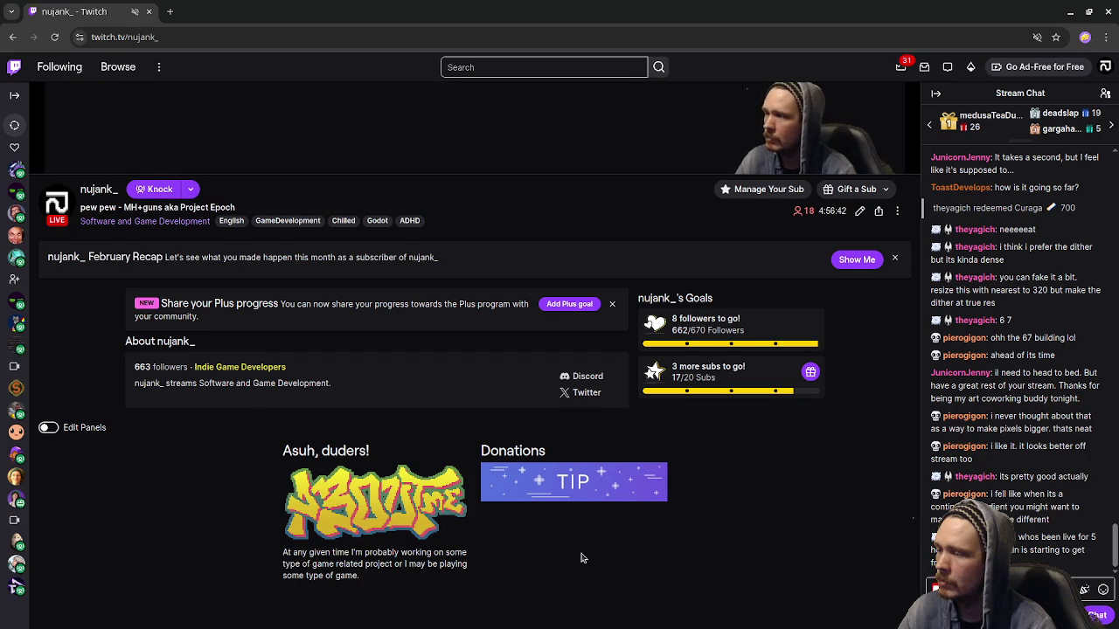
Step: Scroll down to the channel's About panels and turn on panel editing
{"action": "scroll", "coordinate": [581, 558], "scroll_direction": "down", "scroll_amount": 1}
{"action": "scroll", "coordinate": [582, 558], "scroll_direction": "down", "scroll_amount": 1}
{"action": "scroll", "coordinate": [581, 558], "scroll_direction": "down", "scroll_amount": 1}
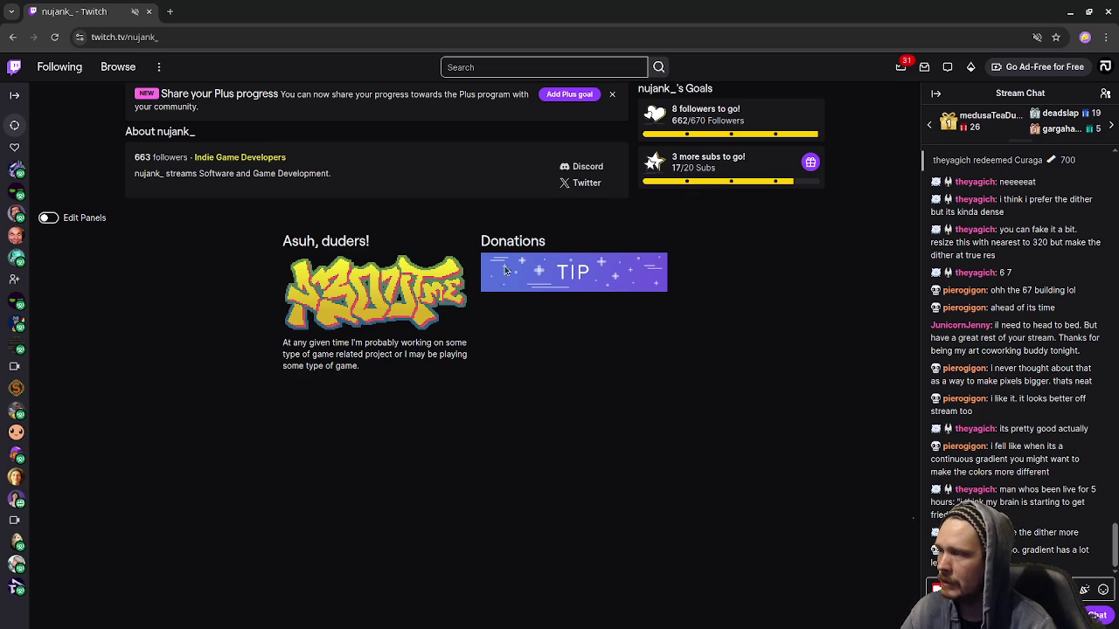
{"action": "left_click", "coordinate": [48, 218]}
Step: Replace the Asuh, duders! panel image with about_me_dither.png, keeping the crop as is
{"action": "scroll", "coordinate": [174, 420], "scroll_direction": "down", "scroll_amount": 1}
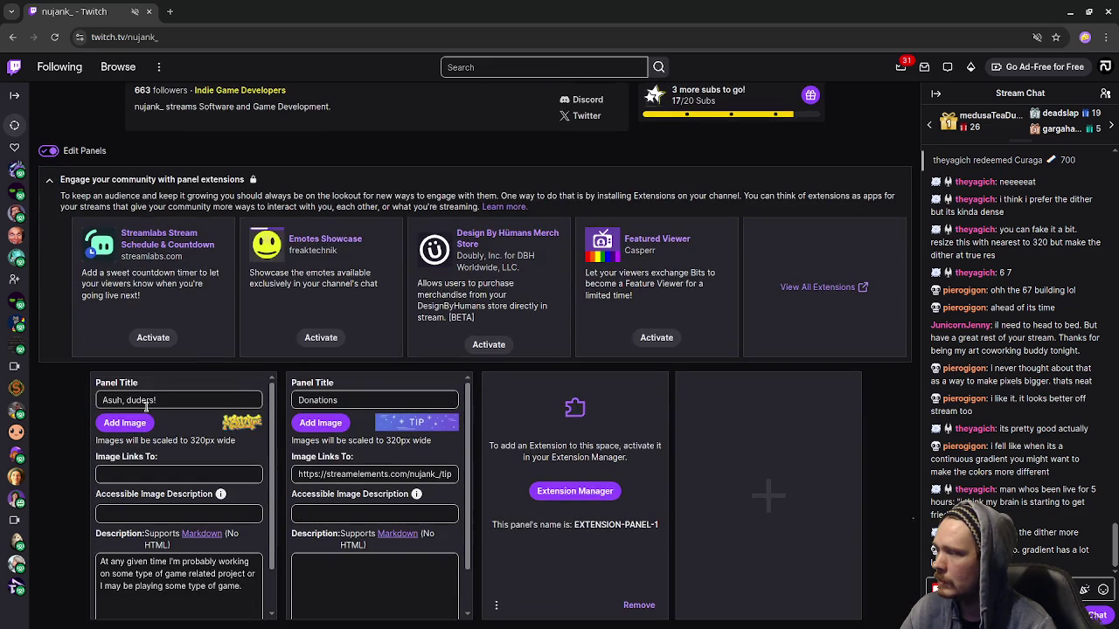
{"action": "left_click", "coordinate": [125, 424]}
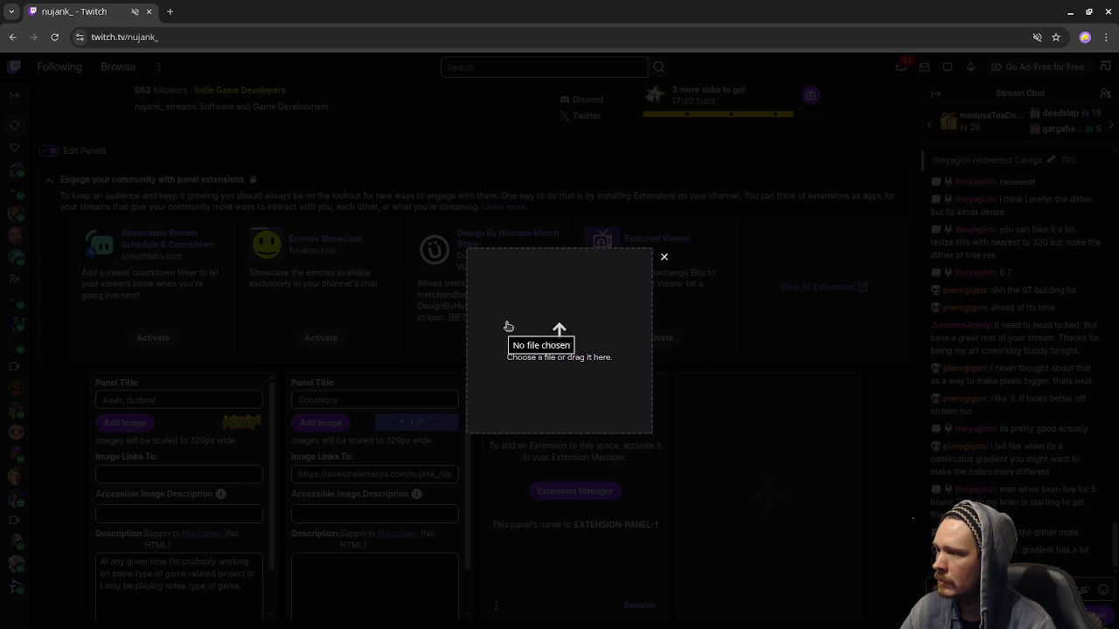
{"action": "left_click", "coordinate": [519, 328]}
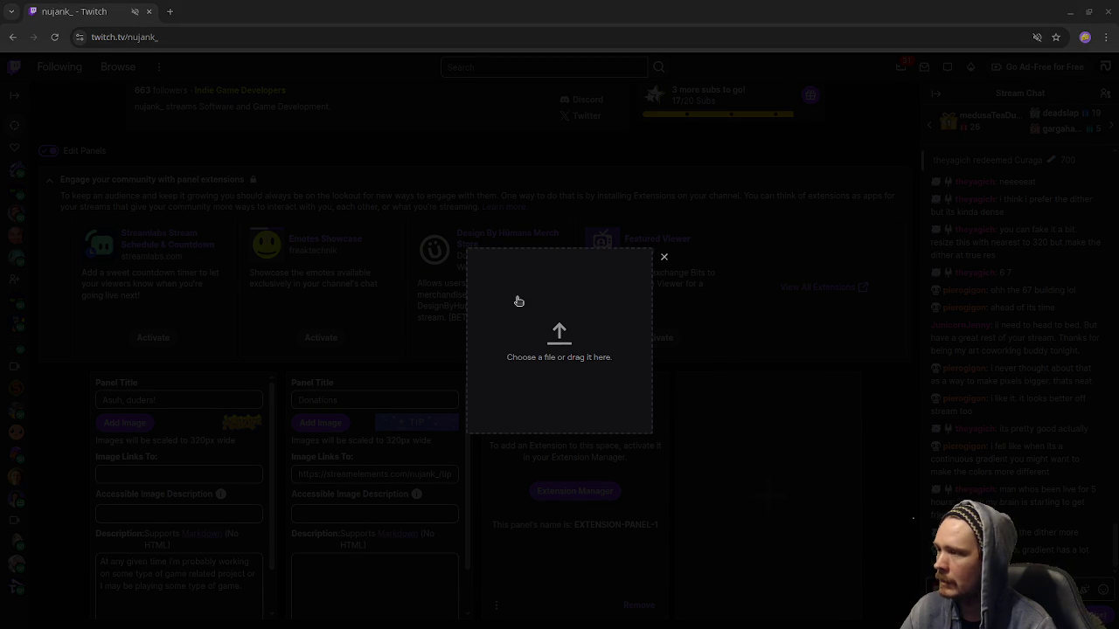
{"action": "scroll", "coordinate": [489, 354], "scroll_direction": "down", "scroll_amount": 3}
{"action": "scroll", "coordinate": [497, 365], "scroll_direction": "down", "scroll_amount": 1}
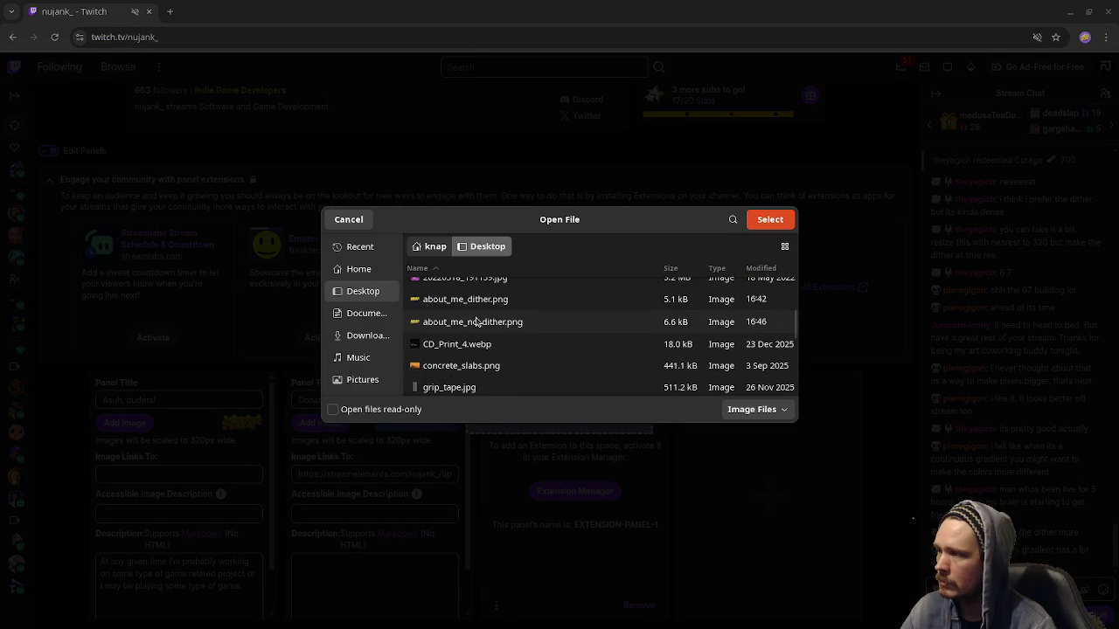
{"action": "left_click", "coordinate": [472, 299]}
{"action": "left_click", "coordinate": [772, 220]}
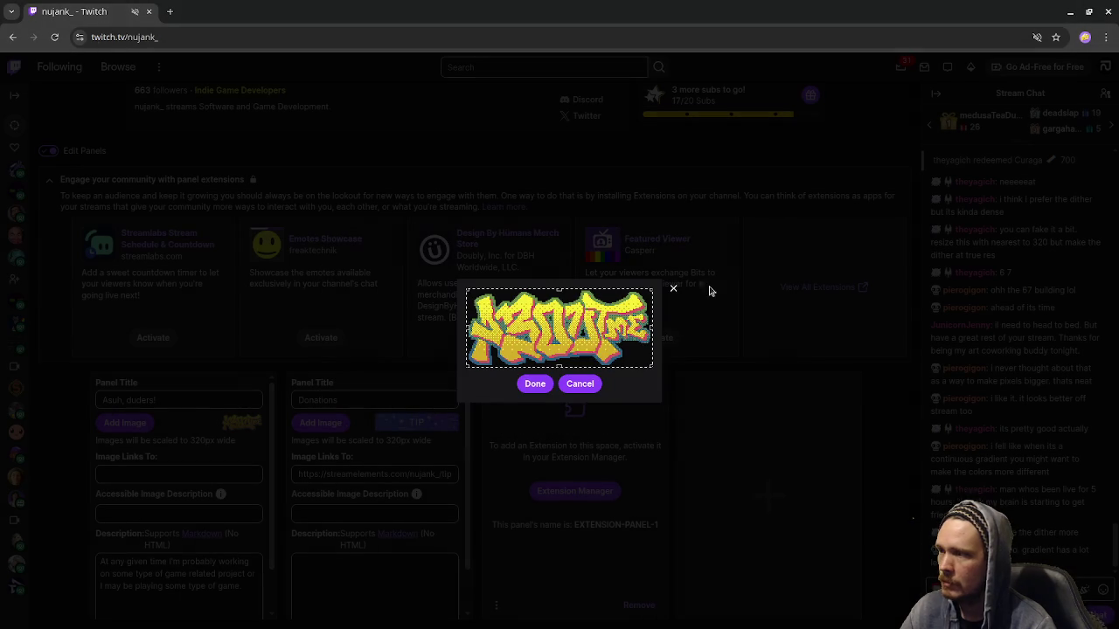
{"action": "left_click", "coordinate": [533, 384]}
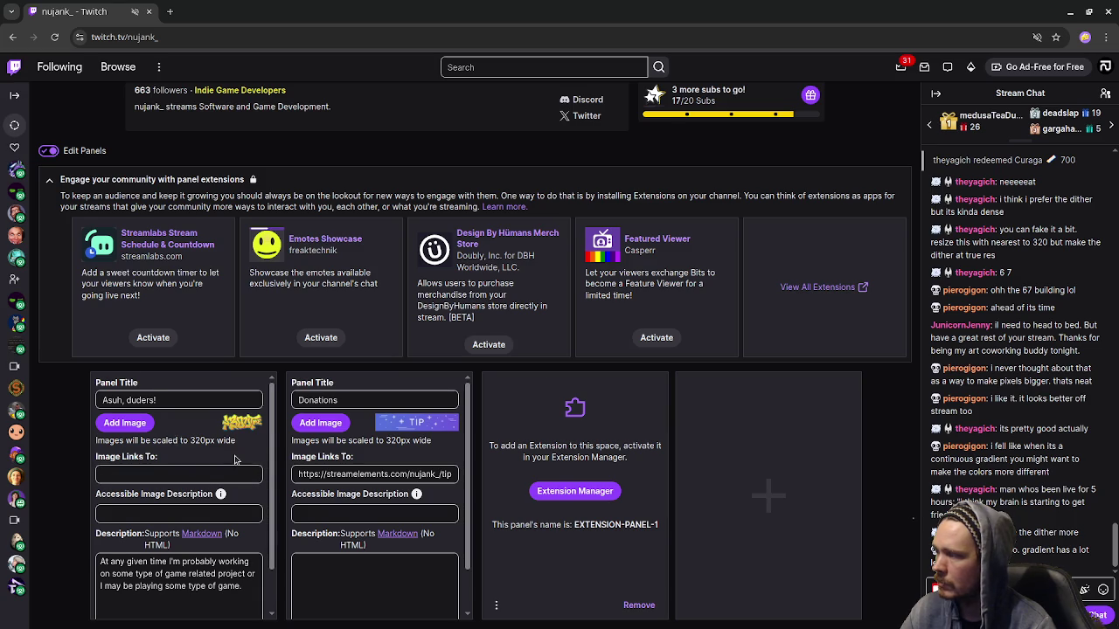
Step: Submit the panel, turn off panel editing to view the result, and close the browser
{"action": "scroll", "coordinate": [236, 460], "scroll_direction": "down", "scroll_amount": 1}
{"action": "left_click", "coordinate": [245, 605]}
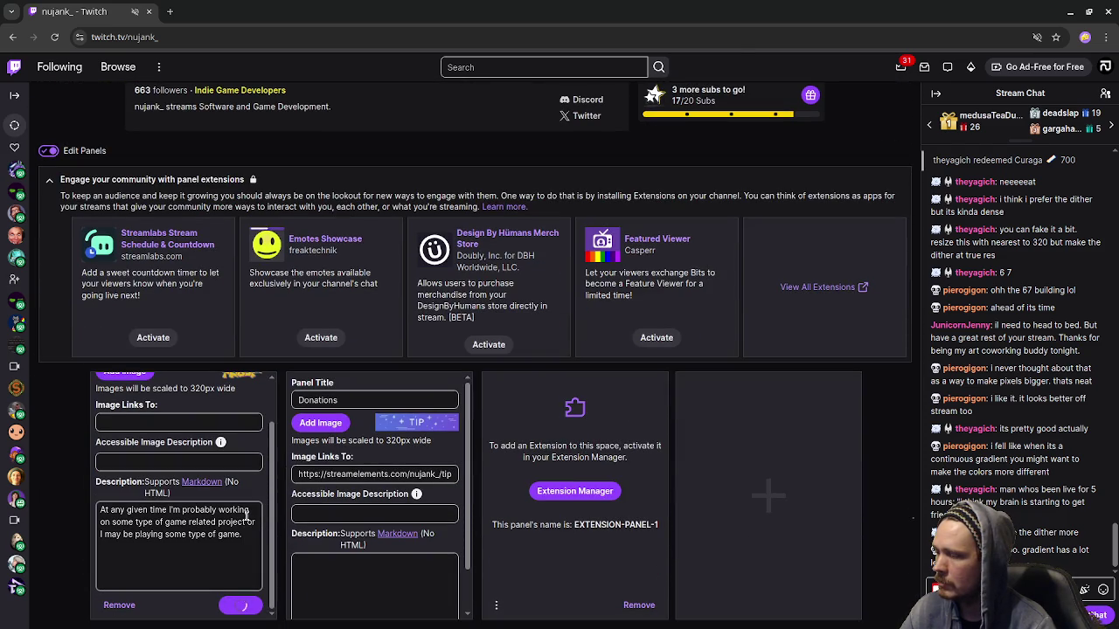
{"action": "left_click", "coordinate": [241, 605]}
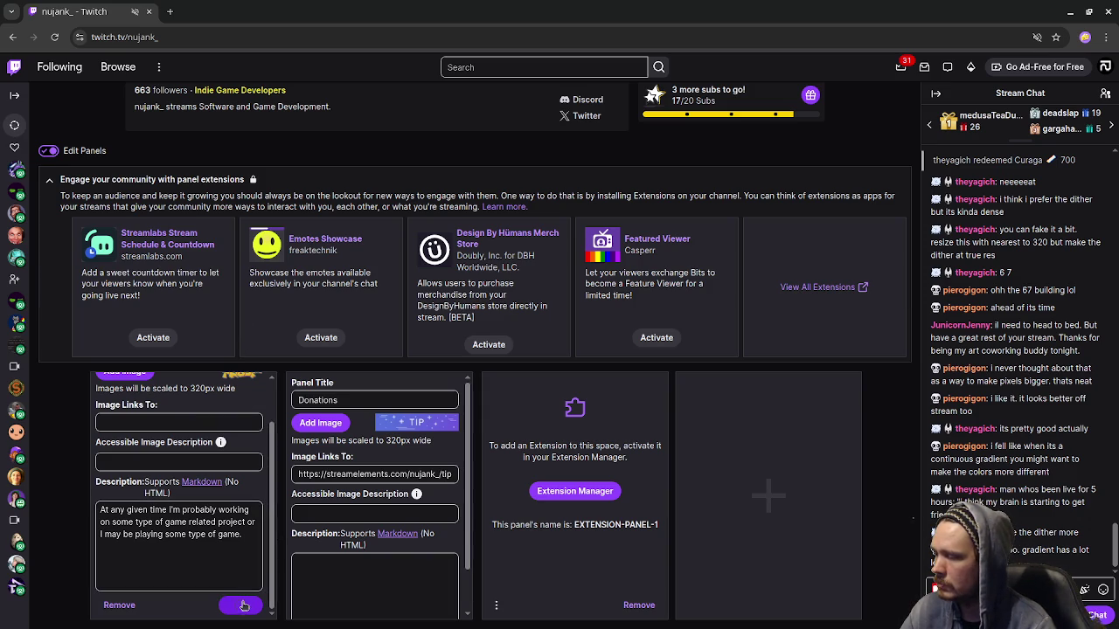
{"action": "scroll", "coordinate": [207, 470], "scroll_direction": "up", "scroll_amount": 1}
{"action": "scroll", "coordinate": [207, 469], "scroll_direction": "down", "scroll_amount": 1}
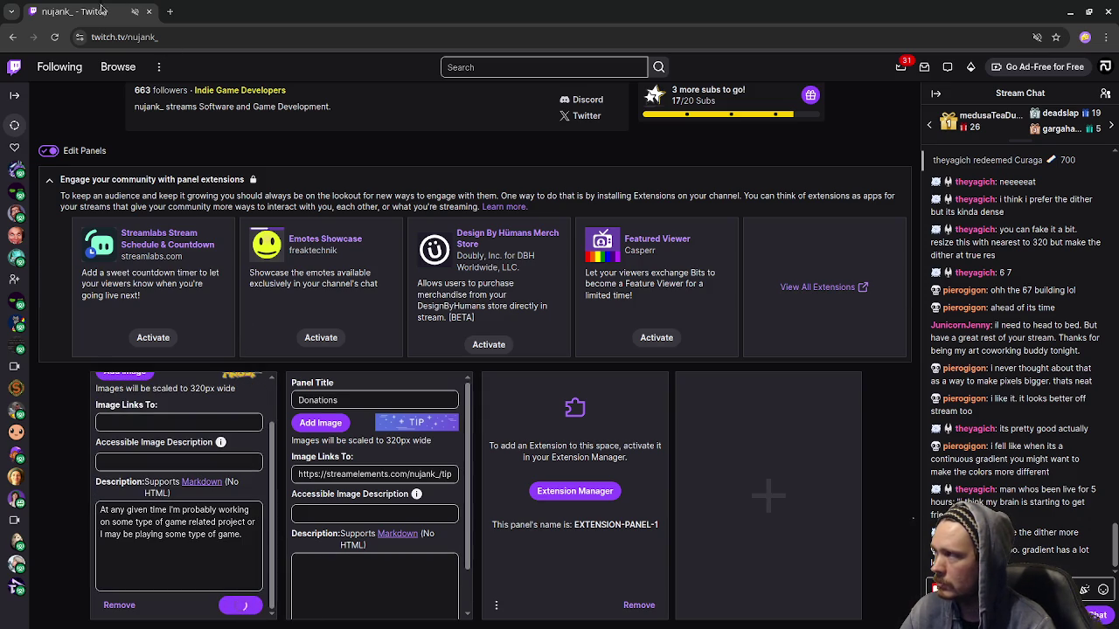
{"action": "scroll", "coordinate": [105, 210], "scroll_direction": "up", "scroll_amount": 1}
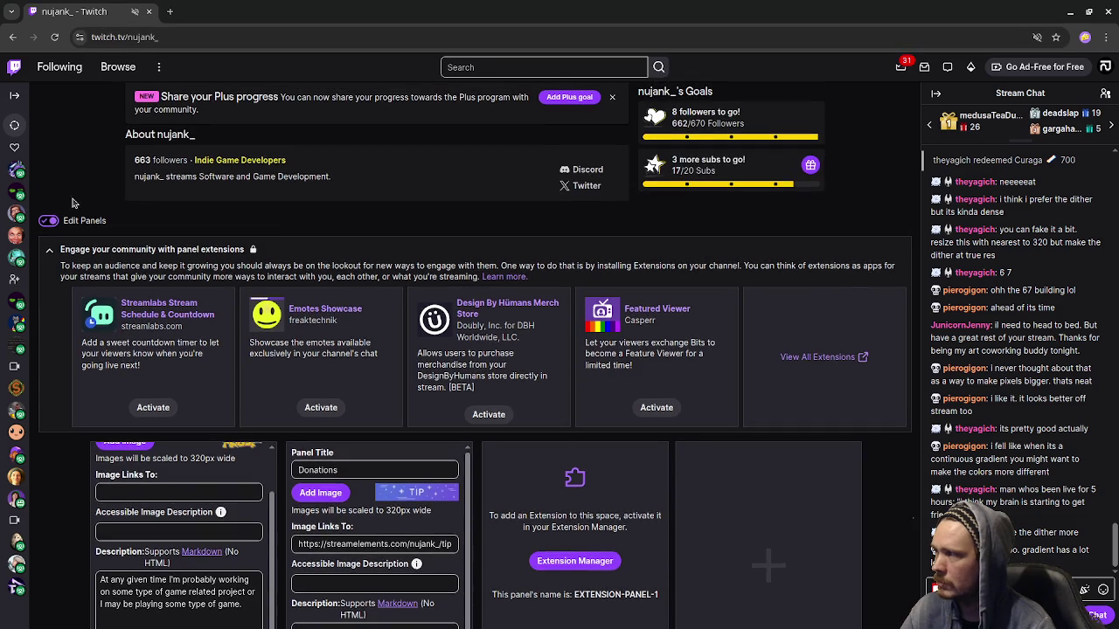
{"action": "left_click", "coordinate": [48, 220]}
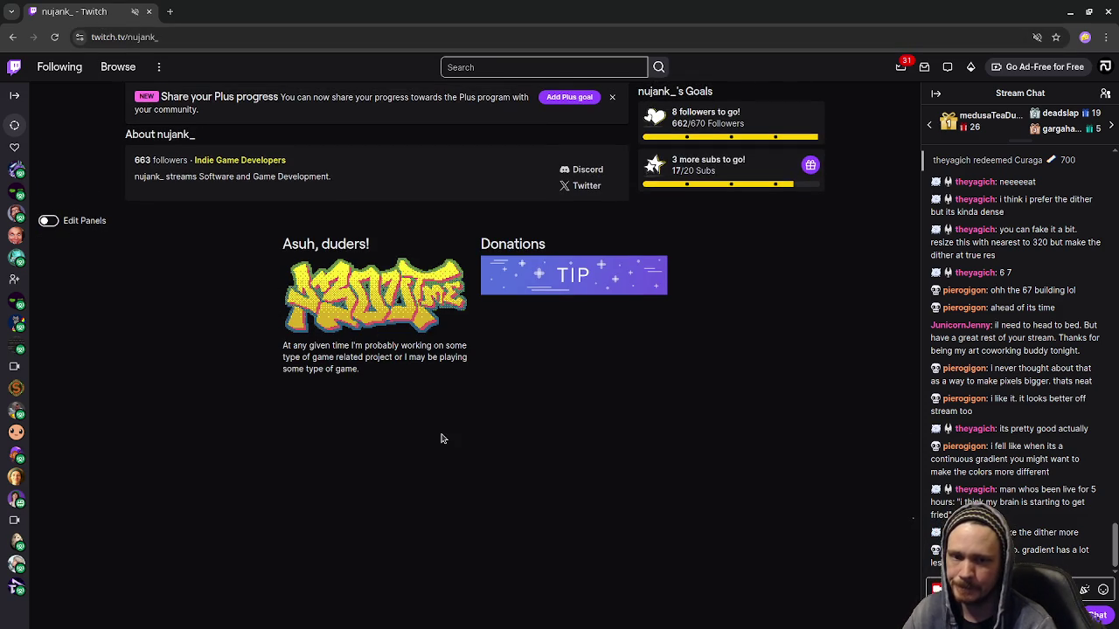
{"action": "middle_click", "coordinate": [102, 12]}
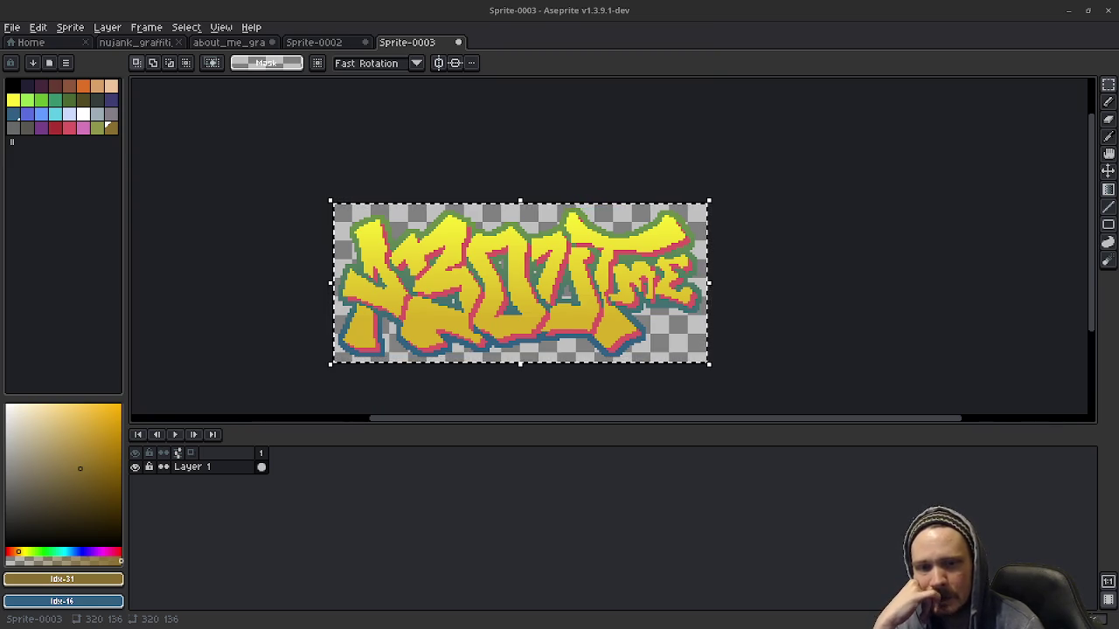
Step: Flip between dithered Sprite-0002 and smooth Sprite-0003 to compare, then show nujank_graffiti_400
{"action": "left_click", "coordinate": [335, 40]}
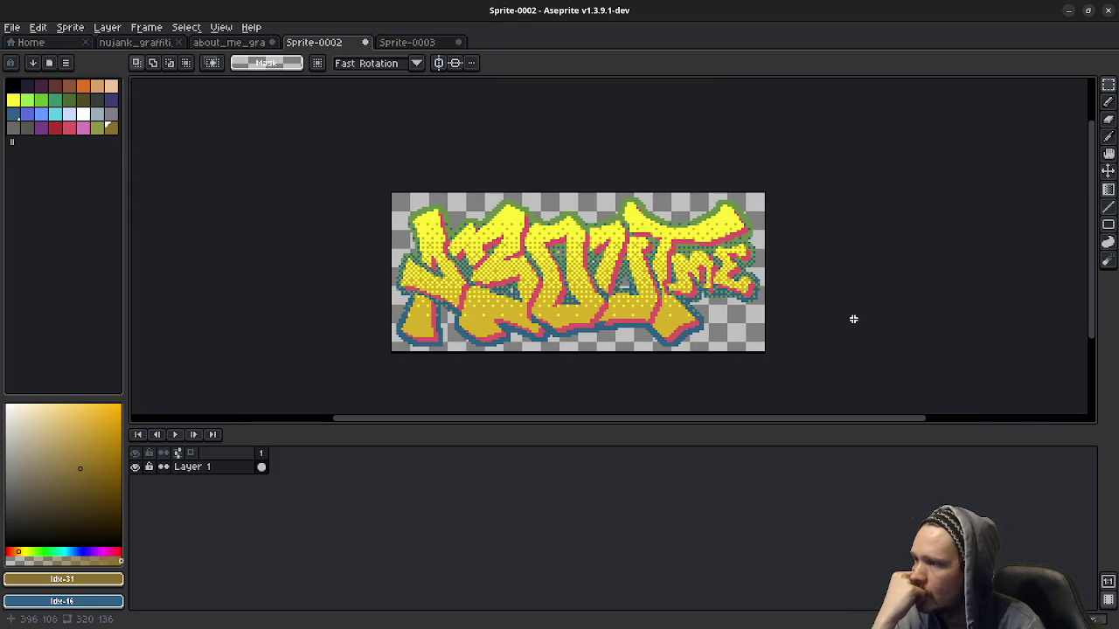
{"action": "left_click", "coordinate": [408, 43]}
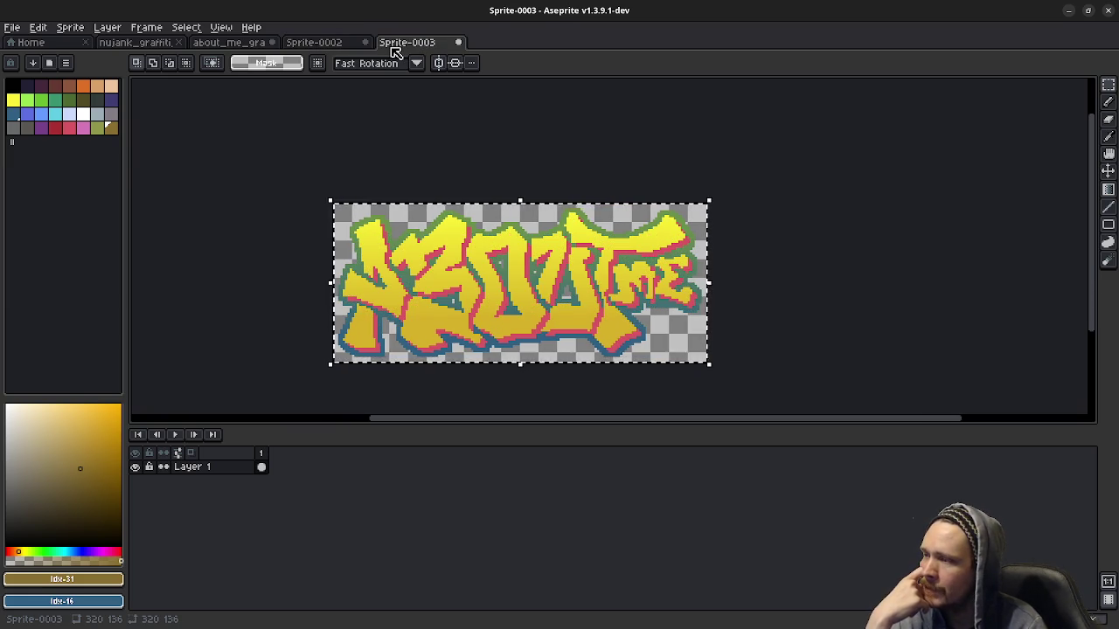
{"action": "left_click", "coordinate": [328, 46]}
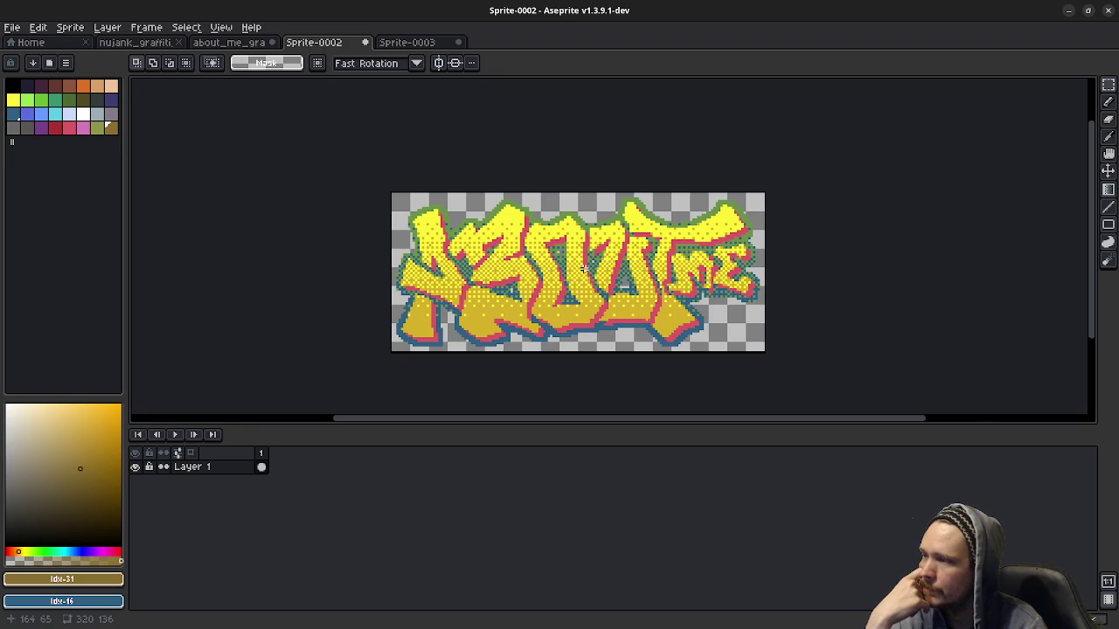
{"action": "left_click", "coordinate": [405, 44]}
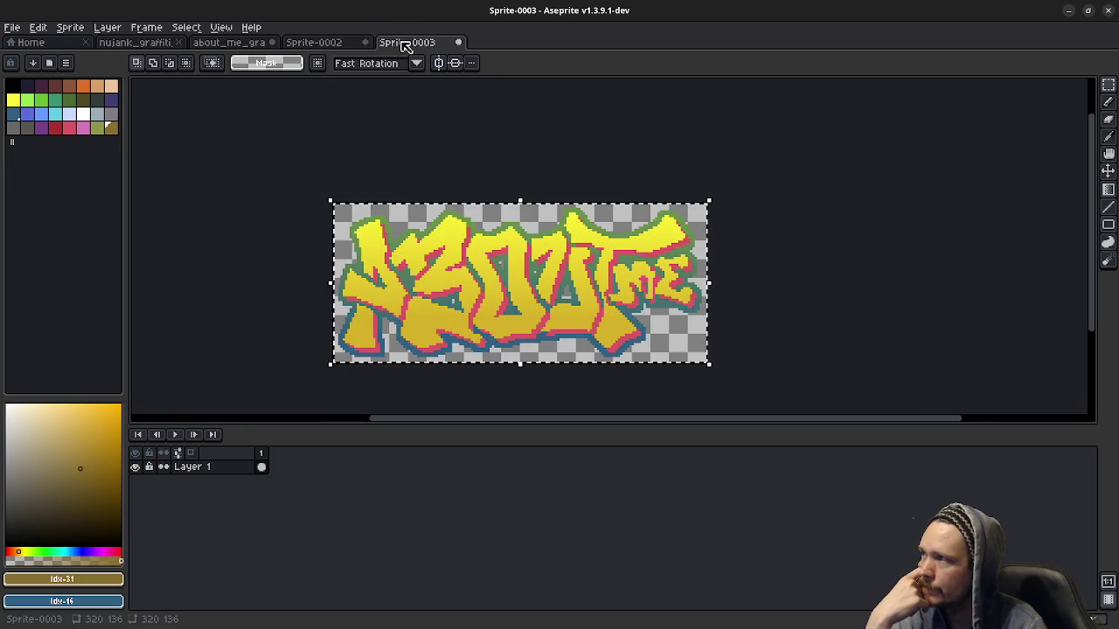
{"action": "left_click", "coordinate": [344, 45]}
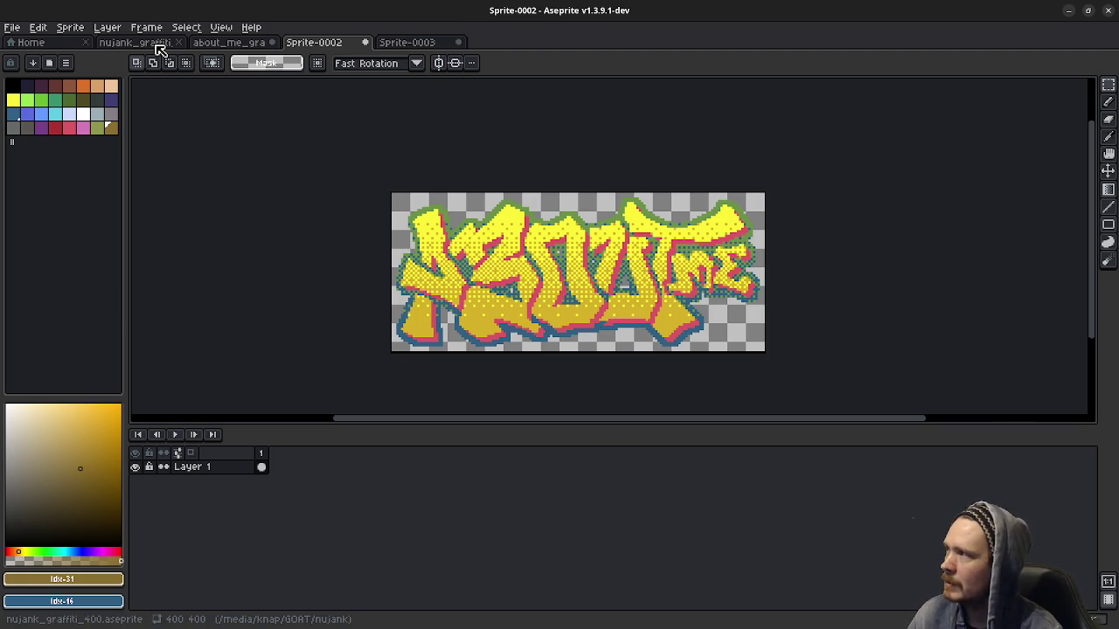
{"action": "left_click", "coordinate": [140, 42]}
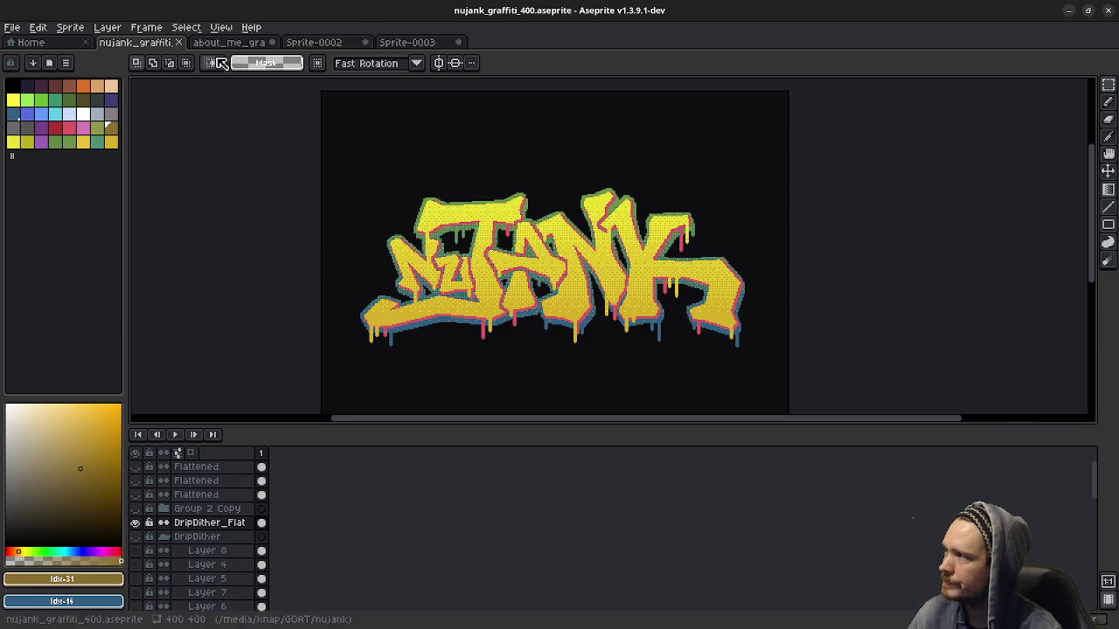
Step: In about_me_graffiti, deselect and hide the Flattened layer to reveal coloured letters, then return to Sprite-0002
{"action": "left_click", "coordinate": [227, 42]}
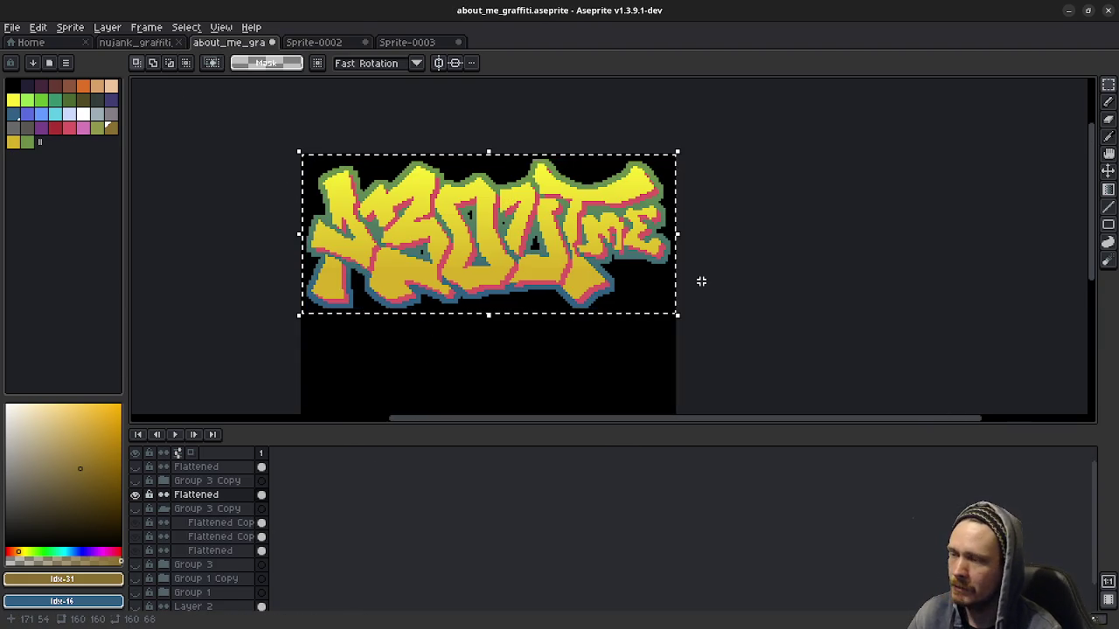
{"action": "key", "text": "ctrl+d"}
{"action": "left_click_drag", "start_coordinate": [444, 384], "coordinate": [489, 364]}
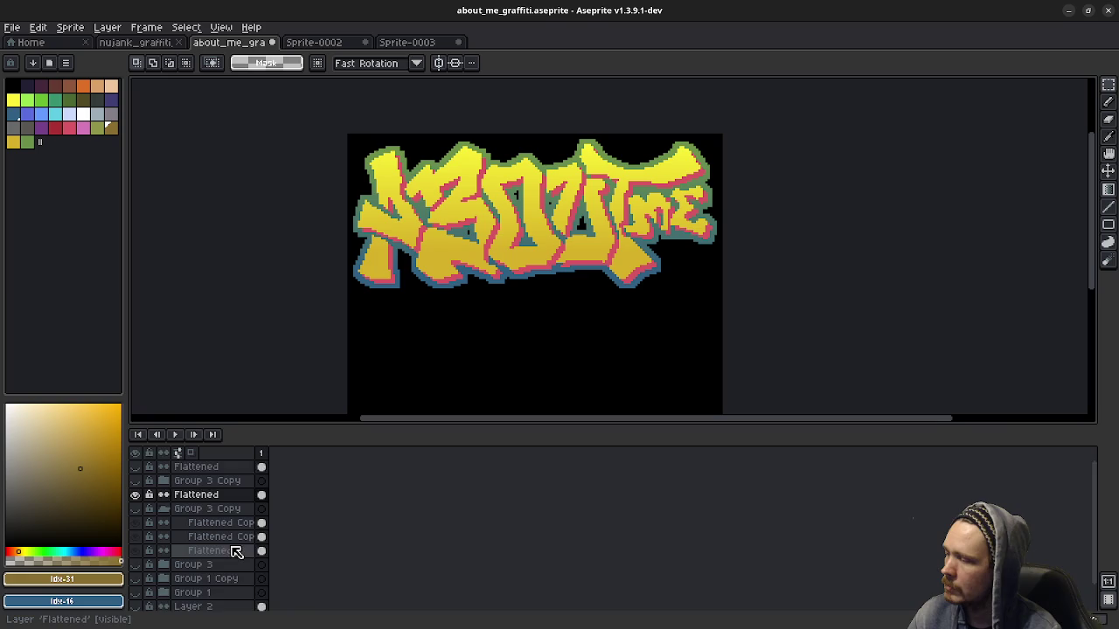
{"action": "scroll", "coordinate": [227, 548], "scroll_direction": "down", "scroll_amount": 1}
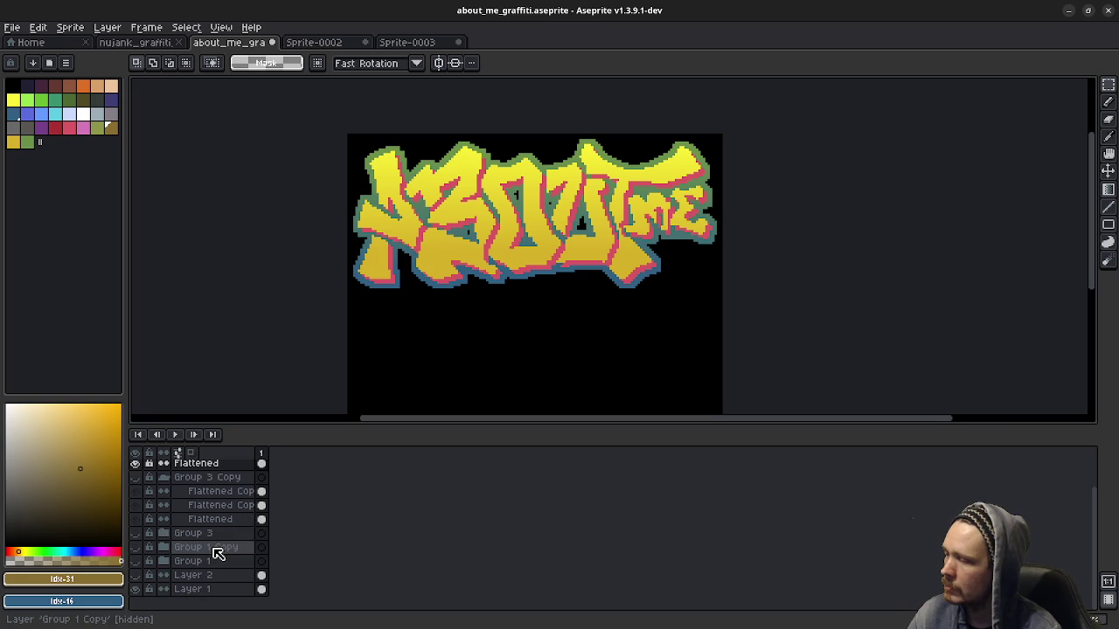
{"action": "left_click", "coordinate": [136, 561]}
{"action": "left_click", "coordinate": [139, 562]}
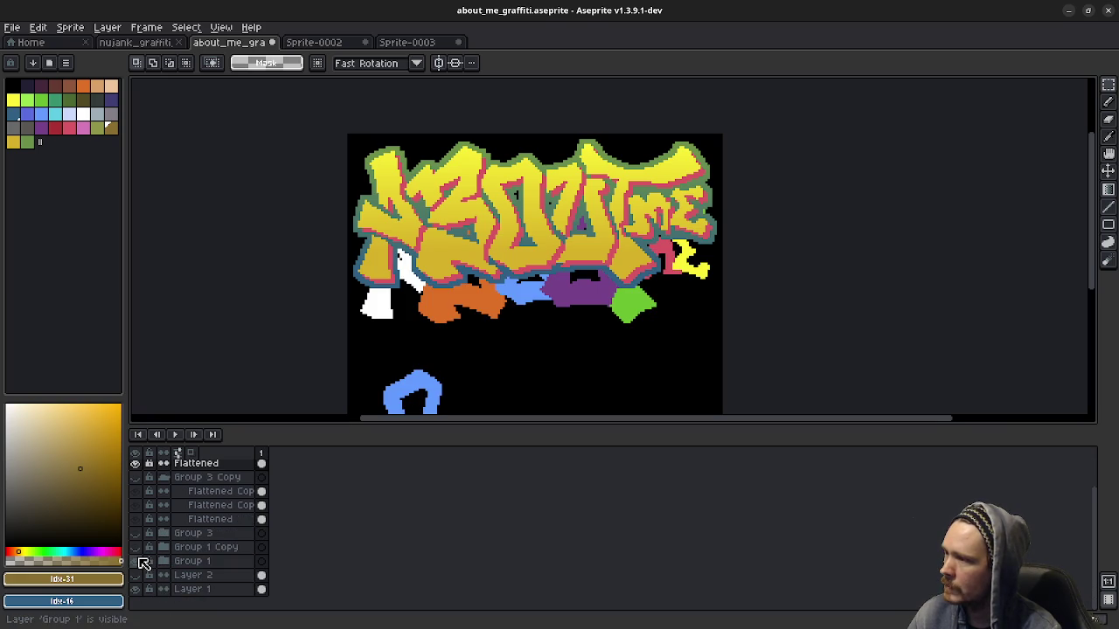
{"action": "scroll", "coordinate": [142, 545], "scroll_direction": "up", "scroll_amount": 1}
{"action": "left_click", "coordinate": [136, 495]}
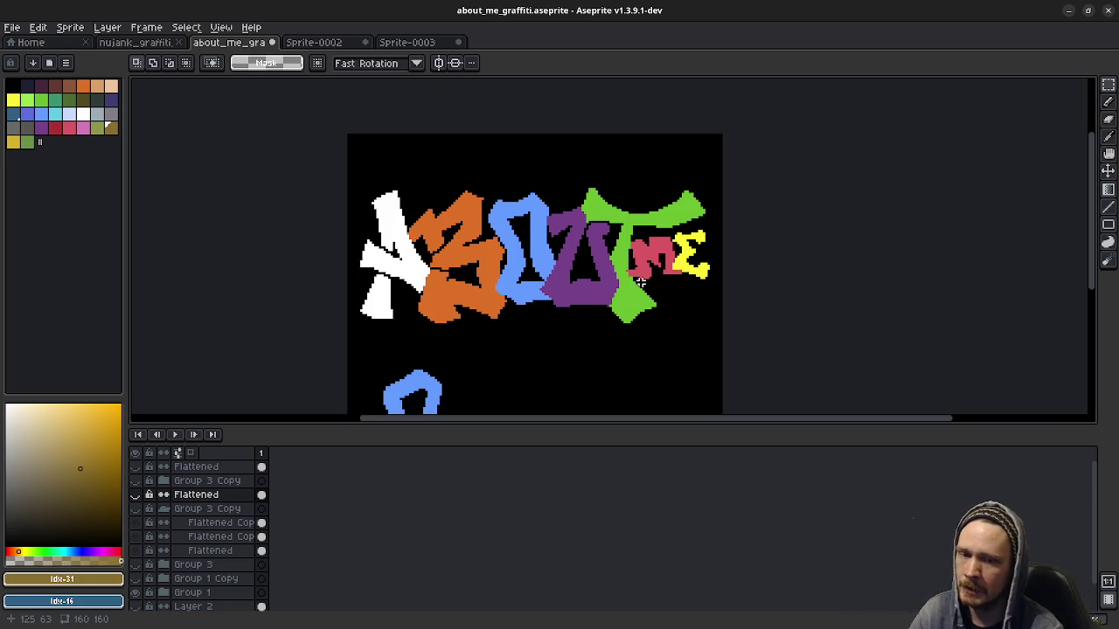
{"action": "left_click", "coordinate": [358, 43]}
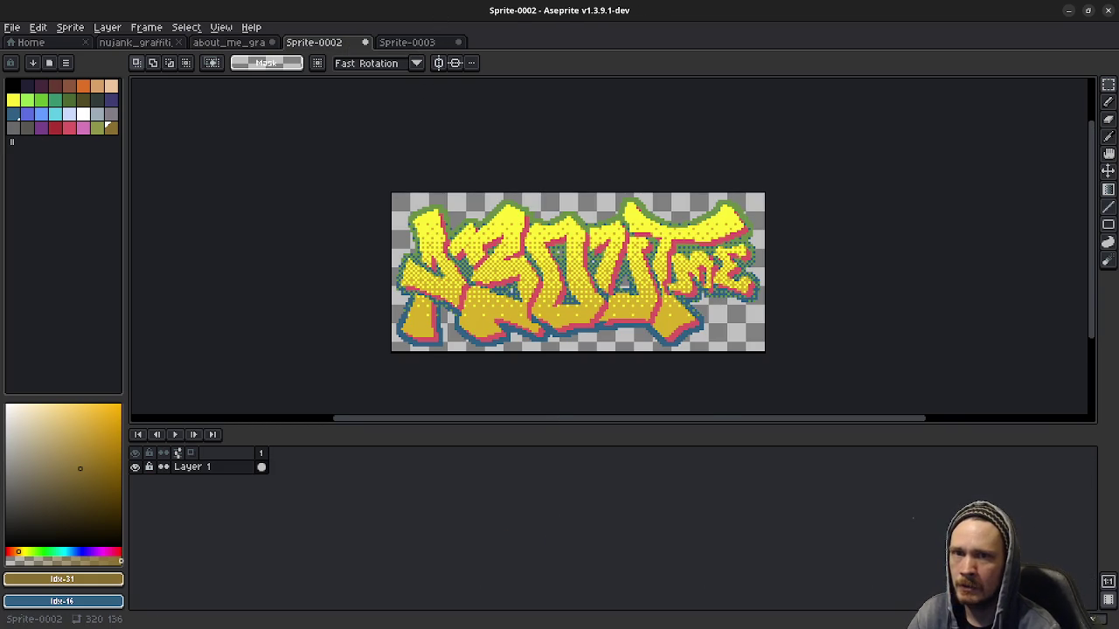
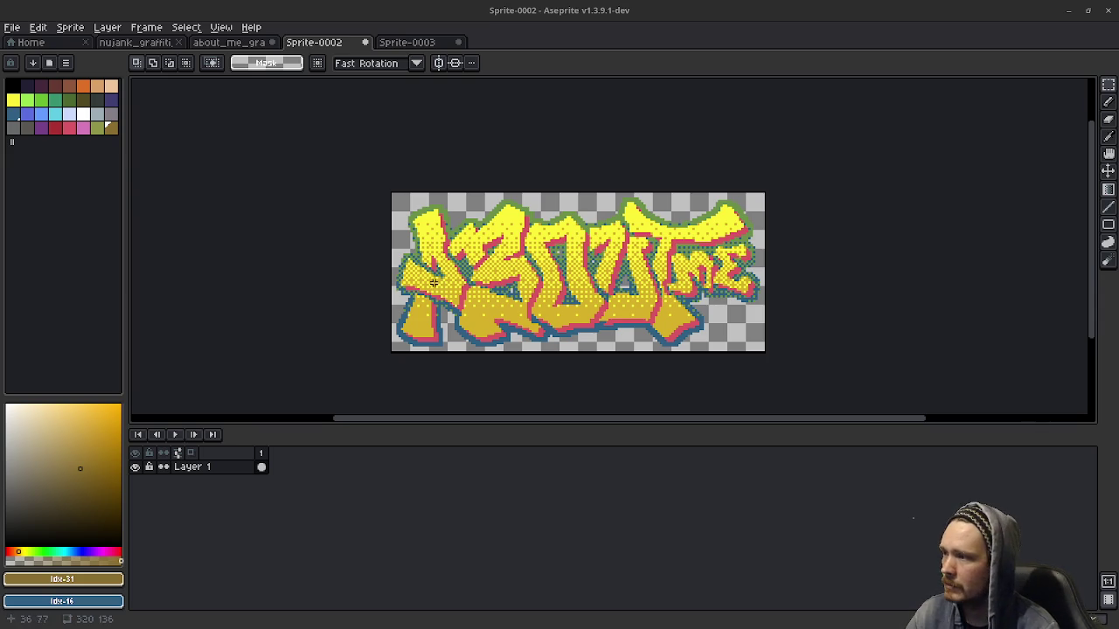
Step: Zoom in on Sprite-0002, then switch to the nujank_graffiti_400 document
{"action": "scroll", "coordinate": [487, 264], "scroll_direction": "up", "scroll_amount": 1}
{"action": "scroll", "coordinate": [487, 264], "scroll_direction": "up", "scroll_amount": 1}
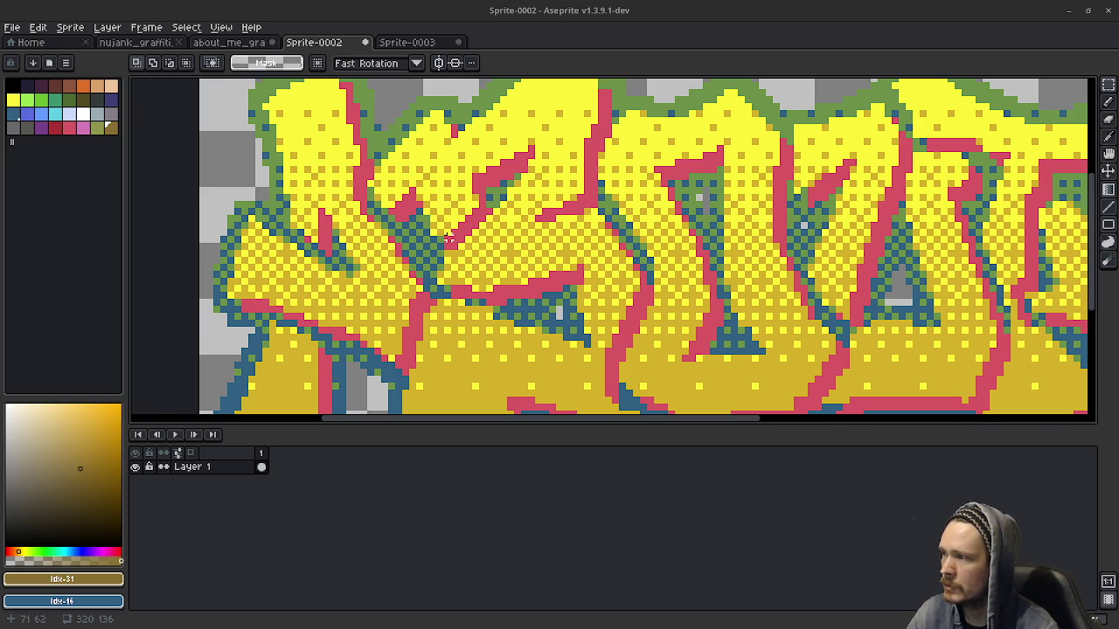
{"action": "left_click", "coordinate": [133, 42]}
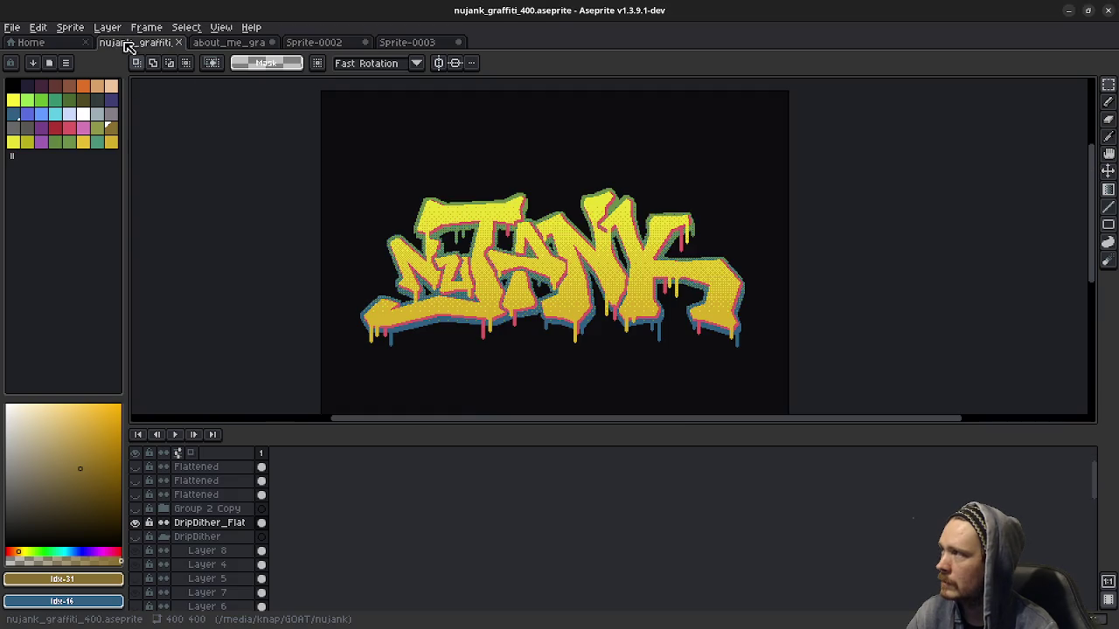
Step: Switch to the about_me_graffiti sprite and adjust the zoom
{"action": "left_click", "coordinate": [221, 43]}
{"action": "scroll", "coordinate": [439, 278], "scroll_direction": "up", "scroll_amount": 1}
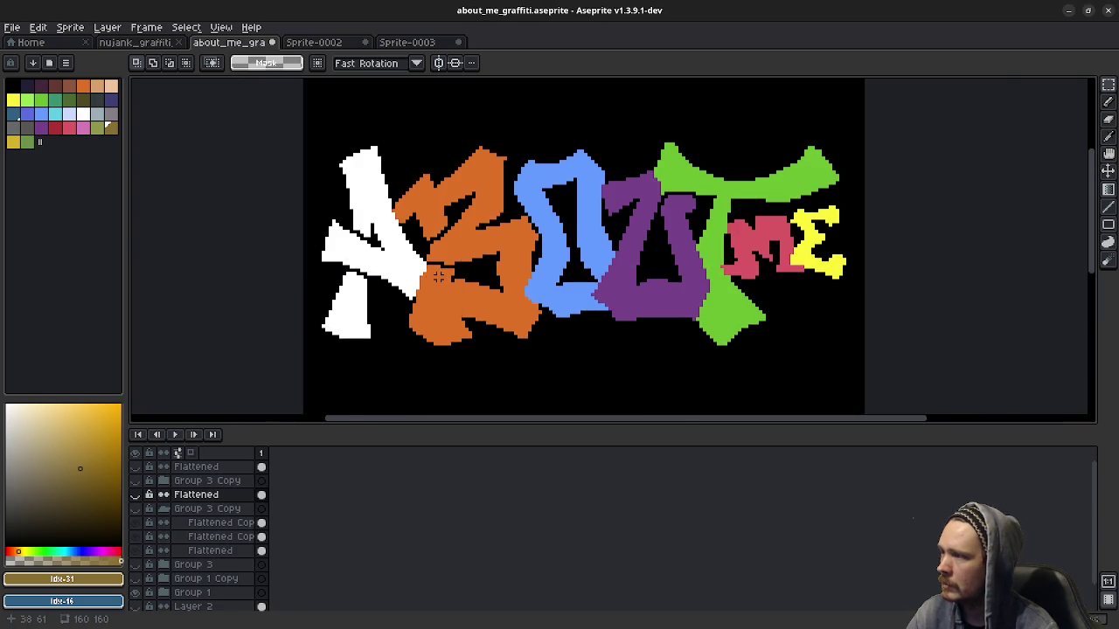
{"action": "scroll", "coordinate": [438, 278], "scroll_direction": "up", "scroll_amount": 1}
{"action": "scroll", "coordinate": [203, 559], "scroll_direction": "down", "scroll_amount": 2}
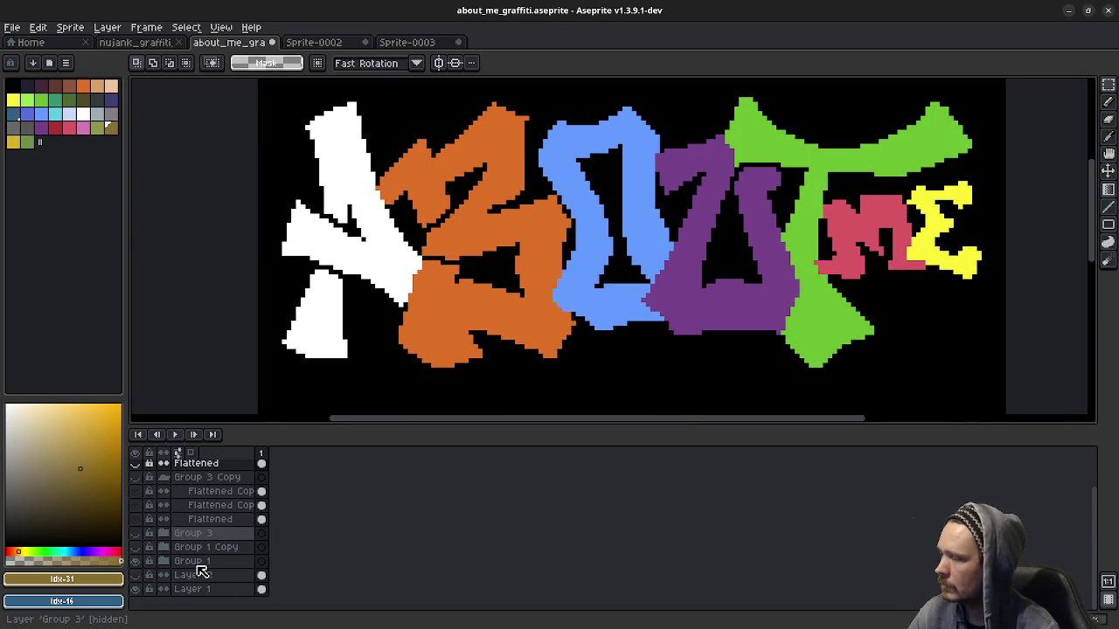
Step: Expand Group 1 in the Layers panel and select the B letter layer
{"action": "left_click", "coordinate": [164, 561]}
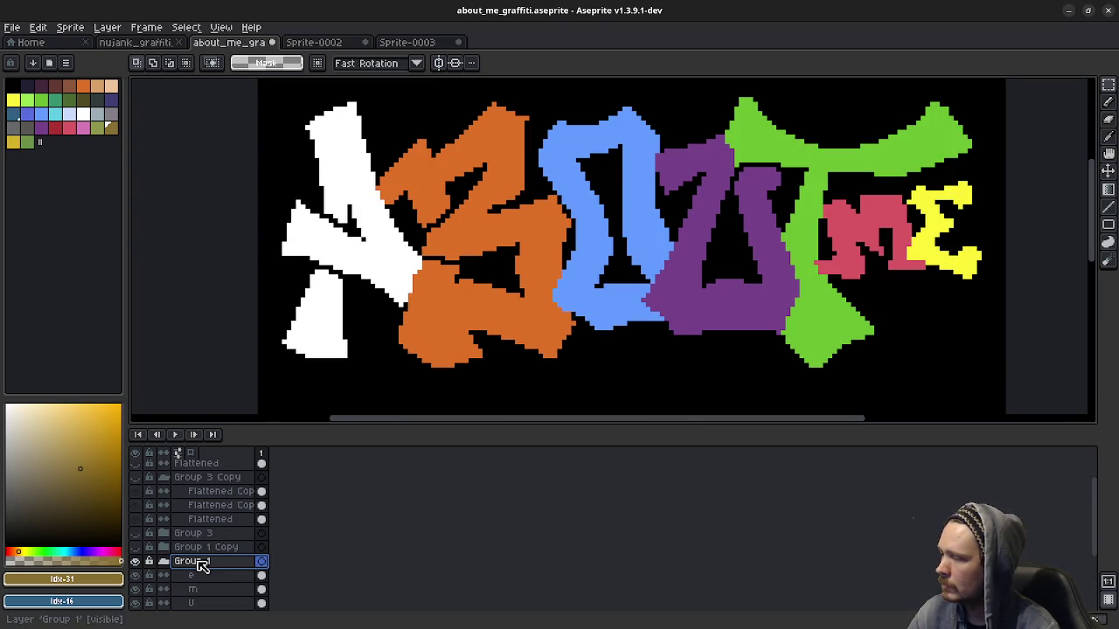
{"action": "scroll", "coordinate": [205, 577], "scroll_direction": "down", "scroll_amount": 2}
{"action": "left_click", "coordinate": [197, 577]}
Step: With the Pencil, sample the B's orange and paint over black gaps near its top
{"action": "key", "text": "b"}
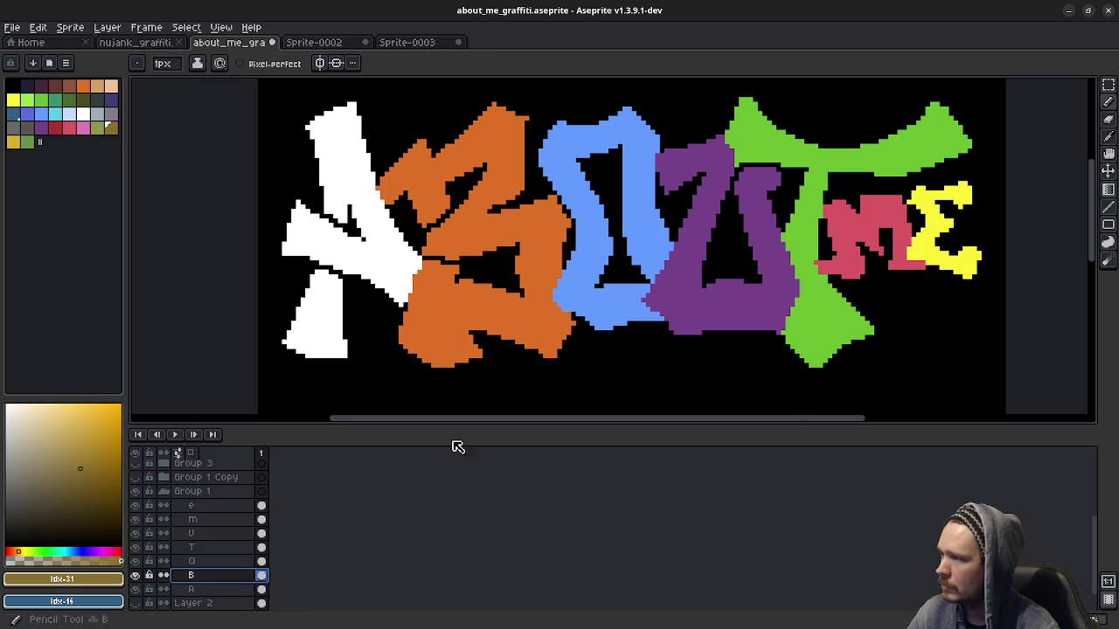
{"action": "scroll", "coordinate": [456, 264], "scroll_direction": "up", "scroll_amount": 1}
{"action": "scroll", "coordinate": [450, 261], "scroll_direction": "down", "scroll_amount": 1}
{"action": "left_click", "coordinate": [447, 288], "text": "alt"}
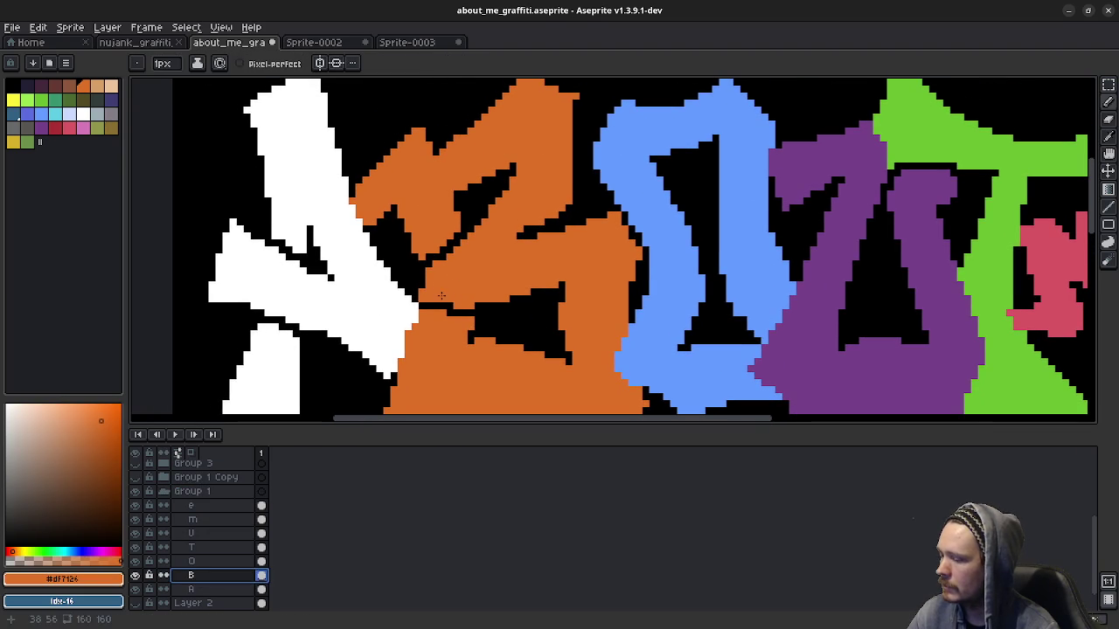
{"action": "scroll", "coordinate": [431, 321], "scroll_direction": "up", "scroll_amount": 2}
{"action": "scroll", "coordinate": [431, 321], "scroll_direction": "up", "scroll_amount": 1}
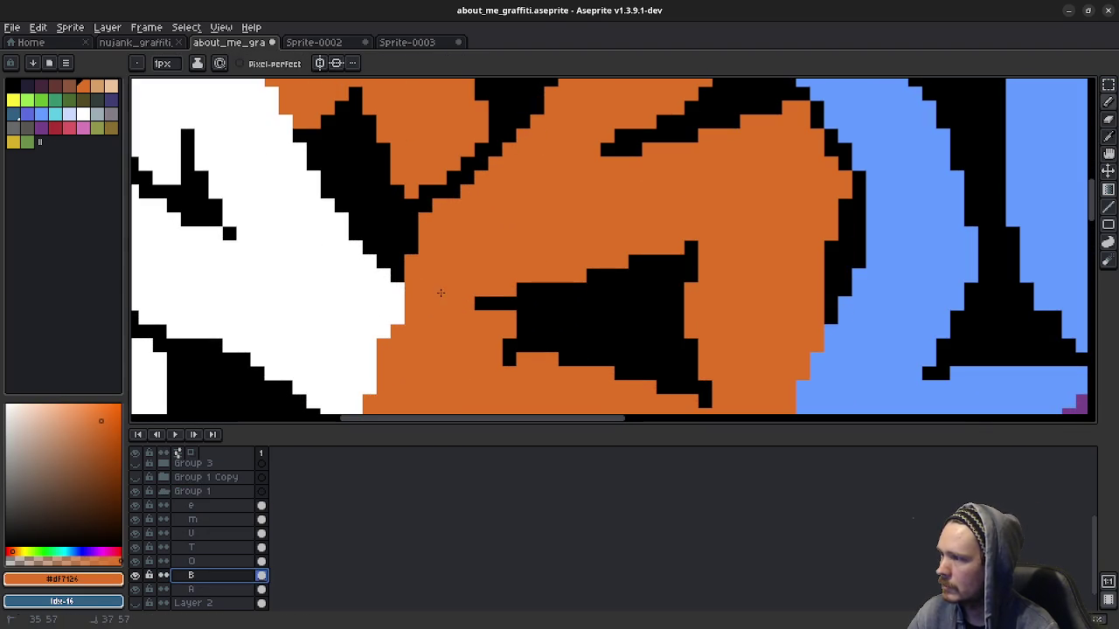
{"action": "mouse_move", "coordinate": [426, 190]}
{"action": "left_mouse_down"}
{"action": "mouse_move", "coordinate": [425, 210]}
{"action": "mouse_move", "coordinate": [440, 206]}
{"action": "left_mouse_up"}
Step: Pick black, try a line through the orange B, and undo it
{"action": "key", "text": "i"}
{"action": "left_click", "coordinate": [533, 313], "text": "alt"}
{"action": "left_click_drag", "start_coordinate": [522, 303], "coordinate": [509, 150]}
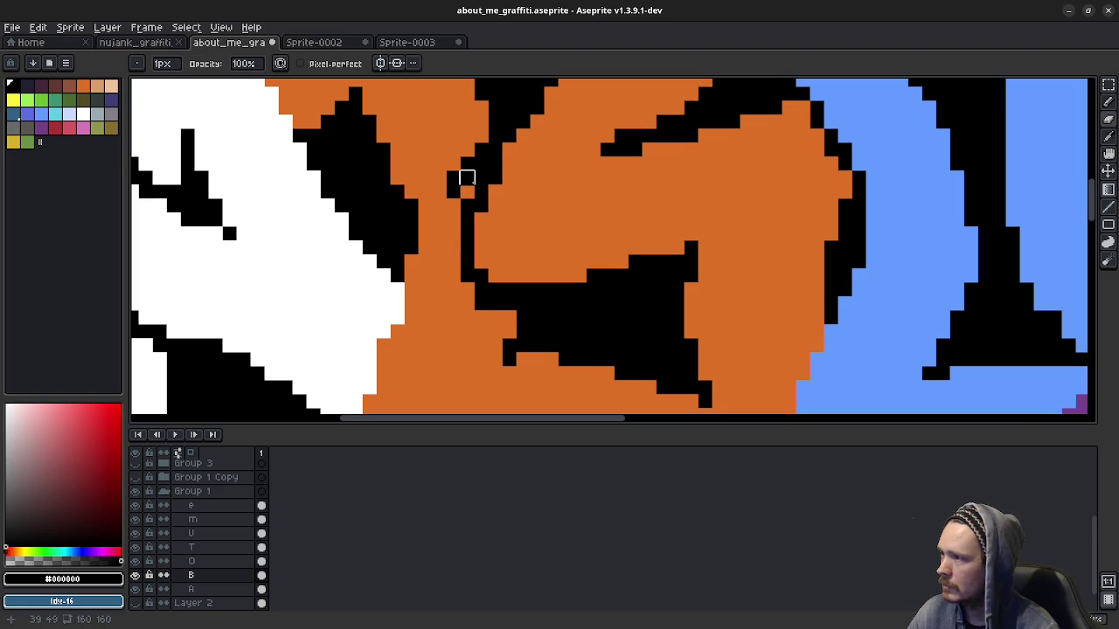
{"action": "key", "text": "ctrl+z"}
{"action": "key", "text": "b"}
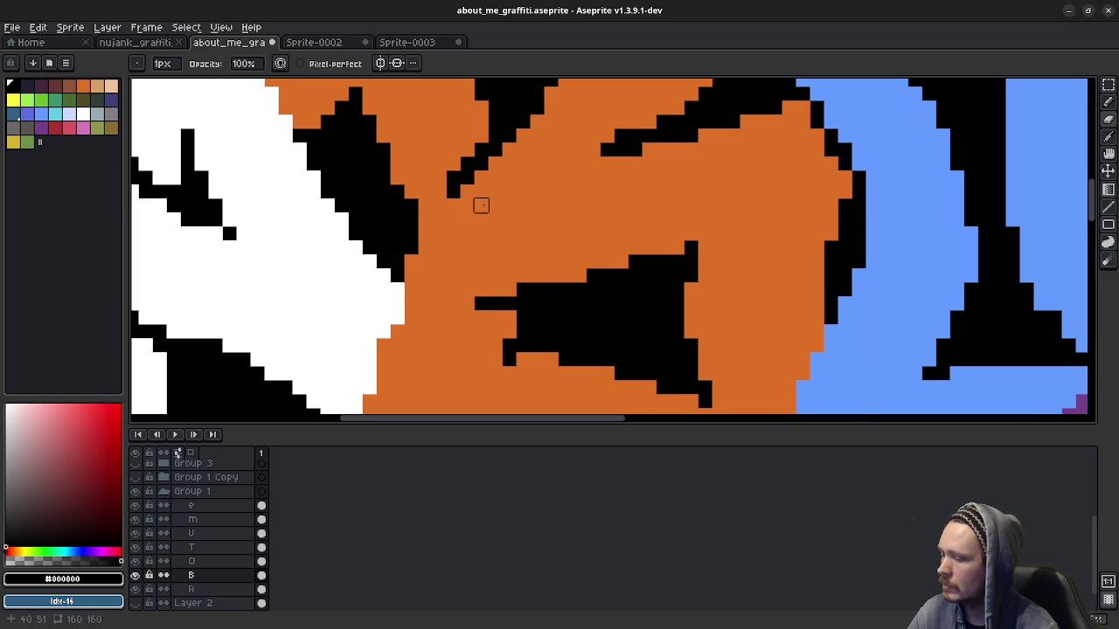
Step: Resample orange and fill more black pixels at the B's top and bottom
{"action": "left_click", "coordinate": [492, 204], "text": "alt"}
{"action": "mouse_move", "coordinate": [472, 175]}
{"action": "left_mouse_down"}
{"action": "mouse_move", "coordinate": [492, 177]}
{"action": "mouse_move", "coordinate": [453, 206]}
{"action": "left_mouse_up"}
{"action": "left_click_drag", "start_coordinate": [497, 309], "coordinate": [482, 303]}
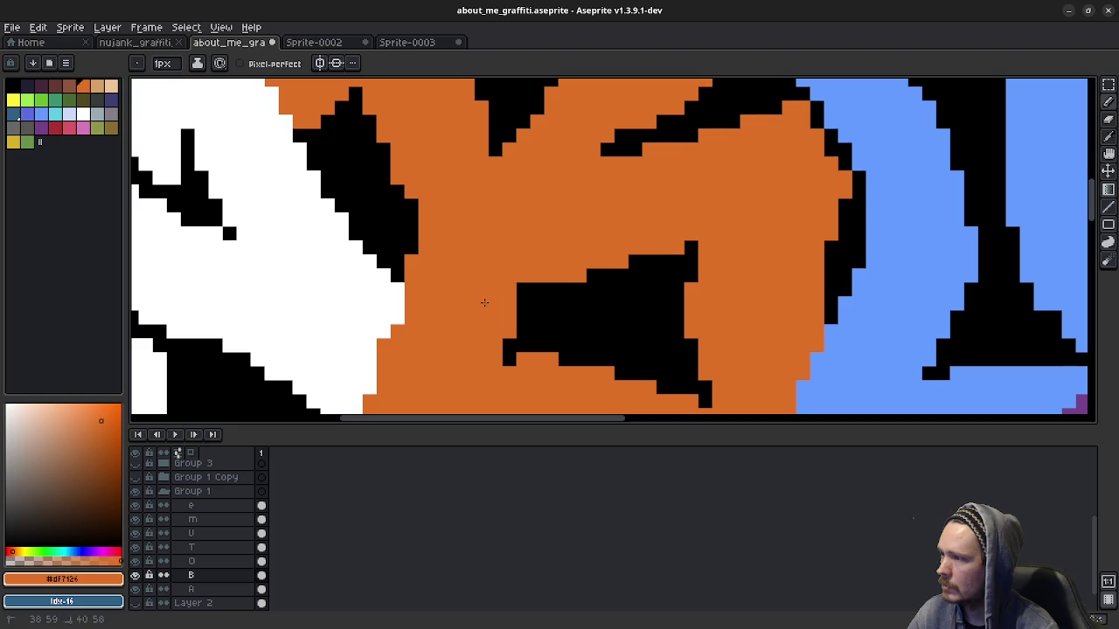
{"action": "mouse_move", "coordinate": [555, 288]}
{"action": "left_mouse_down"}
{"action": "mouse_move", "coordinate": [494, 274]}
{"action": "mouse_move", "coordinate": [490, 166]}
{"action": "mouse_move", "coordinate": [509, 135]}
{"action": "left_mouse_up"}
Step: Return to the Pencil and zoom out to review the whole ABOUT me canvas
{"action": "key", "text": "b"}
{"action": "scroll", "coordinate": [537, 262], "scroll_direction": "down", "scroll_amount": 2}
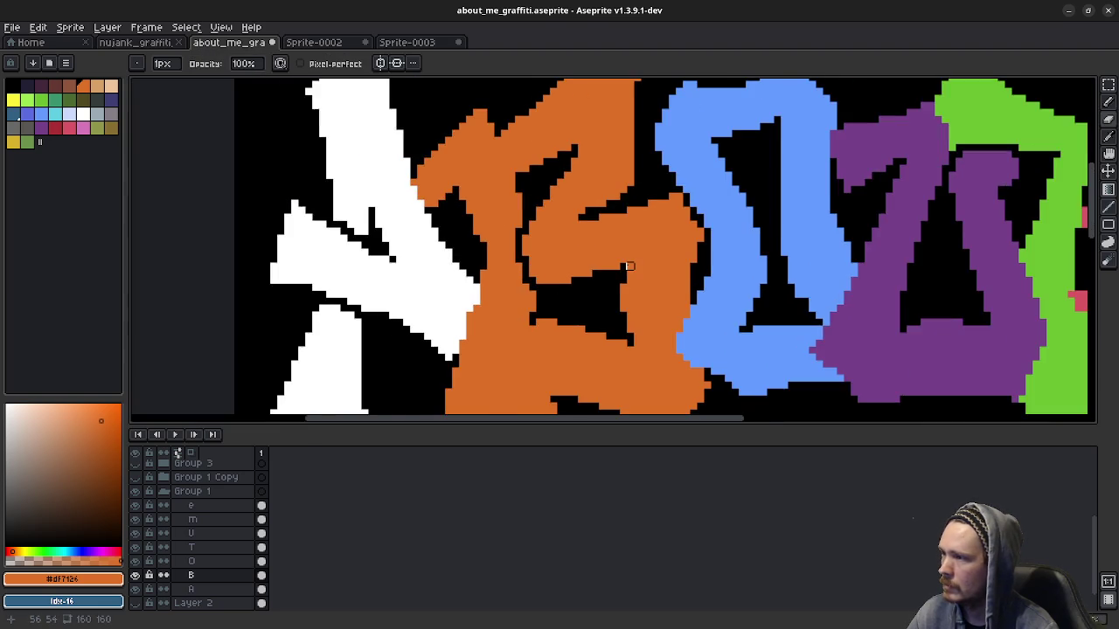
{"action": "scroll", "coordinate": [629, 265], "scroll_direction": "down", "scroll_amount": 1}
{"action": "scroll", "coordinate": [629, 266], "scroll_direction": "up", "scroll_amount": 1}
{"action": "scroll", "coordinate": [594, 276], "scroll_direction": "down", "scroll_amount": 1}
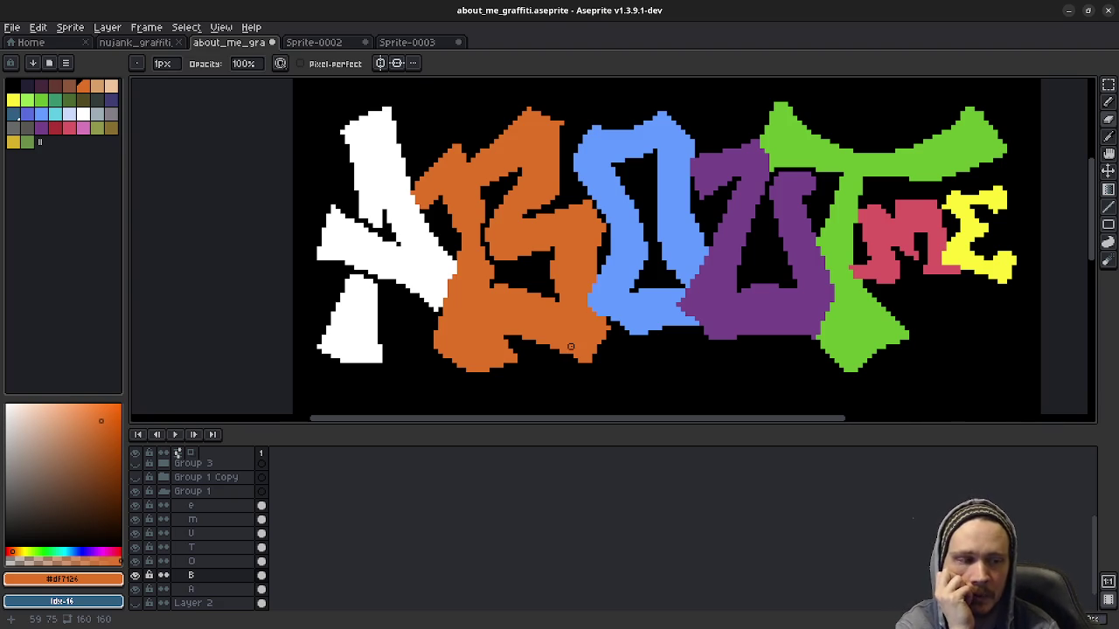
{"action": "scroll", "coordinate": [598, 276], "scroll_direction": "down", "scroll_amount": 1}
{"action": "scroll", "coordinate": [595, 273], "scroll_direction": "down", "scroll_amount": 1}
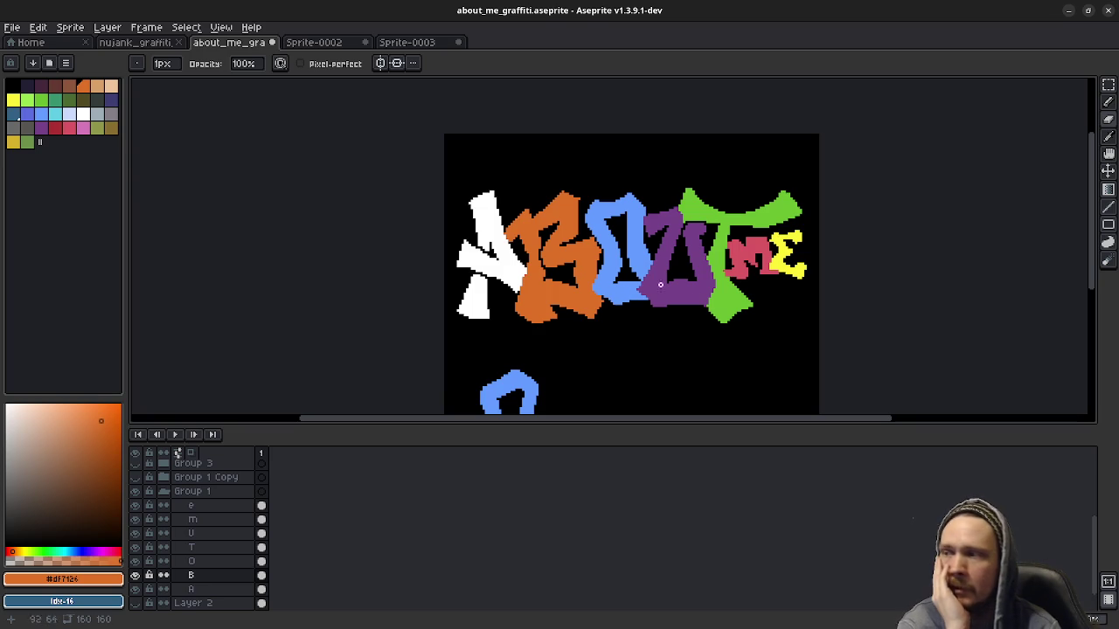
{"action": "scroll", "coordinate": [632, 330], "scroll_direction": "down", "scroll_amount": 1}
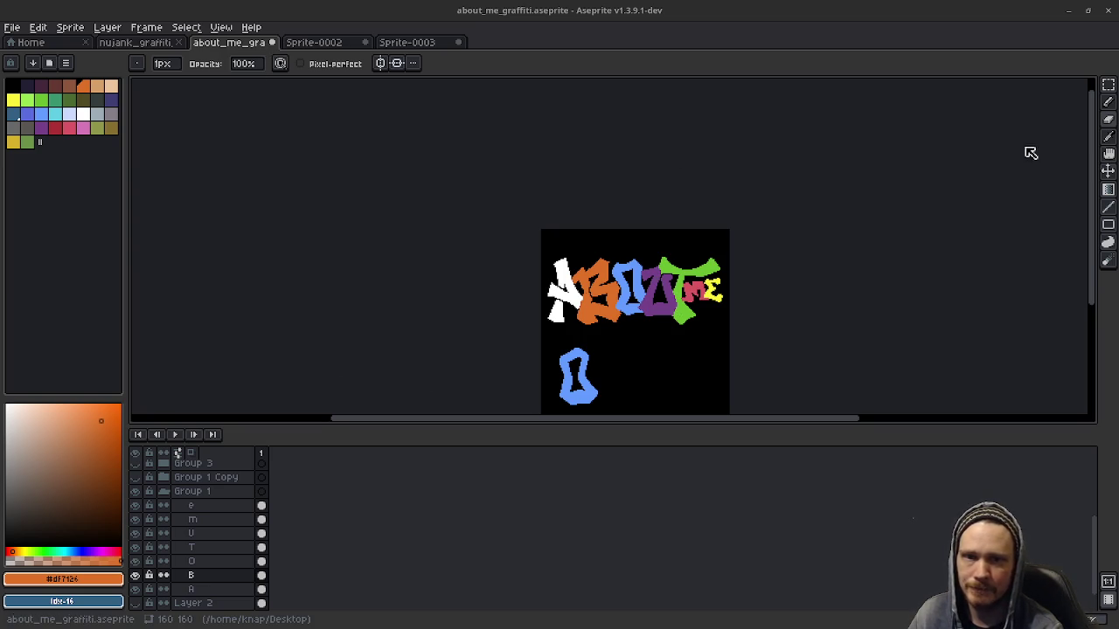
{"action": "left_click", "coordinate": [250, 42]}
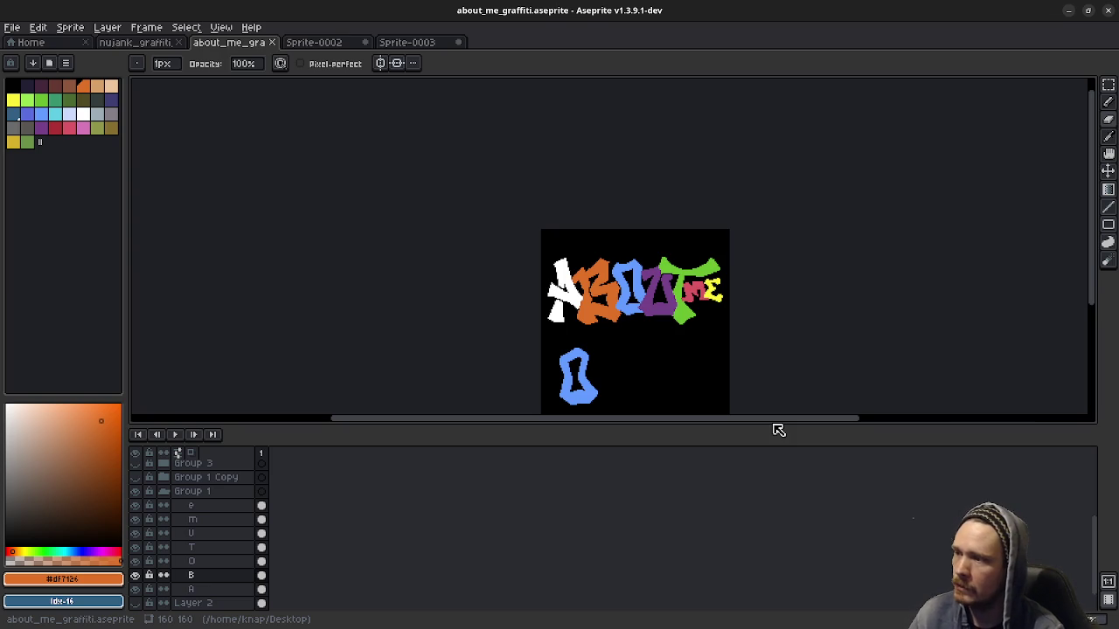
Step: Bring the B into view, draw a black line inside it, then undo it
{"action": "scroll", "coordinate": [570, 337], "scroll_direction": "up", "scroll_amount": 2}
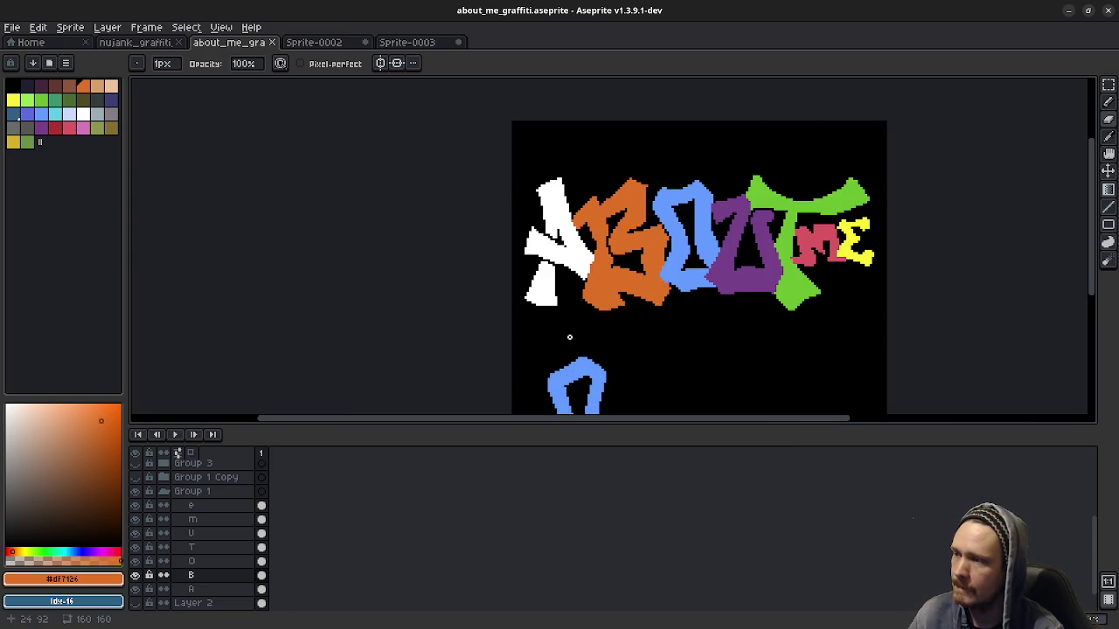
{"action": "scroll", "coordinate": [588, 314], "scroll_direction": "up", "scroll_amount": 1}
{"action": "left_click_drag", "start_coordinate": [615, 338], "coordinate": [607, 376]}
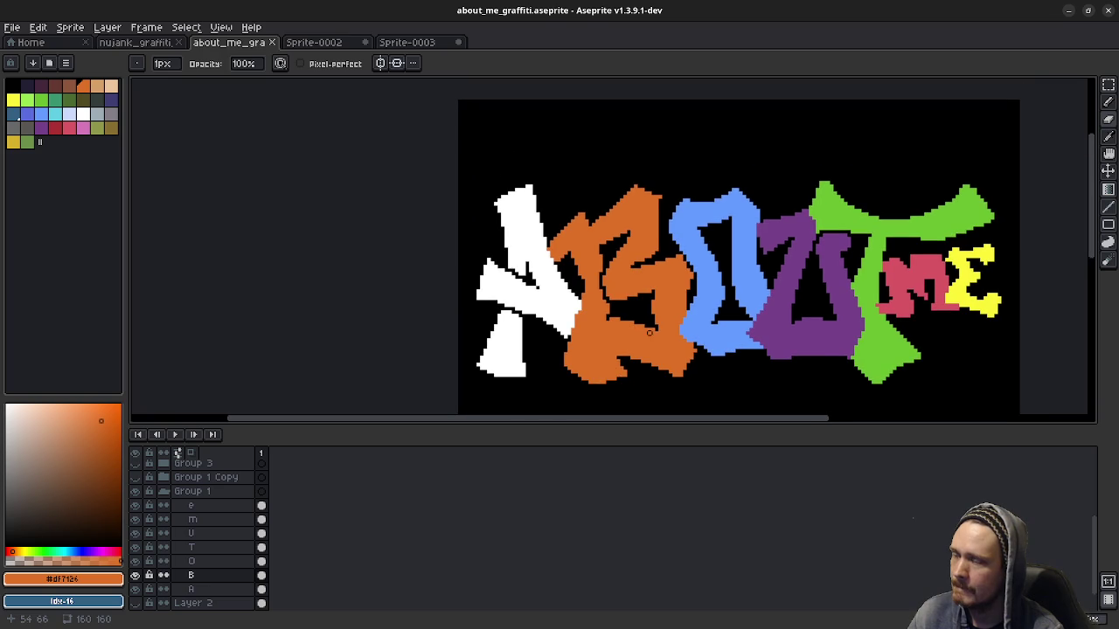
{"action": "scroll", "coordinate": [660, 351], "scroll_direction": "up", "scroll_amount": 1}
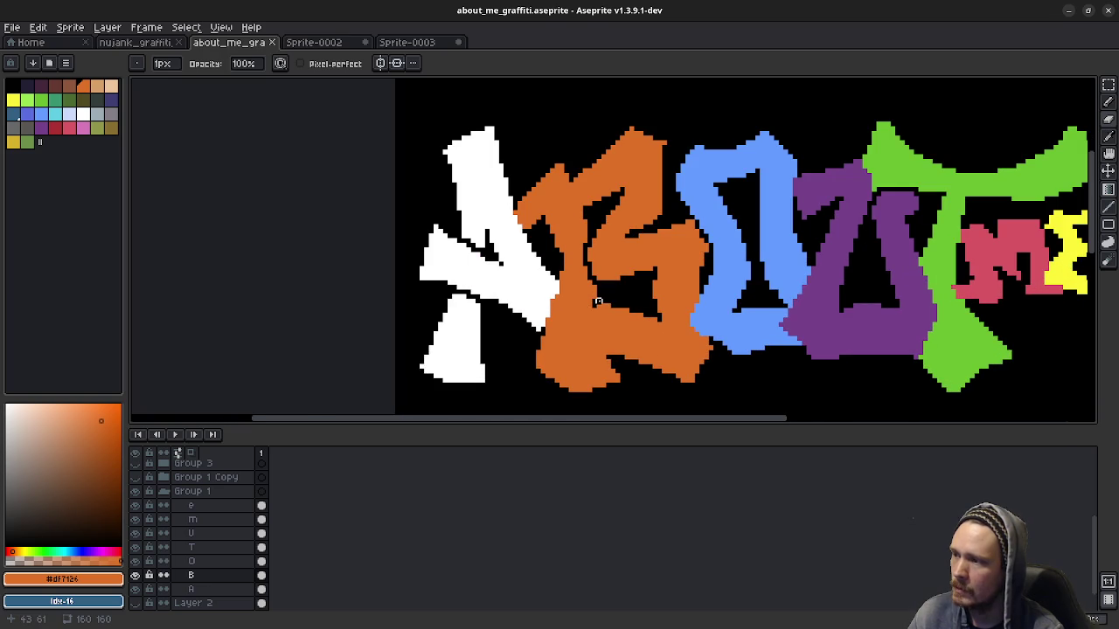
{"action": "mouse_move", "coordinate": [598, 302]}
{"action": "left_mouse_down"}
{"action": "mouse_move", "coordinate": [631, 366]}
{"action": "mouse_move", "coordinate": [663, 390]}
{"action": "left_mouse_up"}
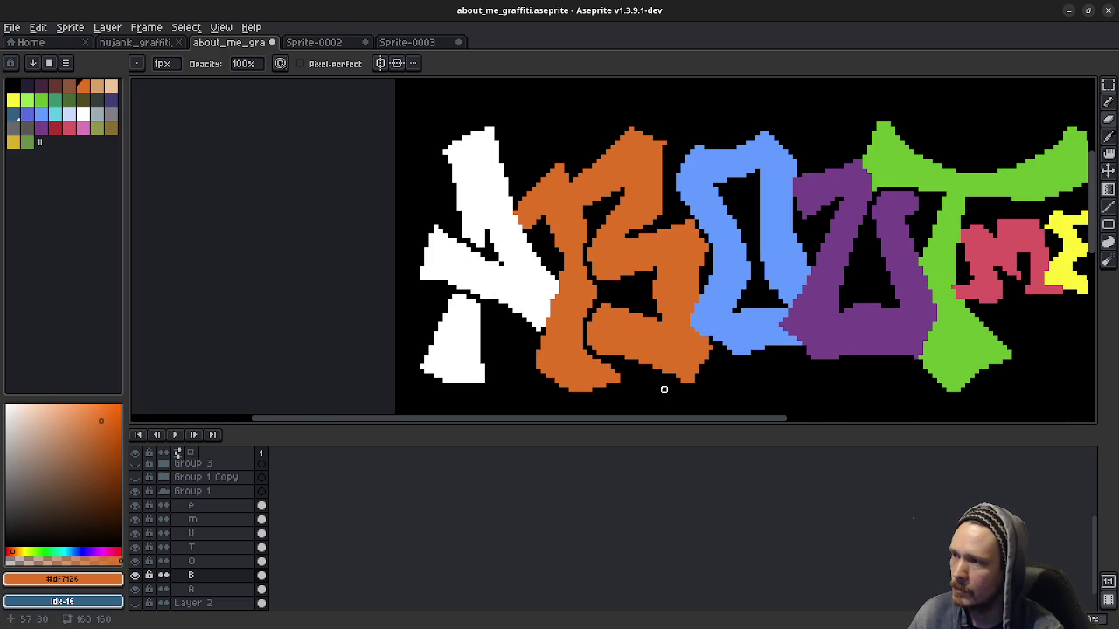
{"action": "key", "text": "v"}
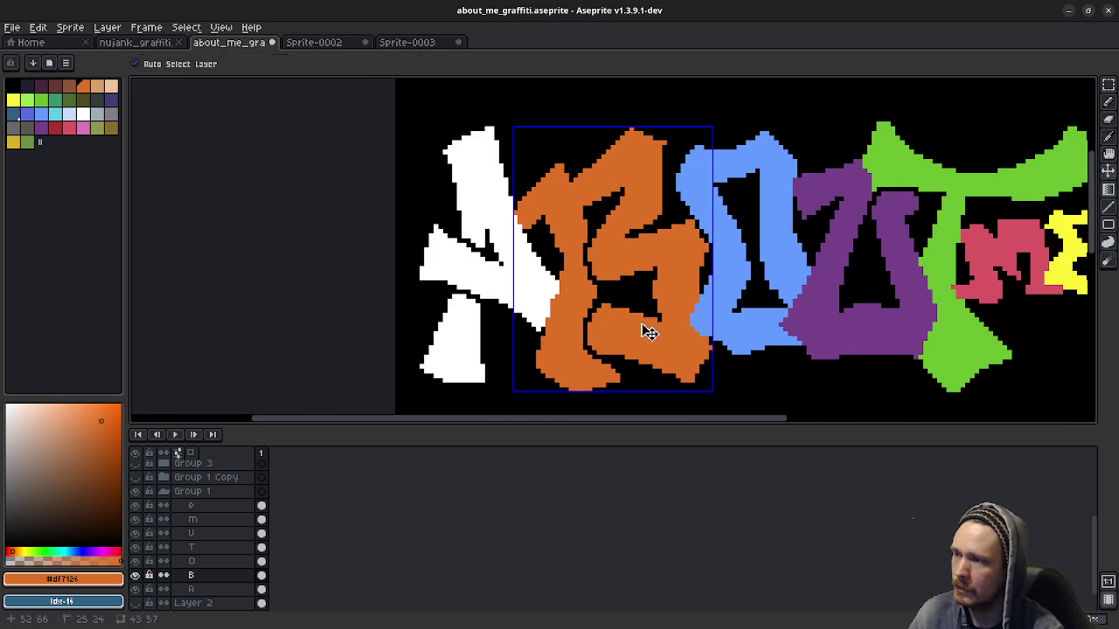
{"action": "key", "text": "ctrl+z"}
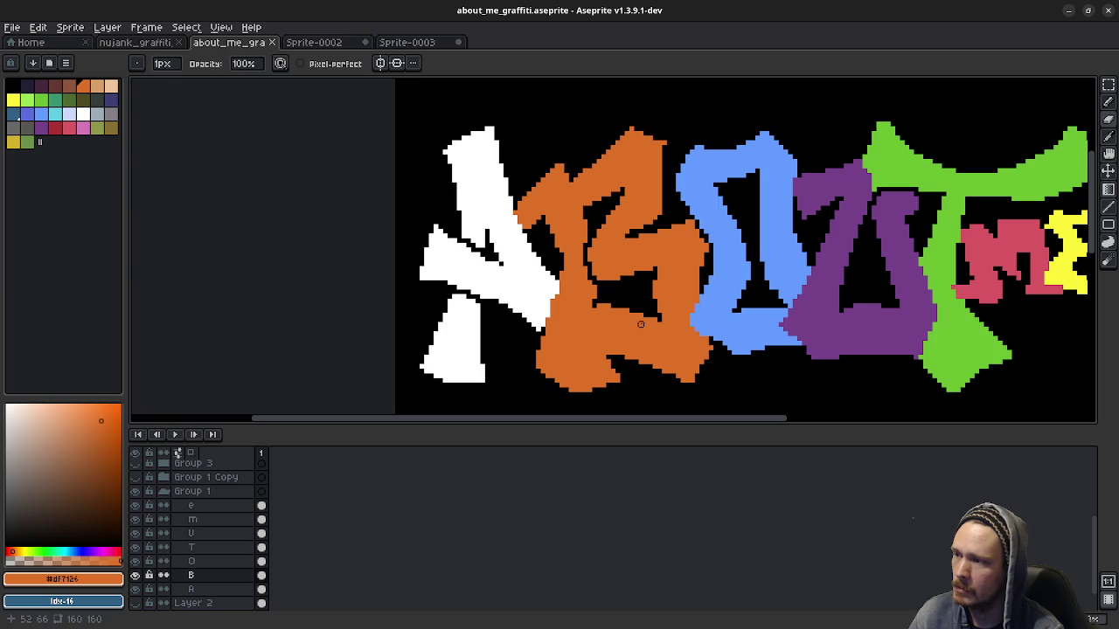
{"action": "key", "text": "ctrl+z"}
{"action": "key", "text": "ctrl+z"}
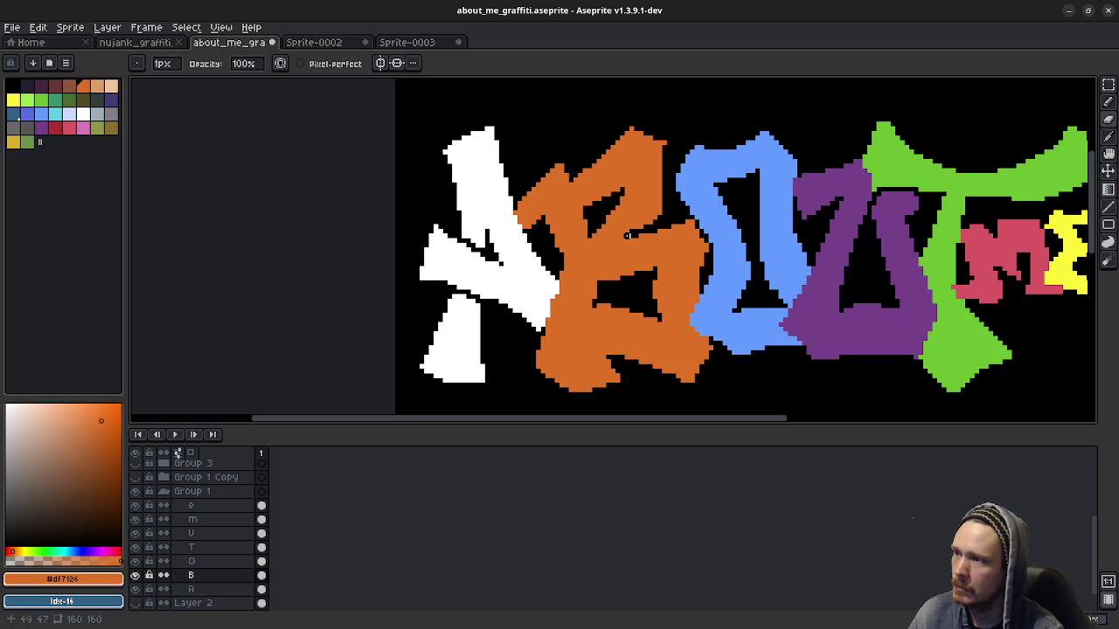
Step: Try several curved and short black strokes inside the B, undoing each attempt
{"action": "left_click_drag", "start_coordinate": [626, 236], "coordinate": [631, 297]}
{"action": "key", "text": "ctrl+z"}
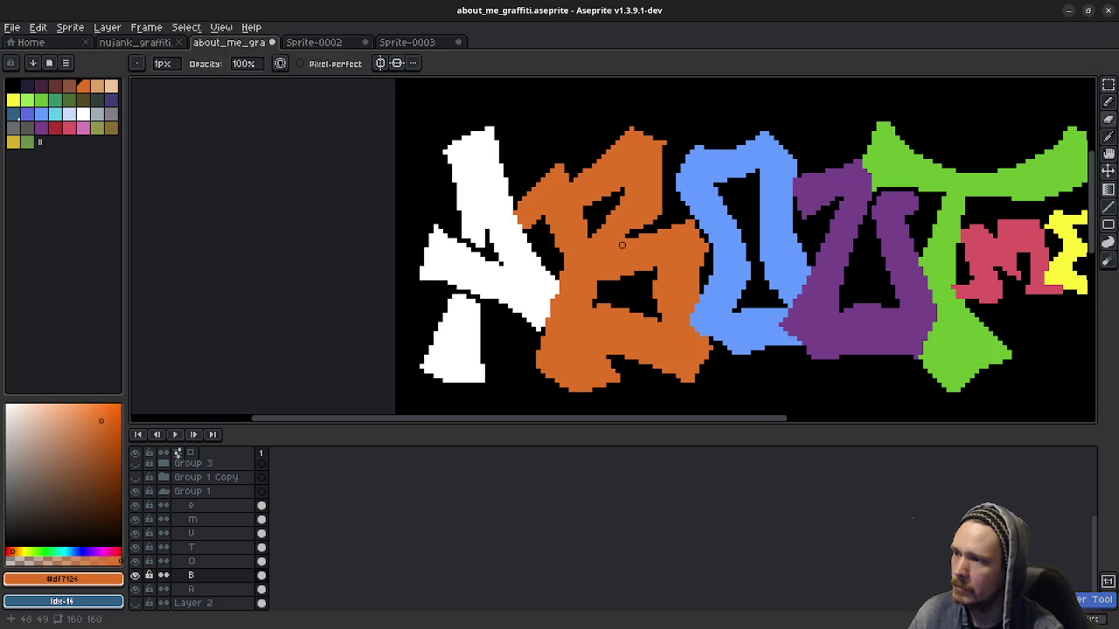
{"action": "left_click_drag", "start_coordinate": [629, 234], "coordinate": [626, 291]}
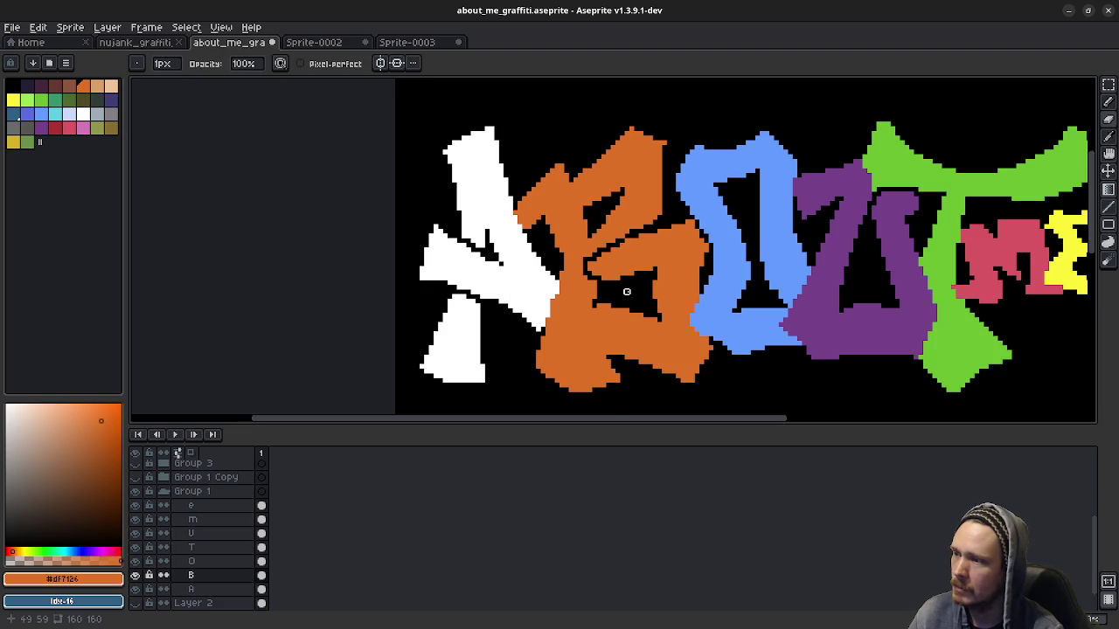
{"action": "key", "text": "ctrl+z"}
{"action": "mouse_move", "coordinate": [600, 302]}
{"action": "left_mouse_down"}
{"action": "mouse_move", "coordinate": [588, 347]}
{"action": "mouse_move", "coordinate": [635, 361]}
{"action": "left_mouse_up"}
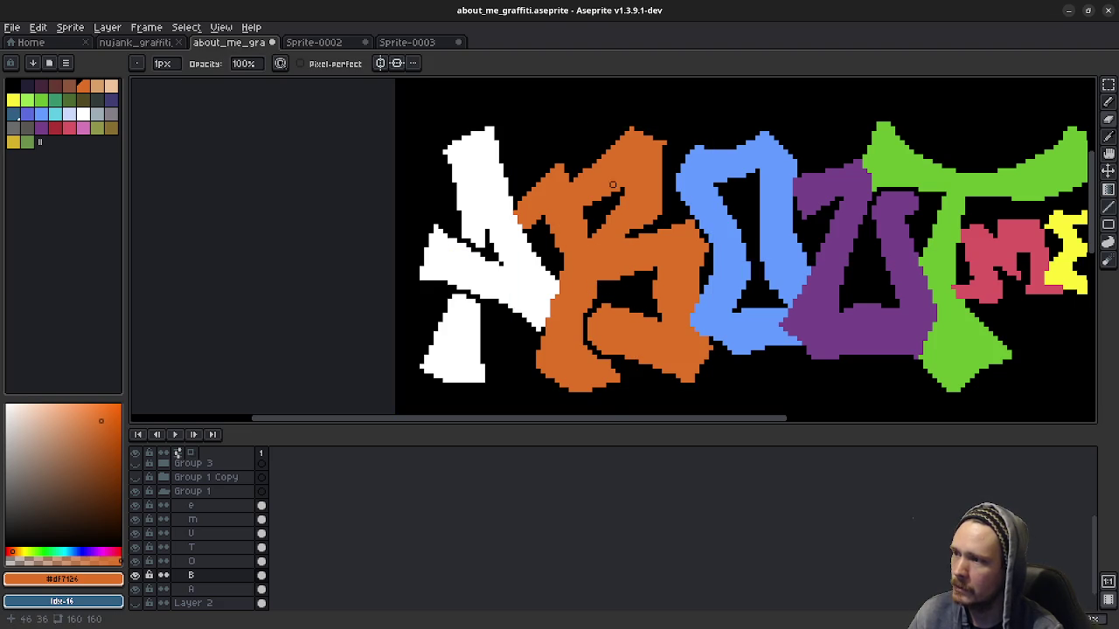
{"action": "key", "text": "ctrl+z"}
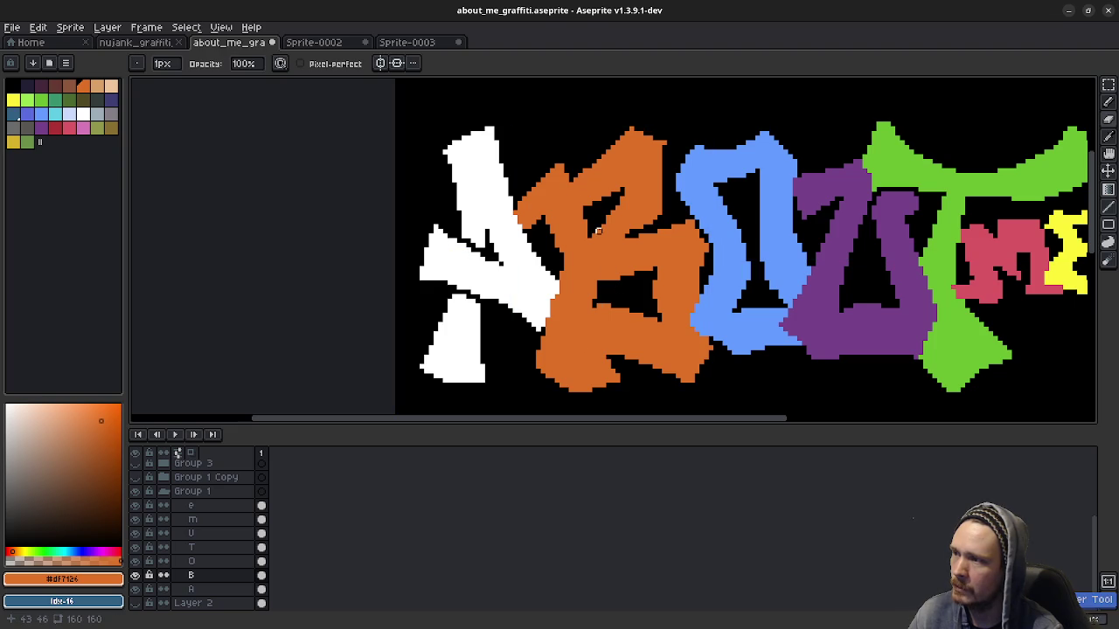
{"action": "left_click_drag", "start_coordinate": [594, 226], "coordinate": [603, 288]}
{"action": "key", "text": "ctrl+z"}
{"action": "left_click_drag", "start_coordinate": [588, 226], "coordinate": [603, 282]}
{"action": "key", "text": "ctrl+z"}
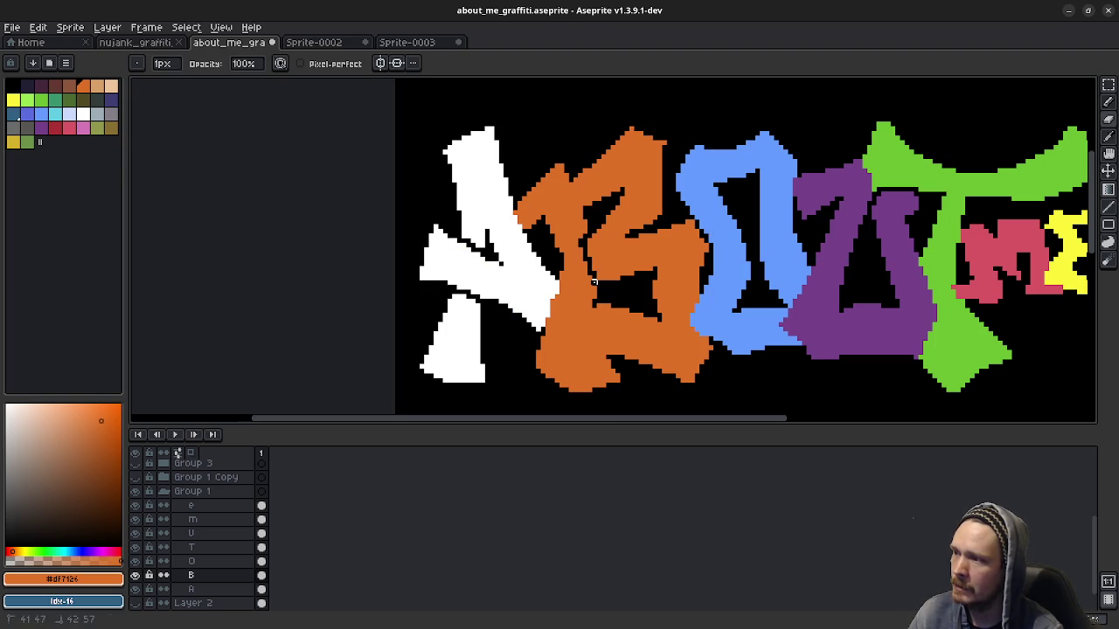
Step: Draw a black line down the B's inner left edge, redraw it, and review
{"action": "scroll", "coordinate": [585, 249], "scroll_direction": "up", "scroll_amount": 2}
{"action": "scroll", "coordinate": [680, 346], "scroll_direction": "down", "scroll_amount": 1}
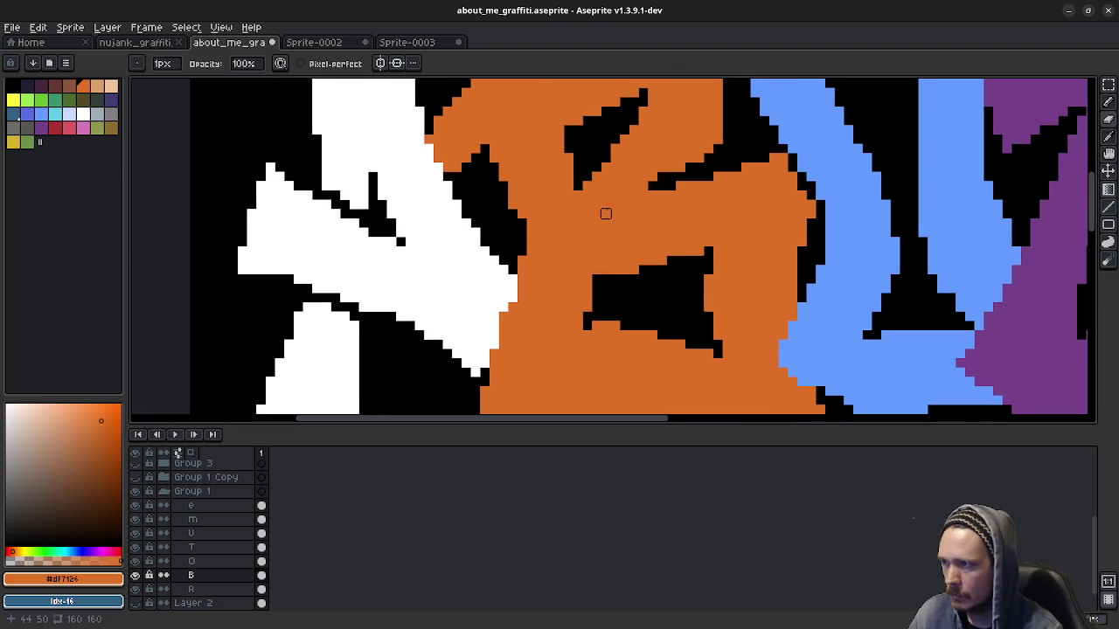
{"action": "left_click_drag", "start_coordinate": [577, 173], "coordinate": [606, 278]}
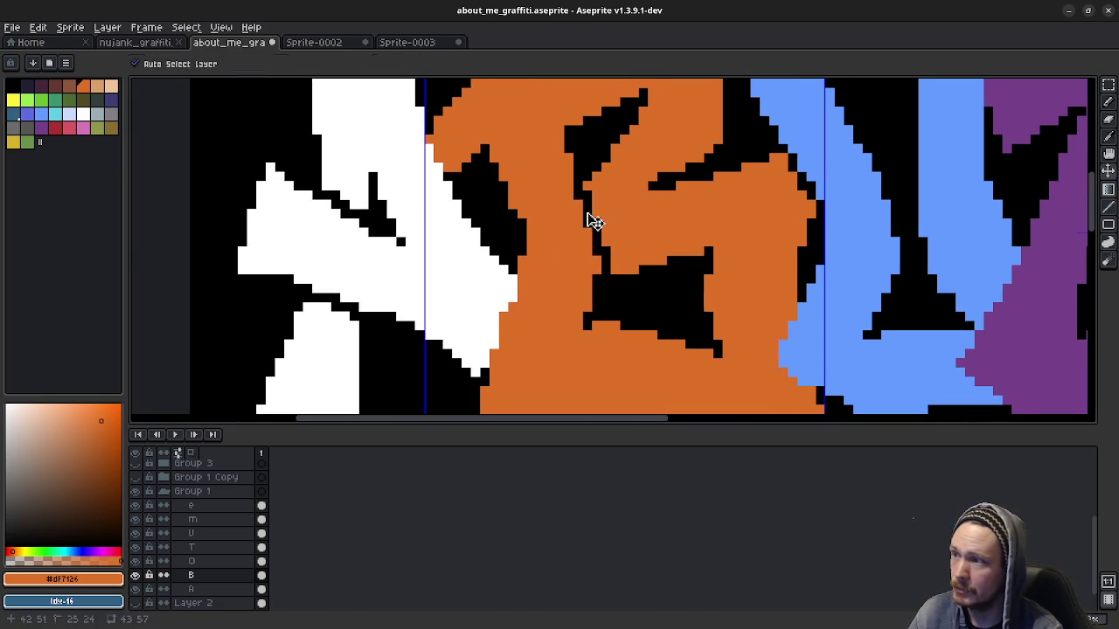
{"action": "key", "text": "ctrl+z"}
{"action": "left_click_drag", "start_coordinate": [586, 185], "coordinate": [605, 277]}
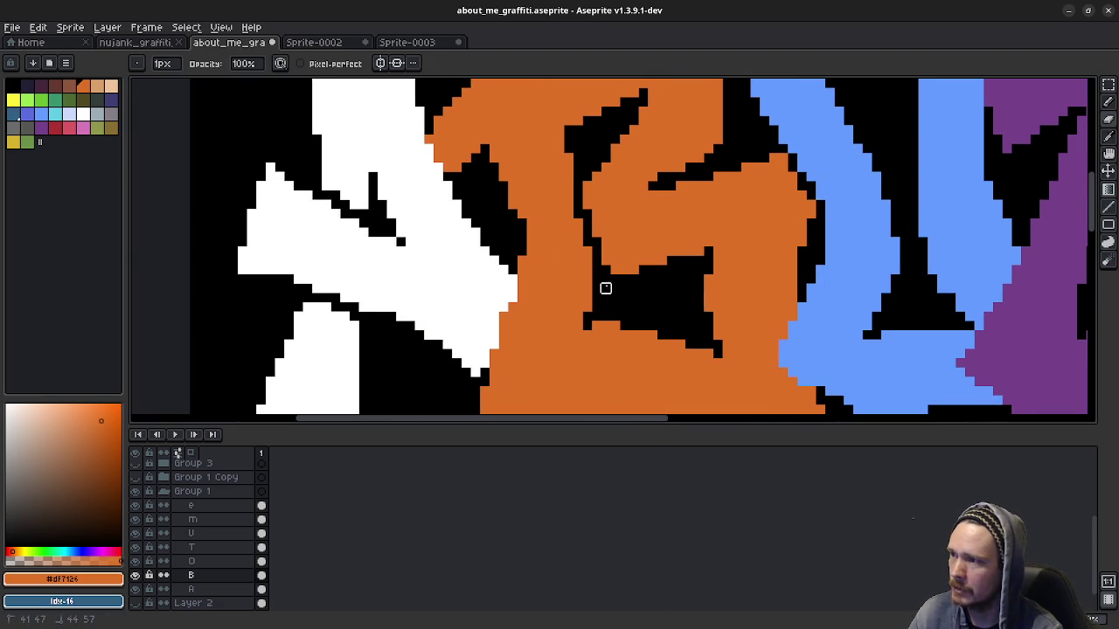
{"action": "scroll", "coordinate": [632, 320], "scroll_direction": "down", "scroll_amount": 2}
{"action": "scroll", "coordinate": [634, 325], "scroll_direction": "down", "scroll_amount": 2}
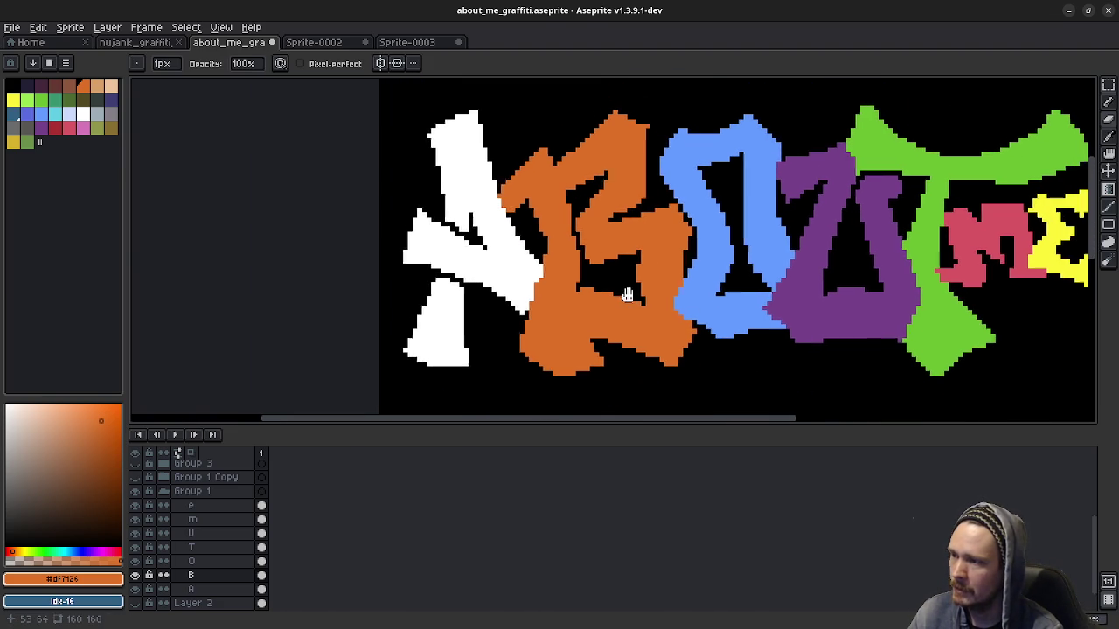
{"action": "scroll", "coordinate": [626, 330], "scroll_direction": "down", "scroll_amount": 2}
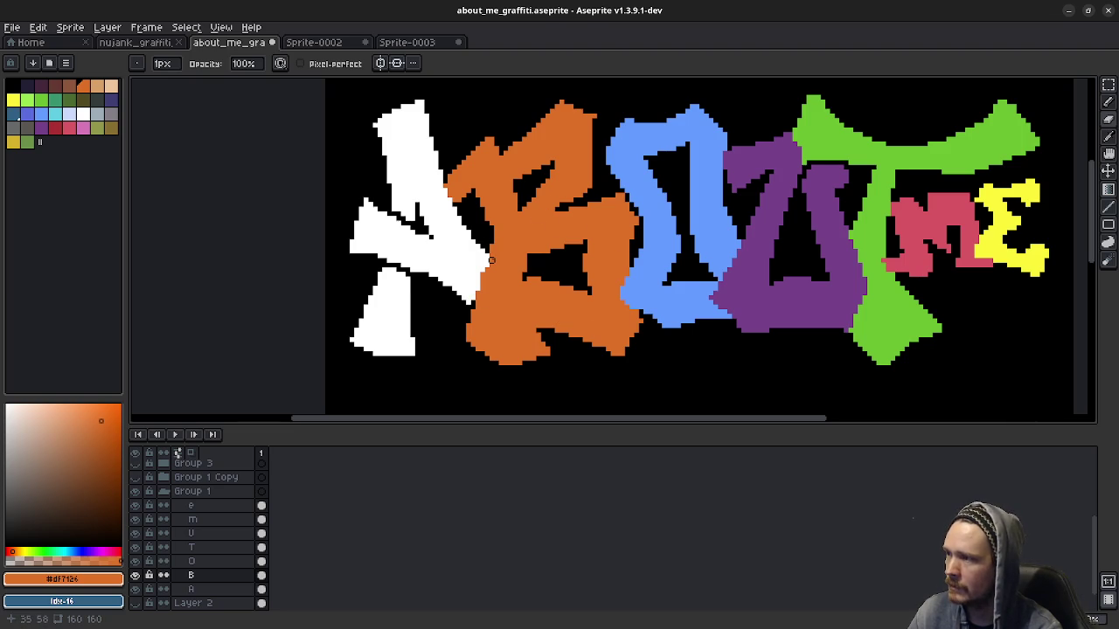
{"action": "scroll", "coordinate": [491, 260], "scroll_direction": "up", "scroll_amount": 1}
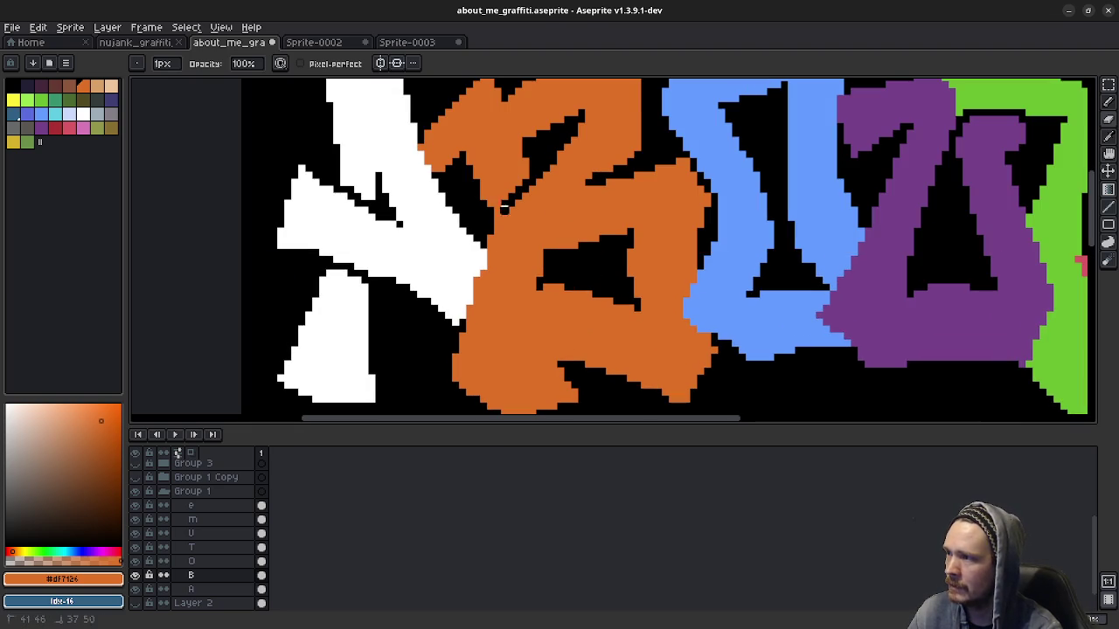
{"action": "scroll", "coordinate": [616, 294], "scroll_direction": "down", "scroll_amount": 1}
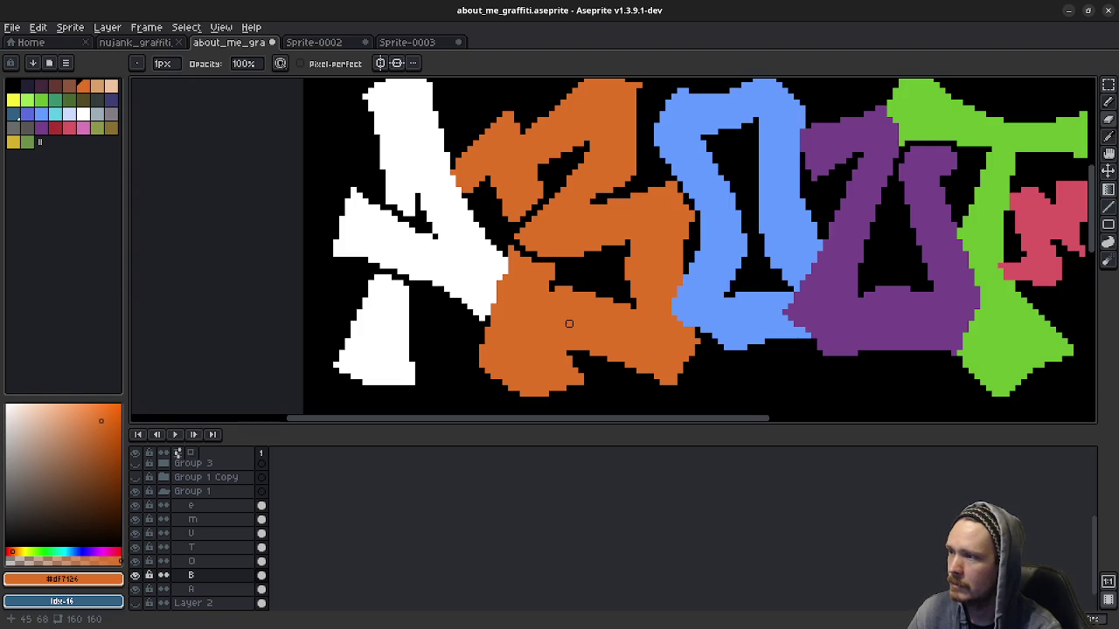
Step: Cut a black stroke through the B, then undo and redo the recent edits
{"action": "mouse_move", "coordinate": [548, 199]}
{"action": "left_mouse_down"}
{"action": "mouse_move", "coordinate": [563, 271]}
{"action": "mouse_move", "coordinate": [585, 288]}
{"action": "left_mouse_up"}
{"action": "scroll", "coordinate": [559, 263], "scroll_direction": "up", "scroll_amount": 1}
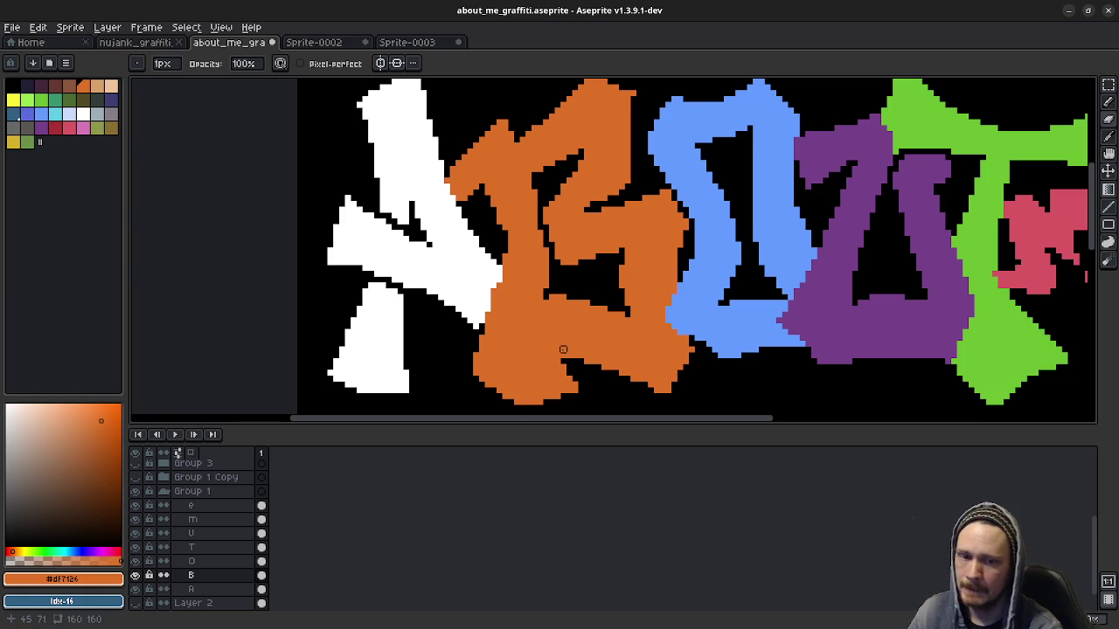
{"action": "key", "text": "ctrl+z"}
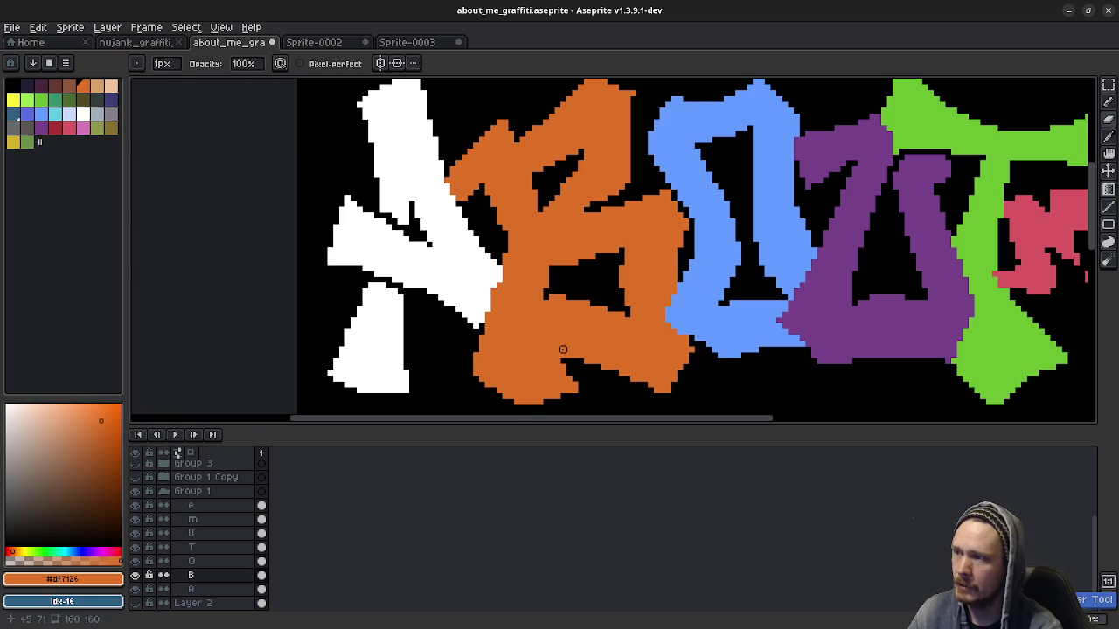
{"action": "key", "text": "ctrl+z"}
{"action": "key", "text": "ctrl+z"}
{"action": "key", "text": "ctrl+z"}
{"action": "key", "text": "ctrl+z"}
{"action": "key", "text": "ctrl+y"}
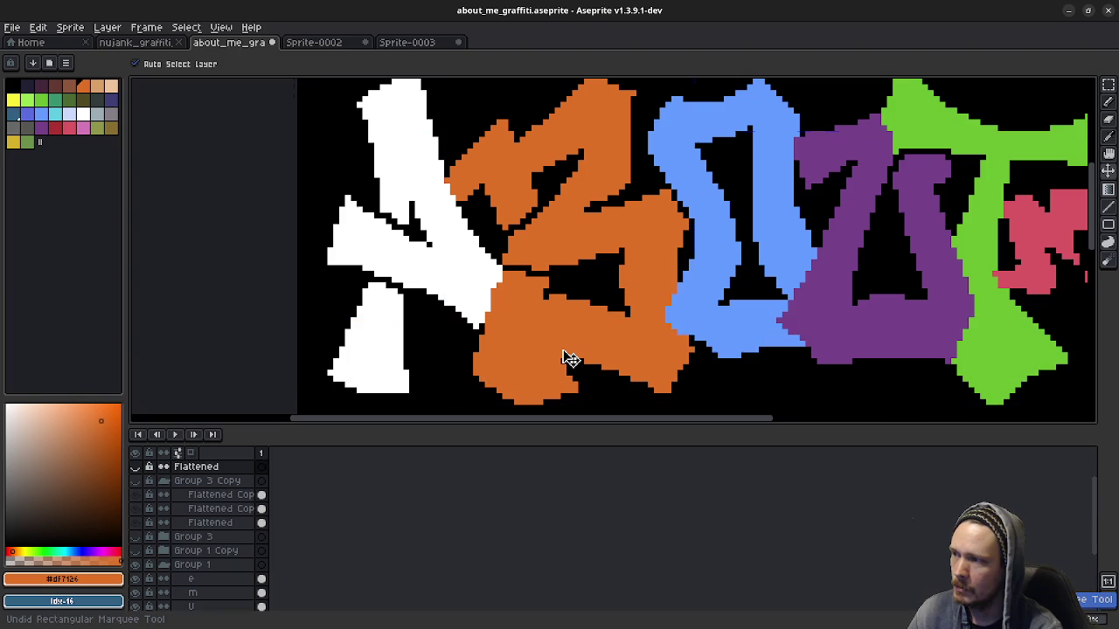
{"action": "key", "text": "ctrl+y"}
{"action": "key", "text": "ctrl+y"}
{"action": "key", "text": "ctrl+y"}
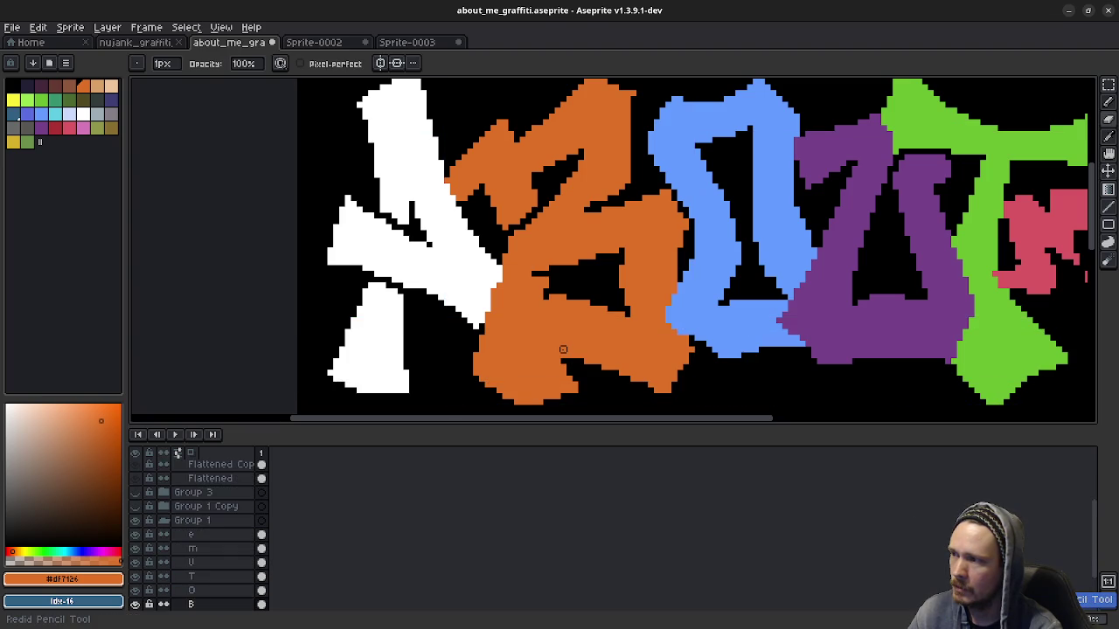
{"action": "key", "text": "ctrl+y"}
{"action": "key", "text": "ctrl+y"}
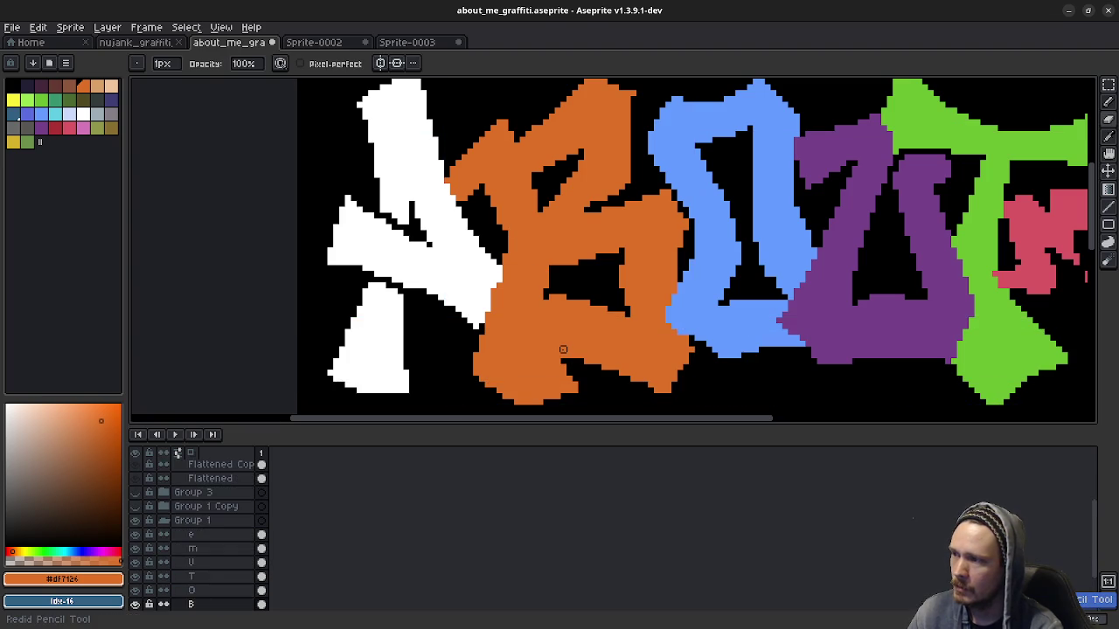
{"action": "key", "text": "ctrl+z"}
{"action": "key", "text": "ctrl+z"}
{"action": "key", "text": "ctrl+z"}
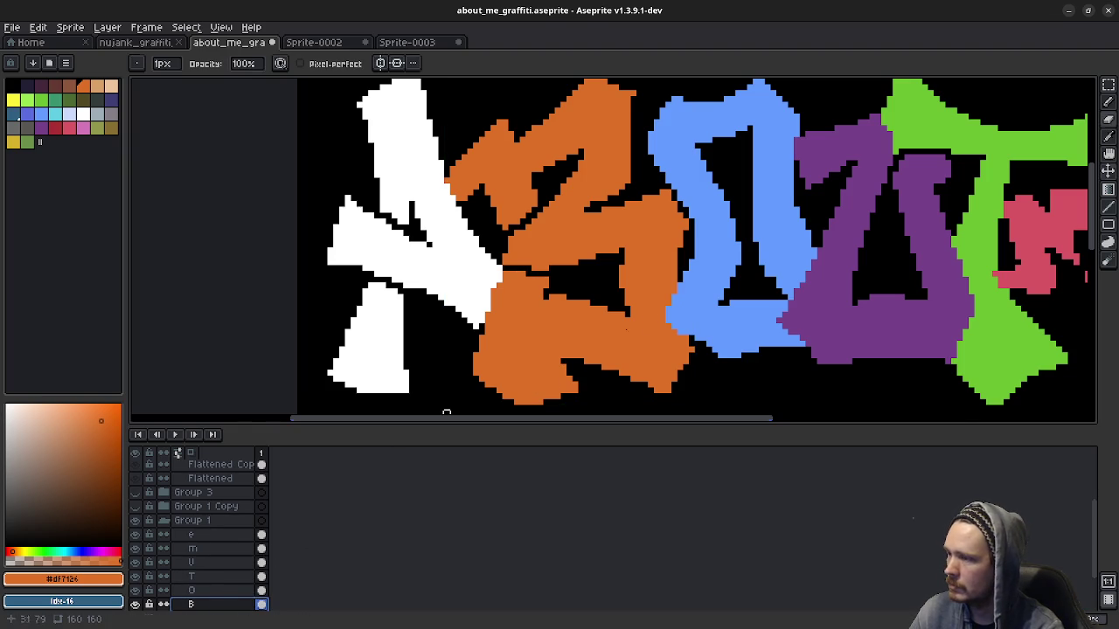
{"action": "scroll", "coordinate": [575, 349], "scroll_direction": "down", "scroll_amount": 2}
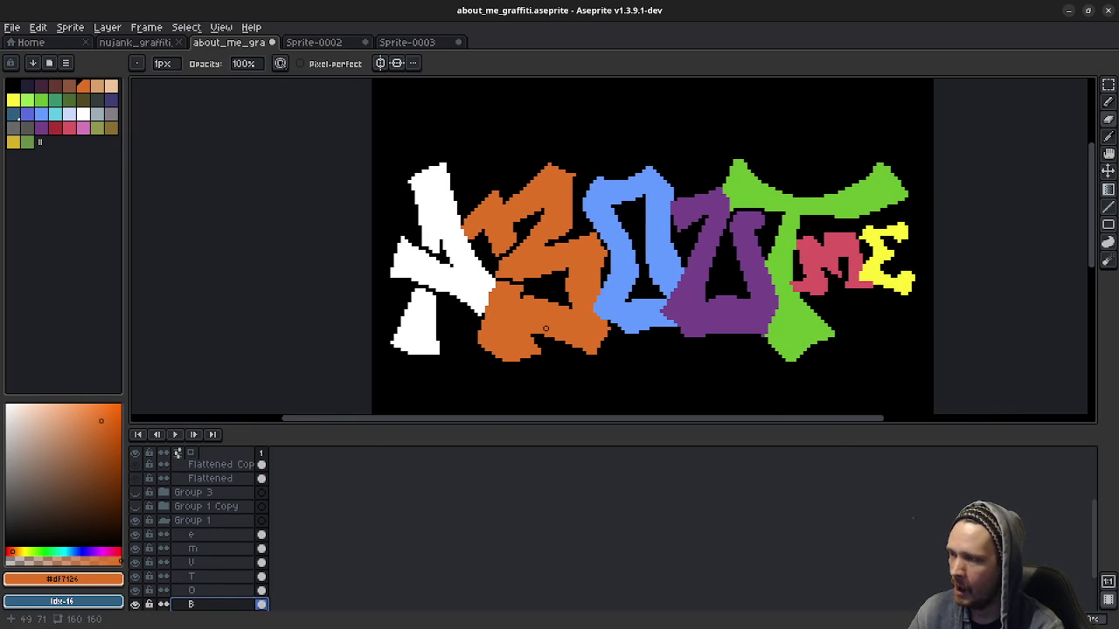
Step: Restore and show the Flattened layer, hiding Group 3 Copy and Group 1
{"action": "key", "text": "ctrl+shift+e"}
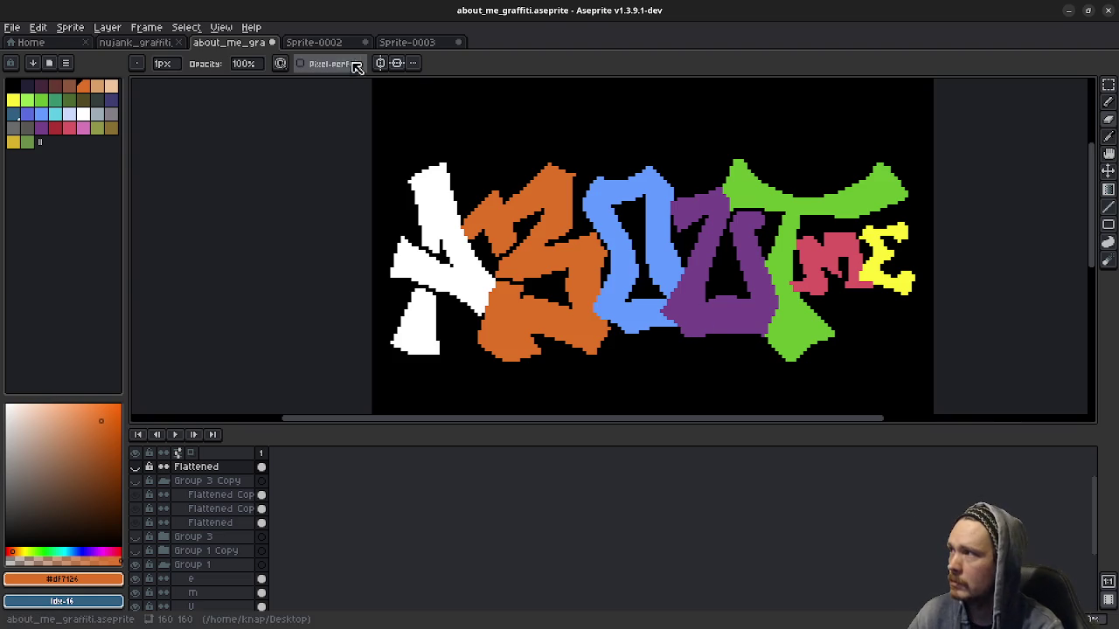
{"action": "key", "text": "ctrl+z"}
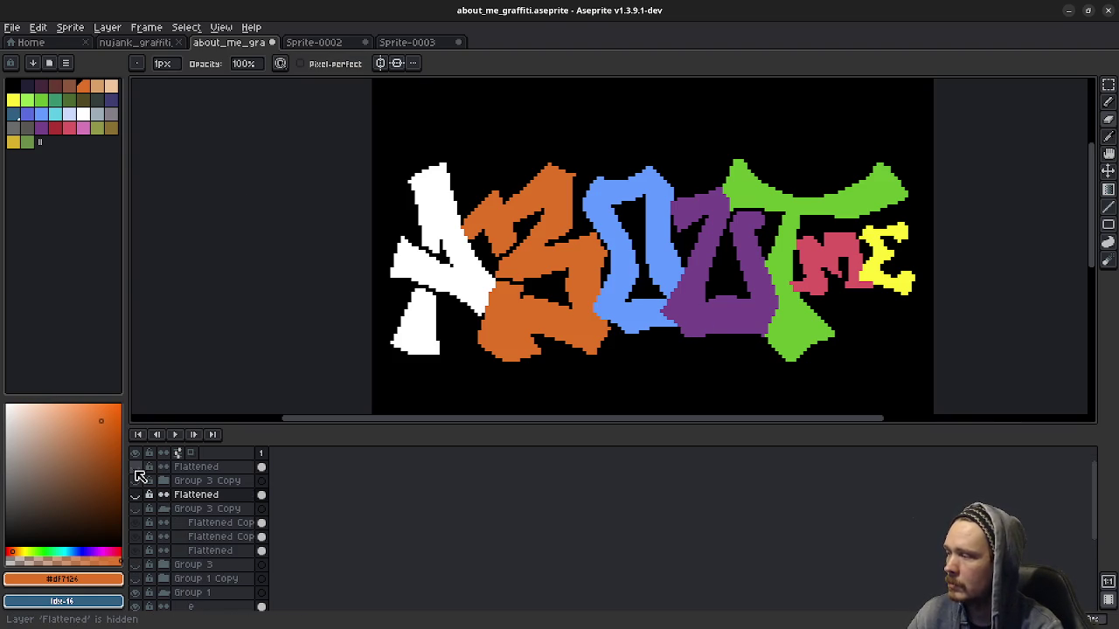
{"action": "left_click", "coordinate": [136, 467]}
{"action": "left_click", "coordinate": [136, 480]}
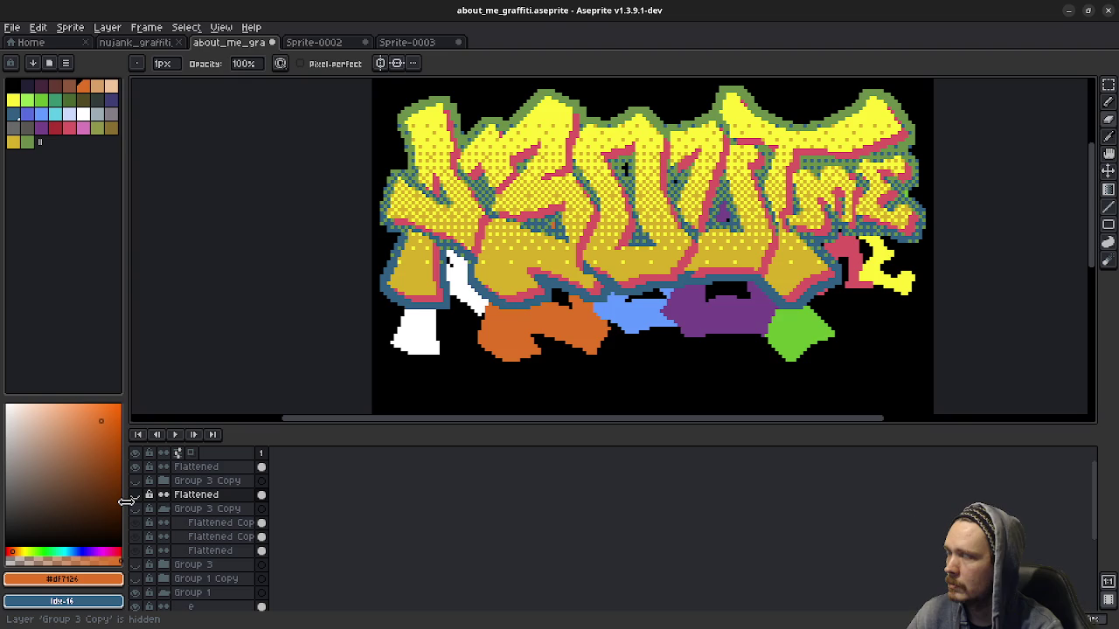
{"action": "left_click", "coordinate": [136, 593]}
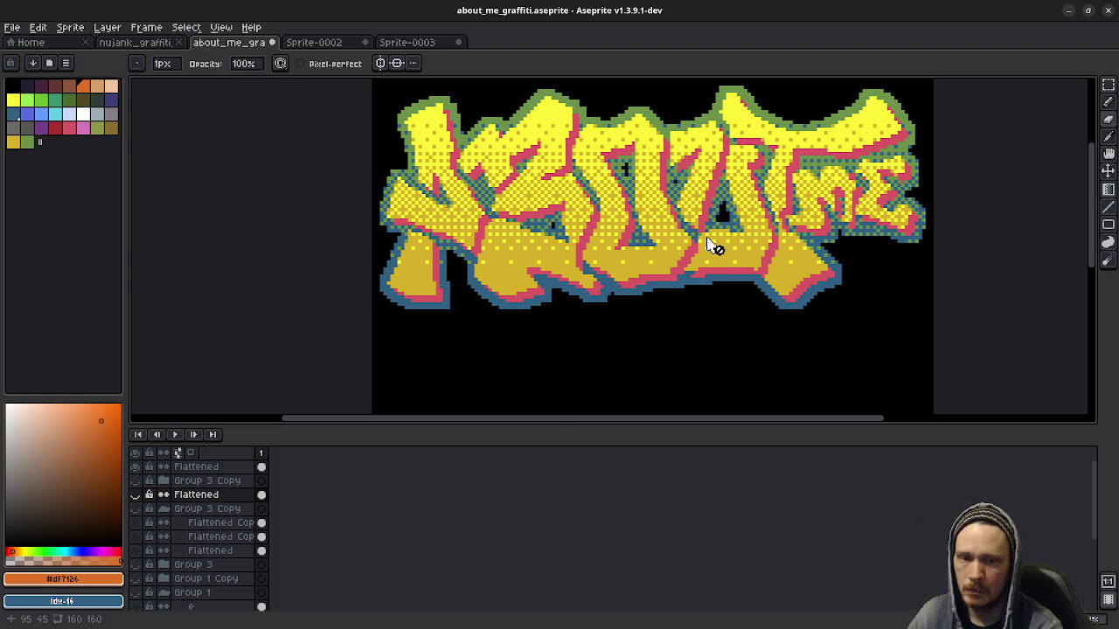
Step: Recentre the artwork and save about_me_graffiti.aseprite
{"action": "left_click_drag", "start_coordinate": [708, 245], "coordinate": [697, 289]}
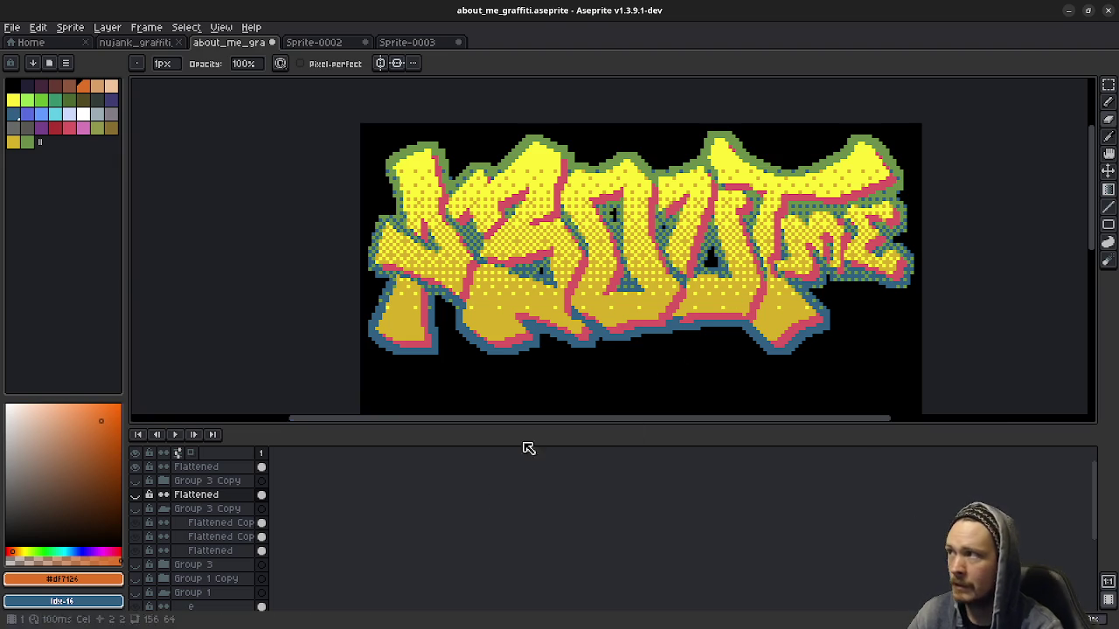
{"action": "left_click_drag", "start_coordinate": [464, 341], "coordinate": [484, 327]}
{"action": "key", "text": "ctrl+s"}
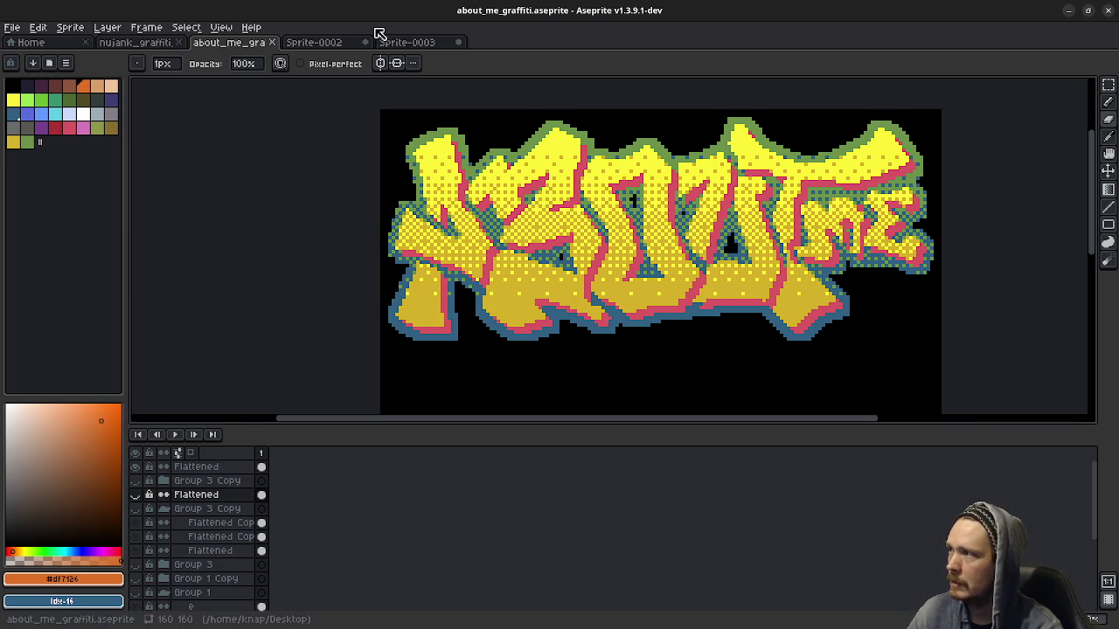
Step: Close Sprite-0002 and Sprite-0003, discarding their unsaved changes
{"action": "left_click", "coordinate": [359, 48]}
{"action": "left_click", "coordinate": [366, 44]}
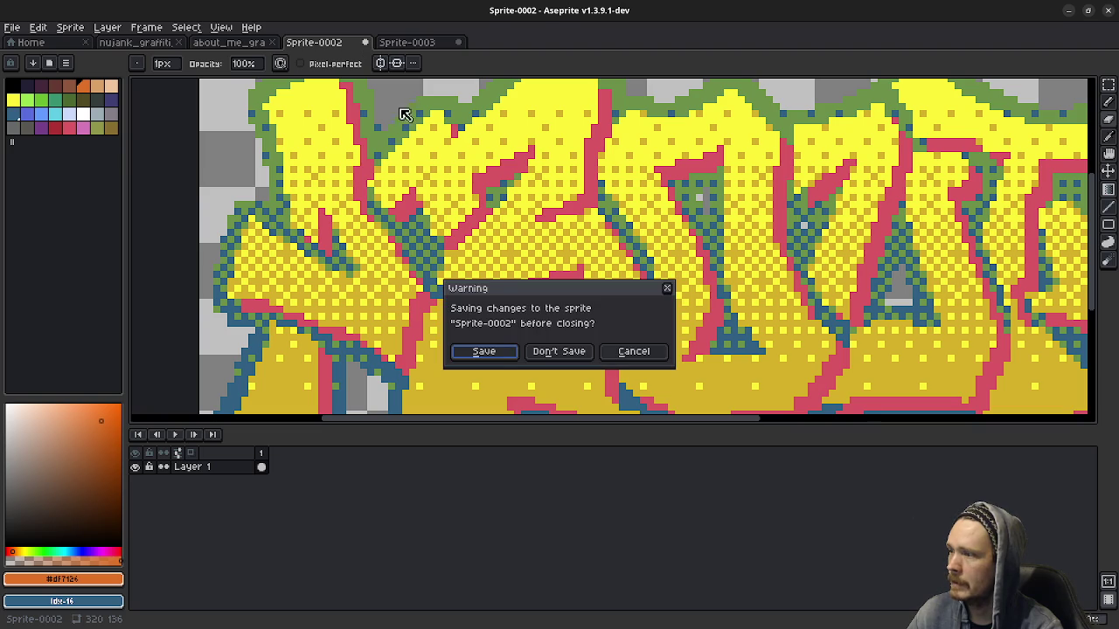
{"action": "left_click", "coordinate": [557, 354]}
{"action": "left_click", "coordinate": [367, 41]}
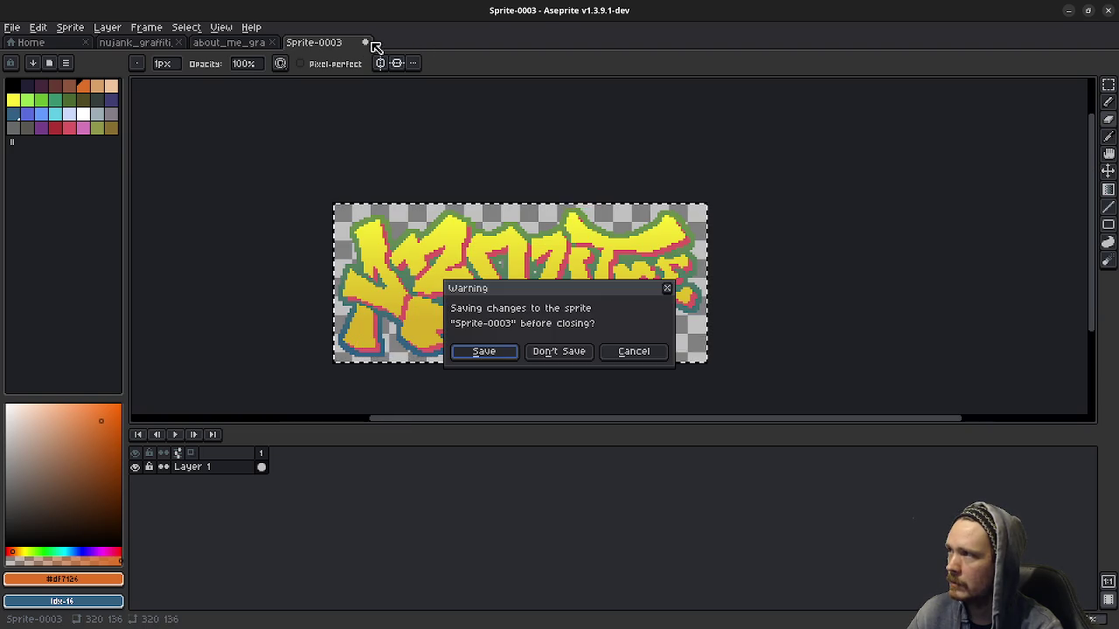
{"action": "left_click", "coordinate": [558, 353]}
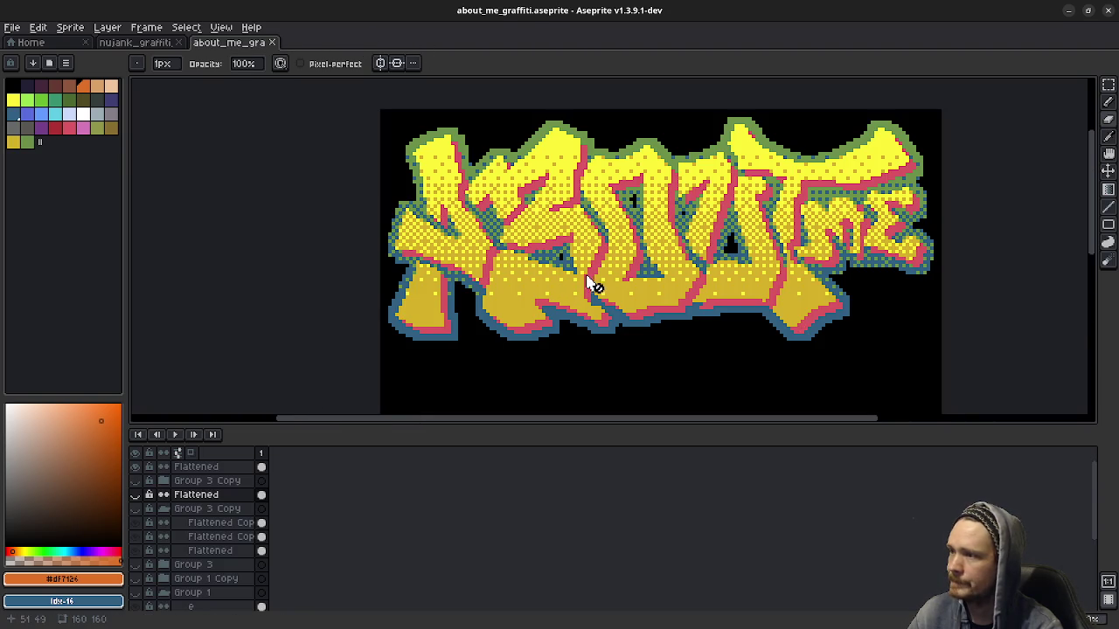
Step: Quit Aseprite and return to the Godot editor
{"action": "left_click_drag", "start_coordinate": [682, 253], "coordinate": [651, 264]}
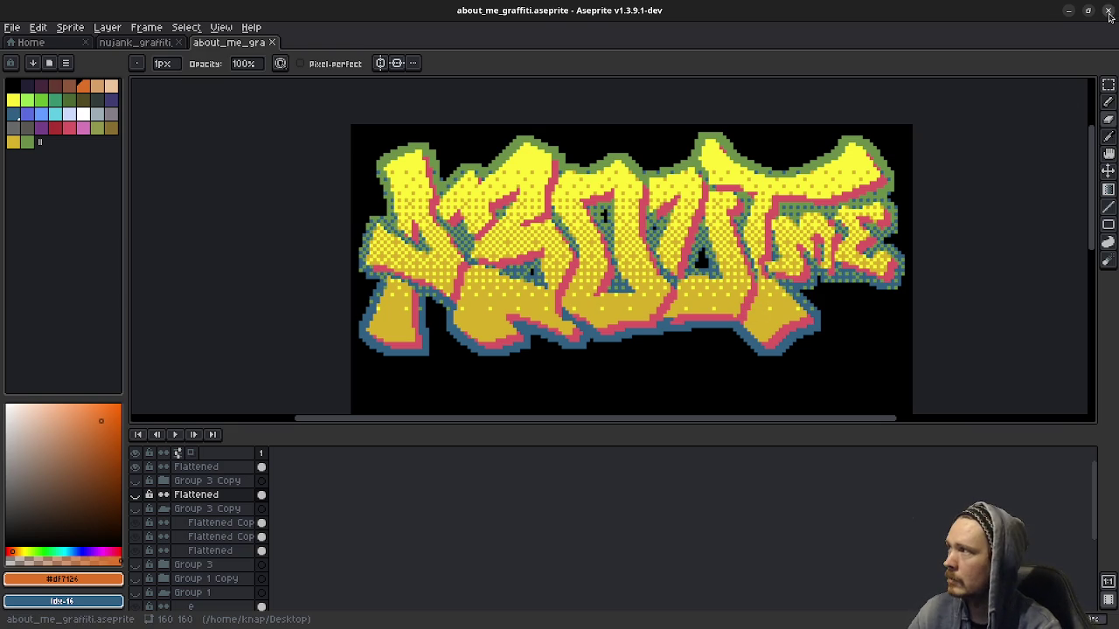
{"action": "left_click", "coordinate": [1110, 12]}
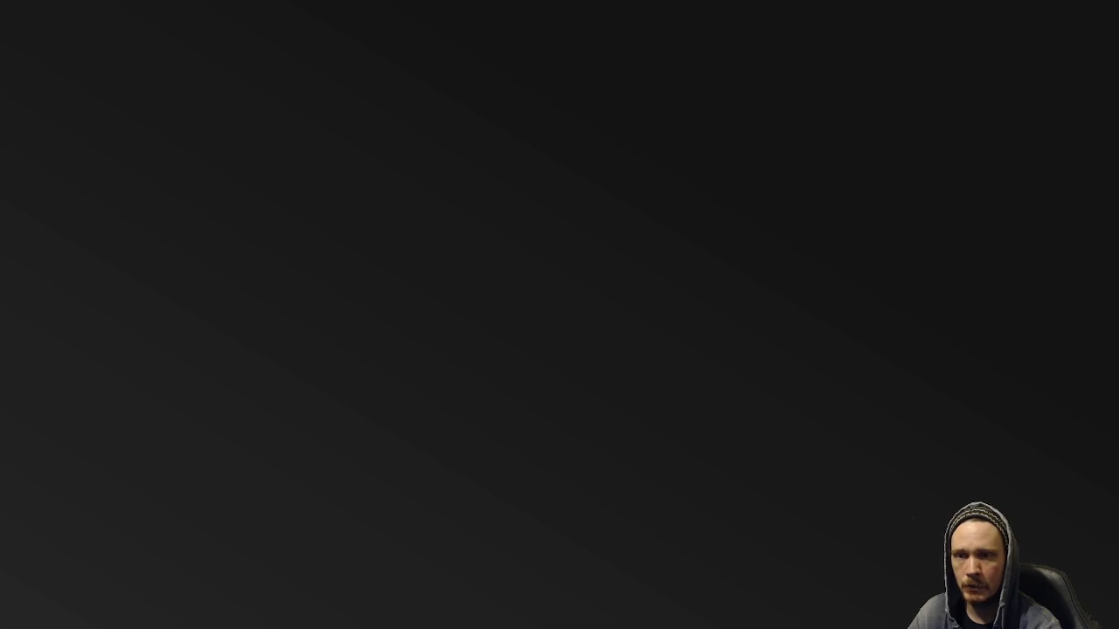
{"action": "key", "text": "alt+Tab"}
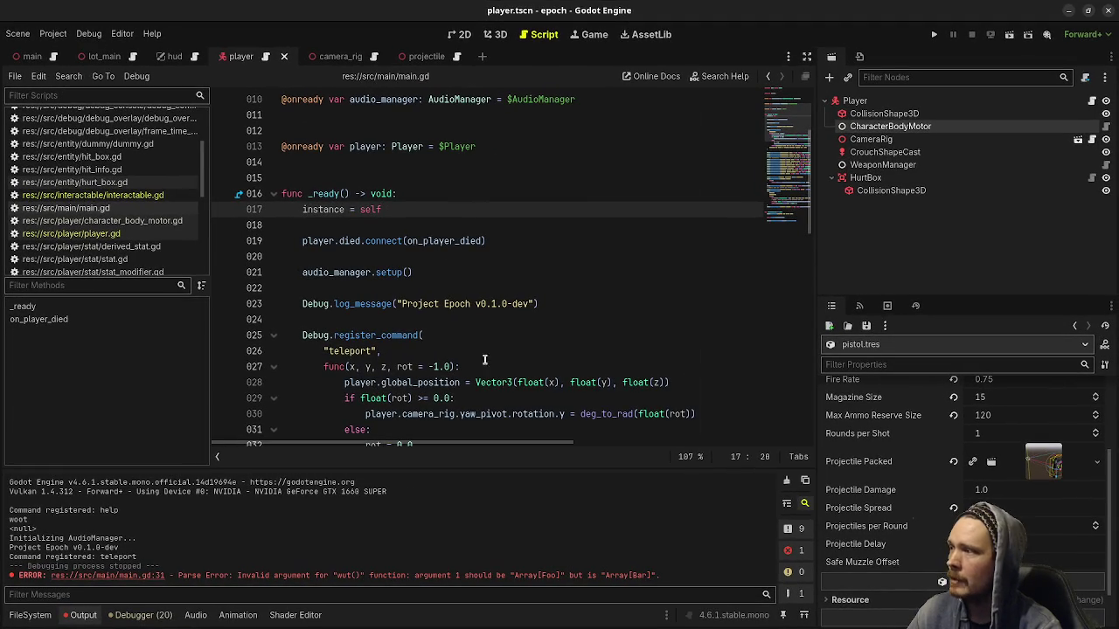
Step: Run the epoch project and walk the jump, vault and climb test course
{"action": "left_click", "coordinate": [934, 35]}
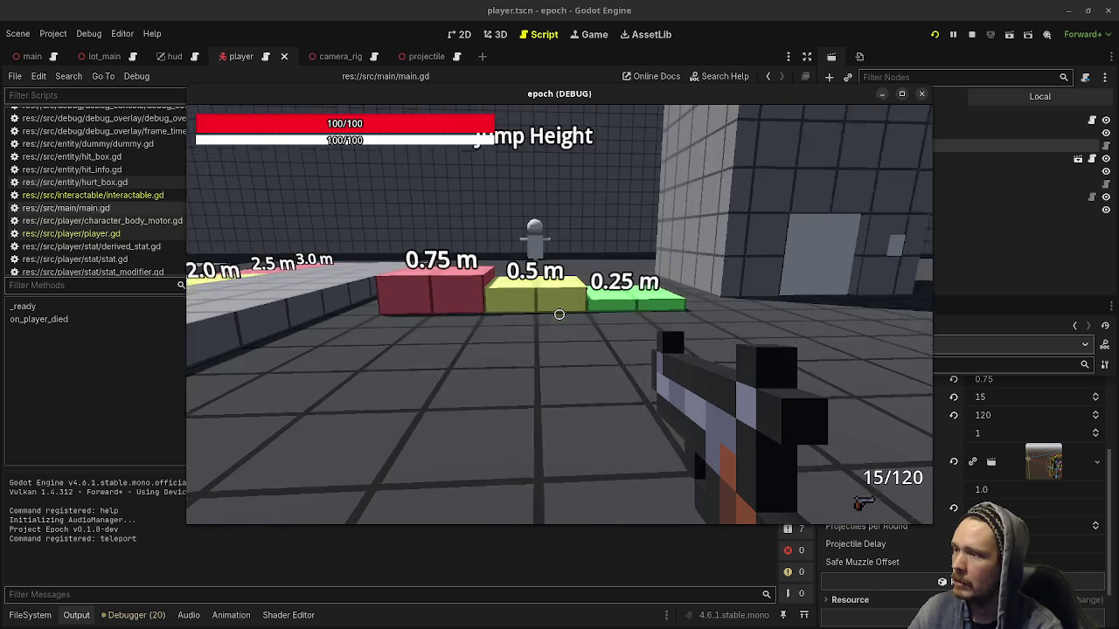
{"action": "key", "text": "w"}
{"action": "key", "text": "space"}
{"action": "key", "text": "w"}
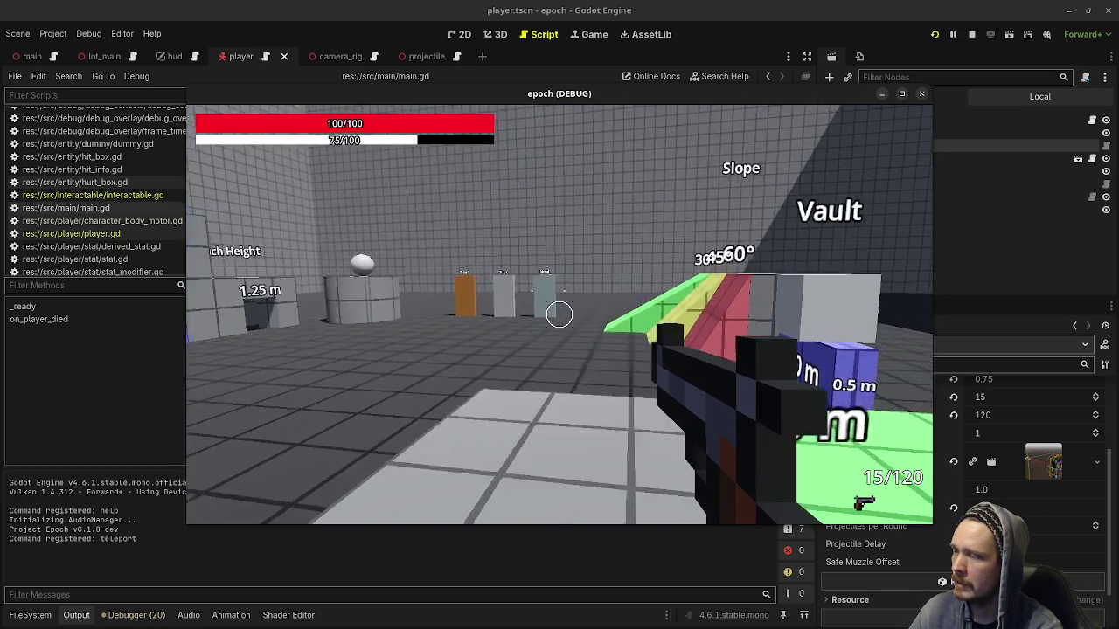
{"action": "key", "text": "w"}
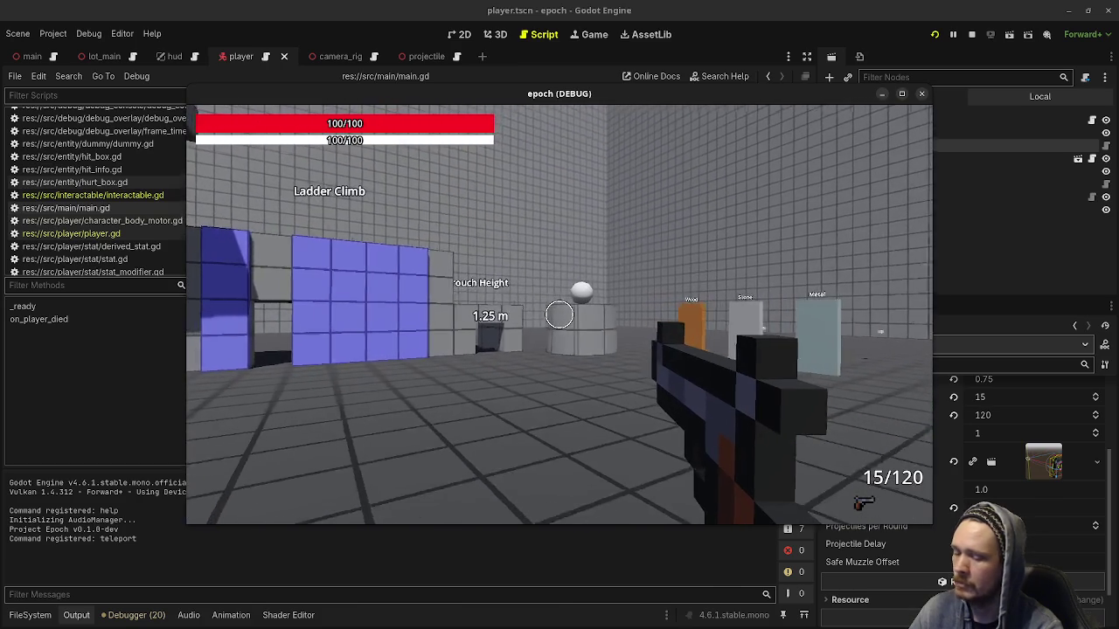
{"action": "key", "text": "w"}
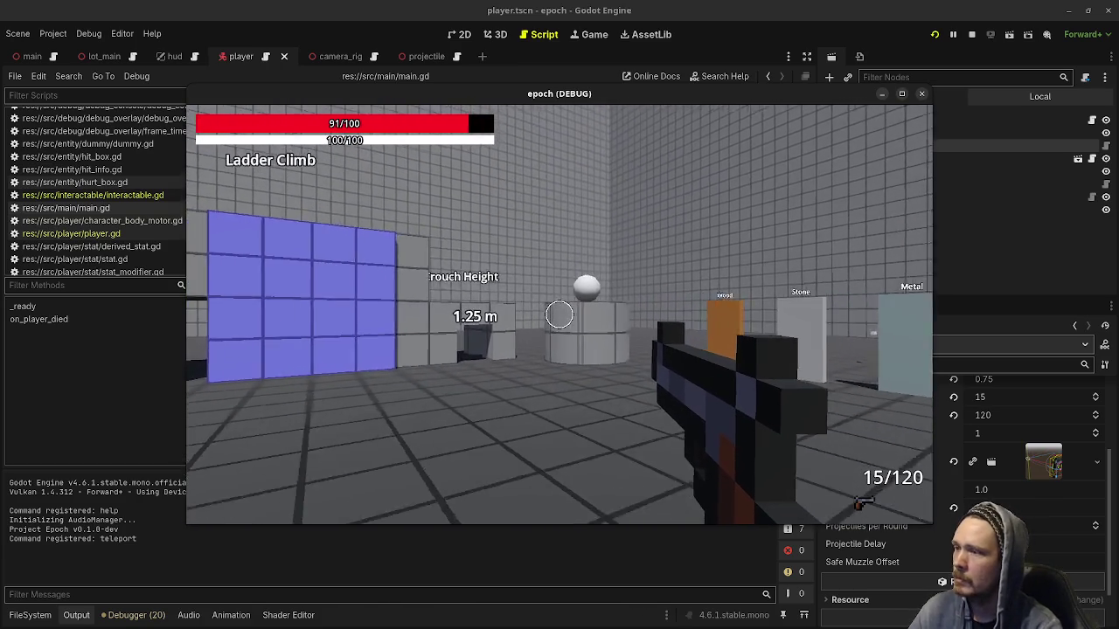
{"action": "key", "text": "w"}
{"action": "key", "text": "w"}
{"action": "key", "text": "w"}
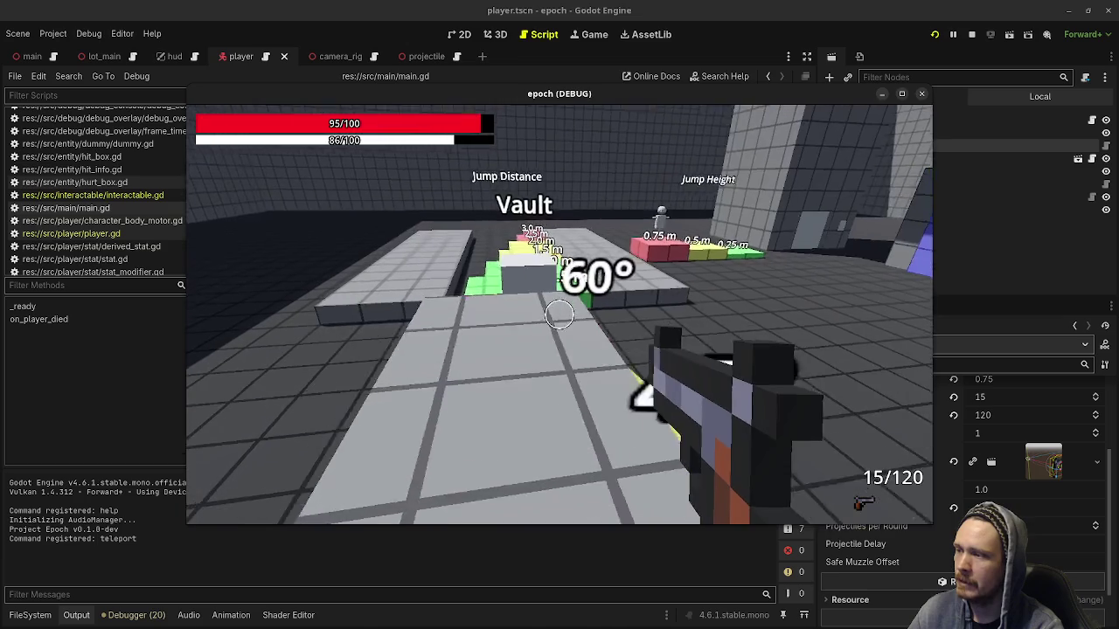
{"action": "key", "text": "w"}
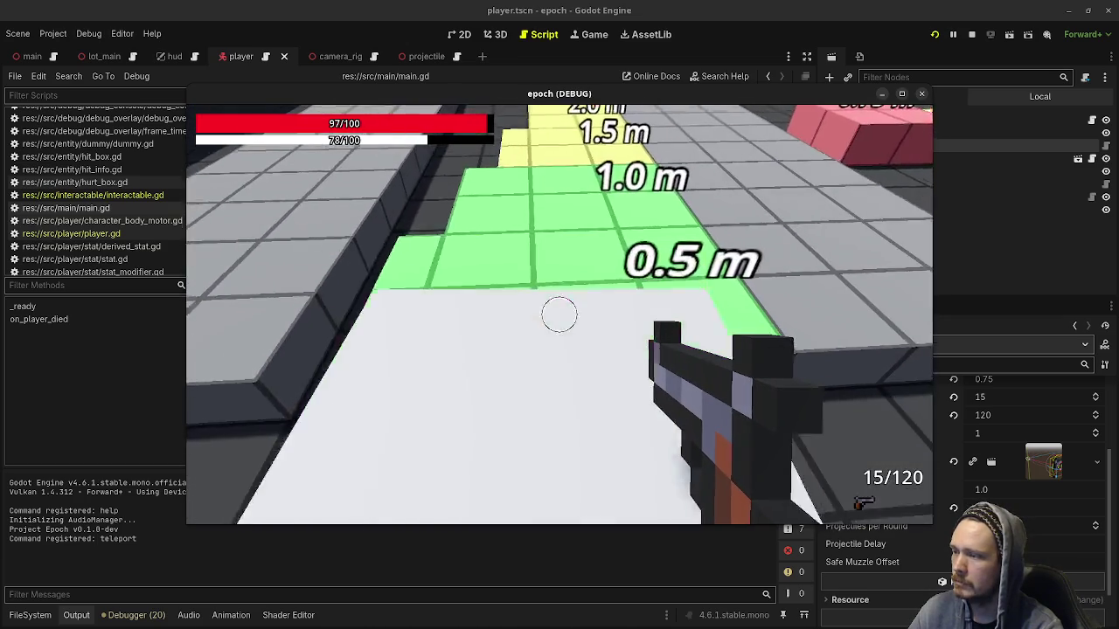
{"action": "key", "text": "w"}
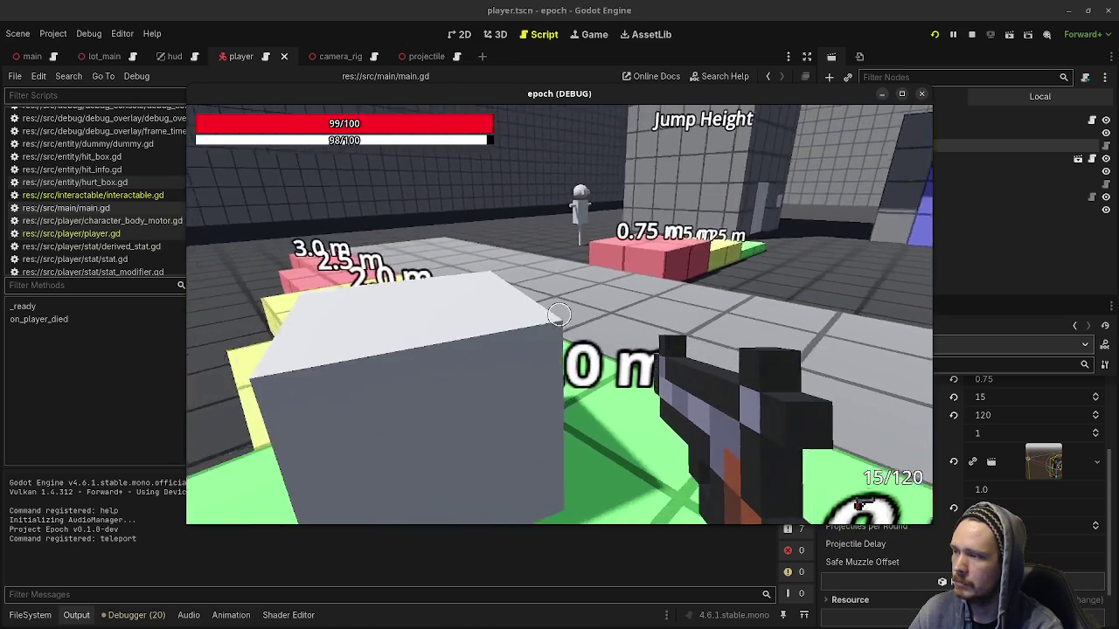
{"action": "key", "text": "w"}
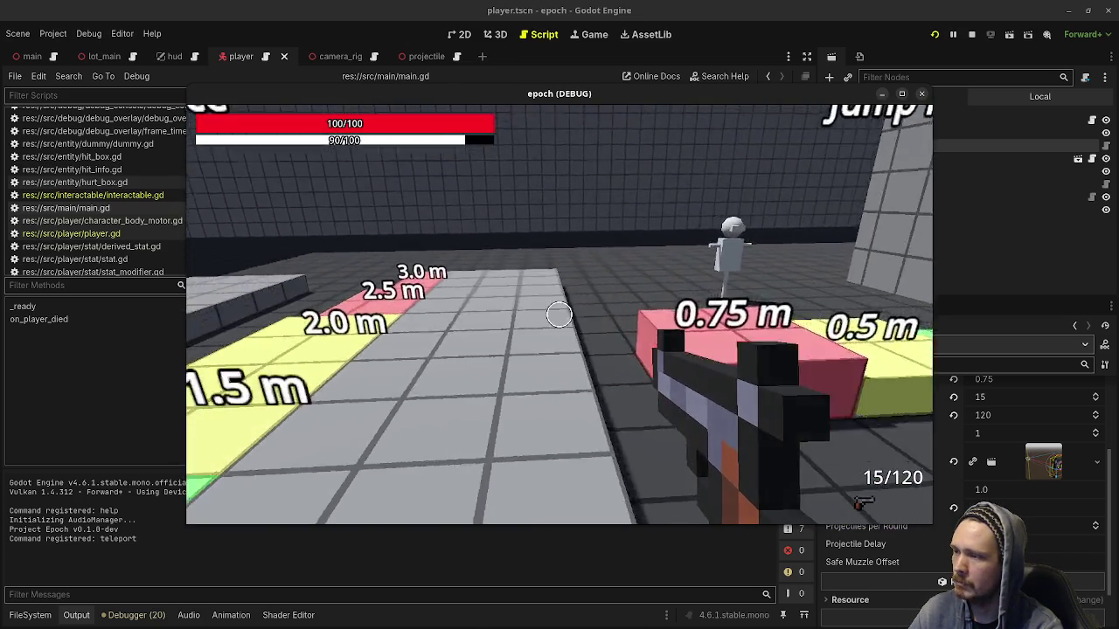
Step: Switch to weapon 2, shoot at the white sphere, then stop the game
{"action": "key", "text": "2"}
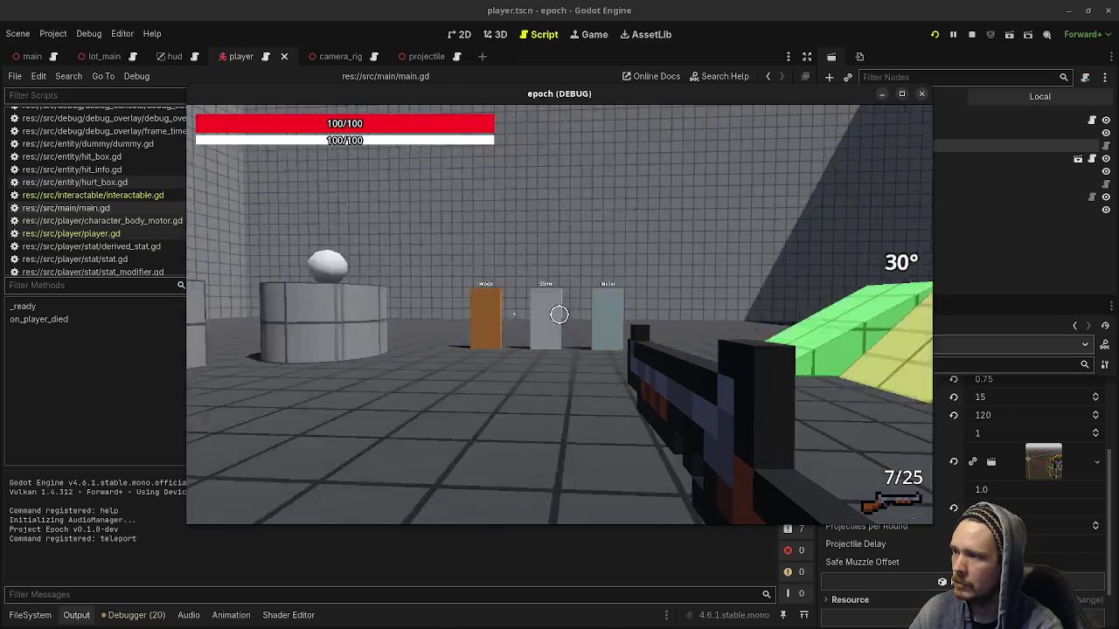
{"action": "left_click", "coordinate": [560, 315]}
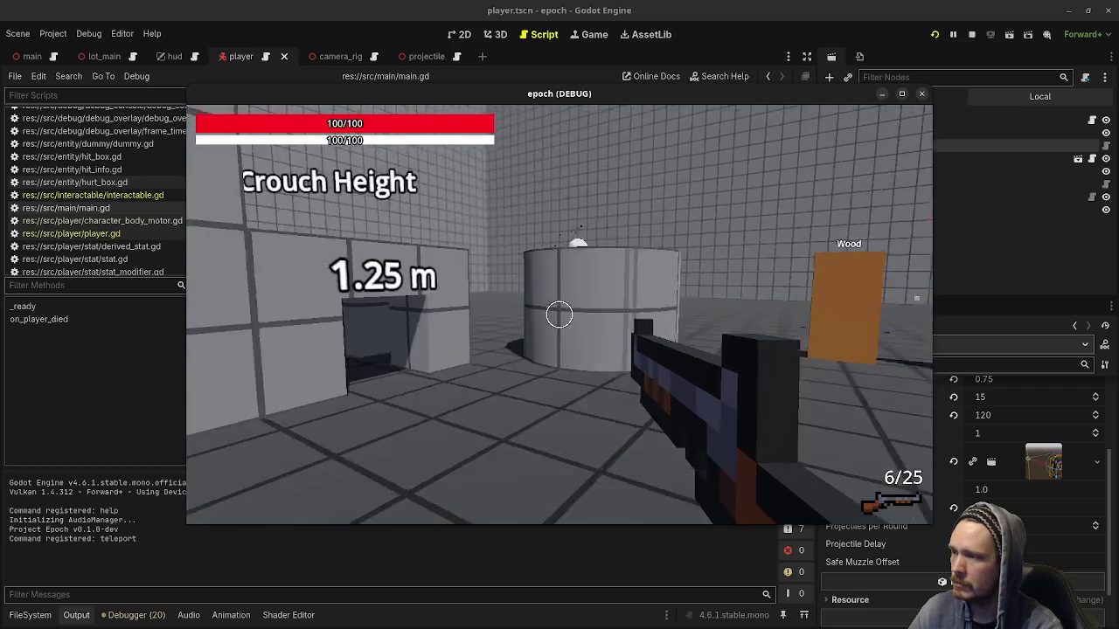
{"action": "key", "text": "shift+w"}
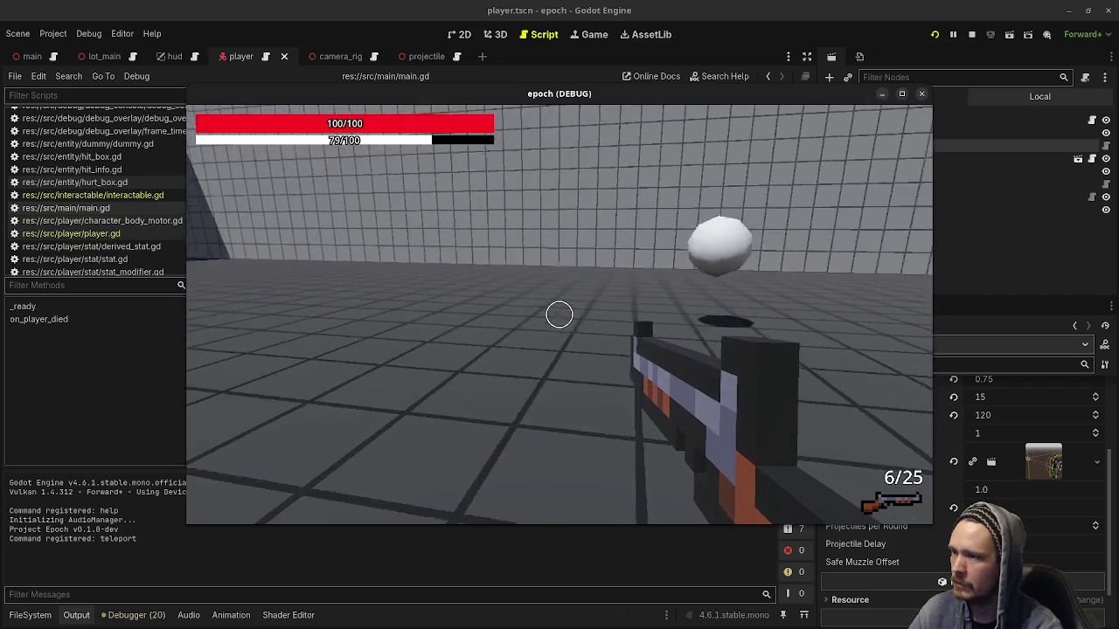
{"action": "key", "text": "w"}
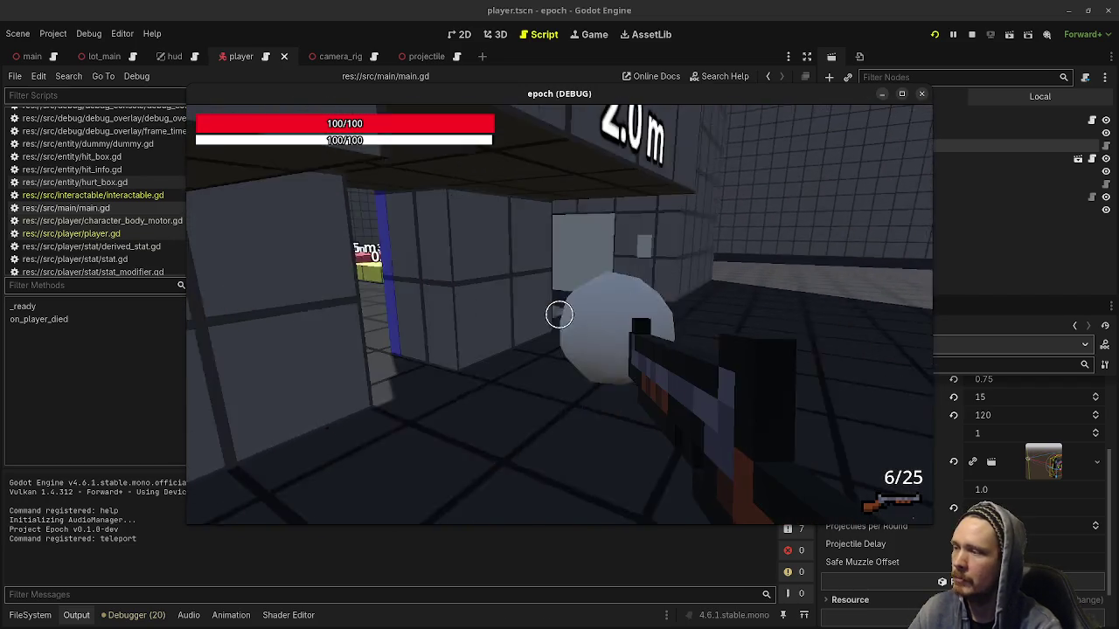
{"action": "left_click", "coordinate": [559, 314]}
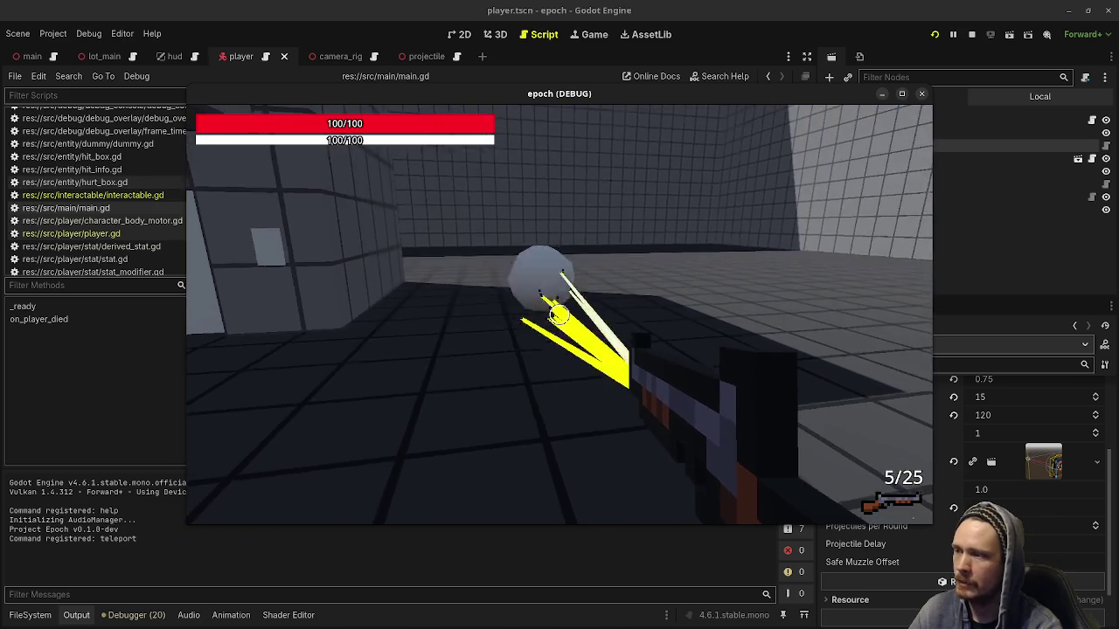
{"action": "key", "text": "w"}
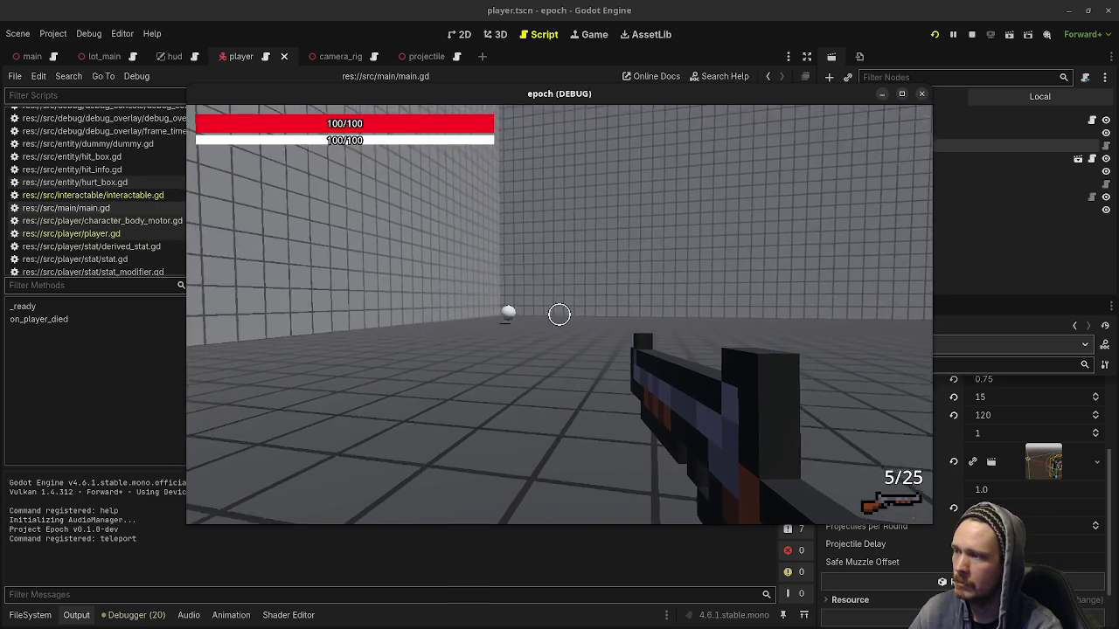
{"action": "key", "text": "w"}
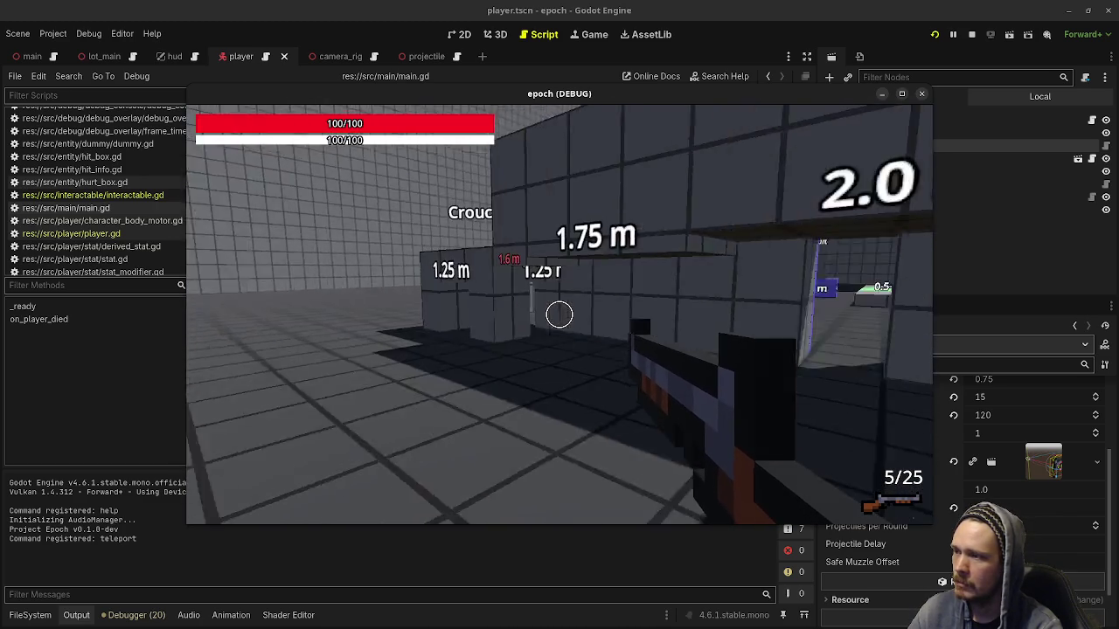
{"action": "key", "text": "w"}
{"action": "left_click", "coordinate": [971, 34]}
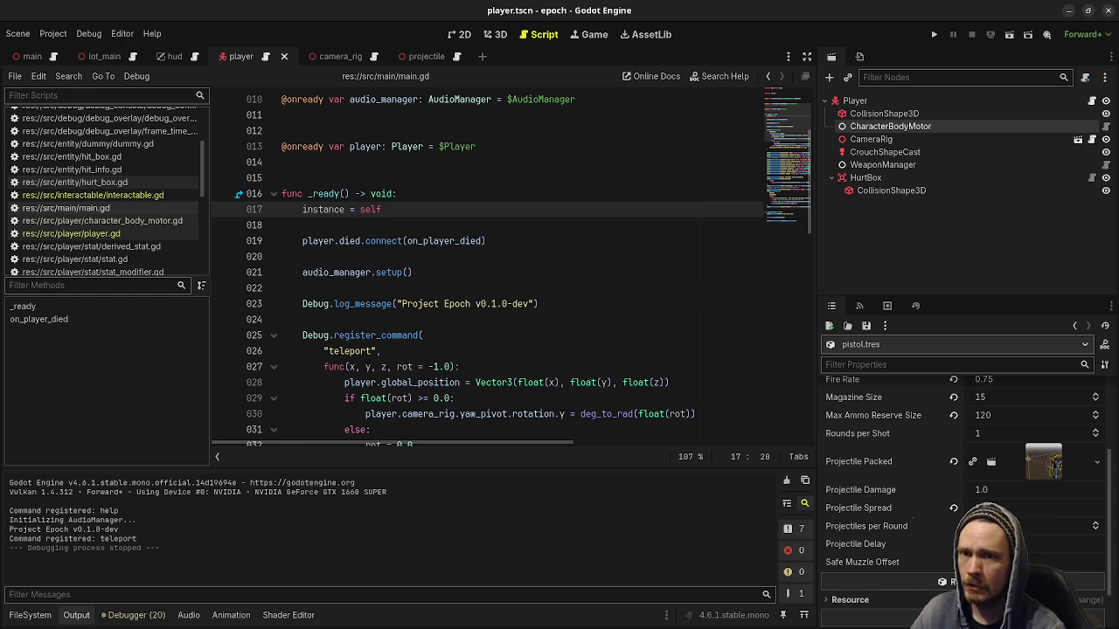
{"action": "key", "text": "alt+Tab"}
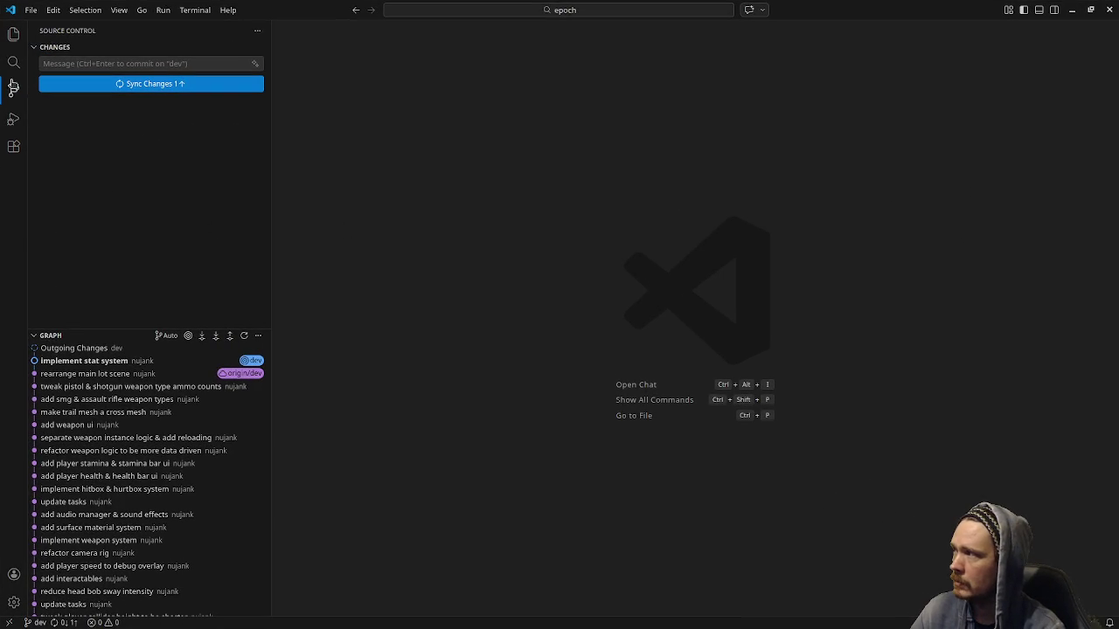
Step: Open Braindump.md from the file tree and point out the health and stamina stats
{"action": "left_click", "coordinate": [14, 34]}
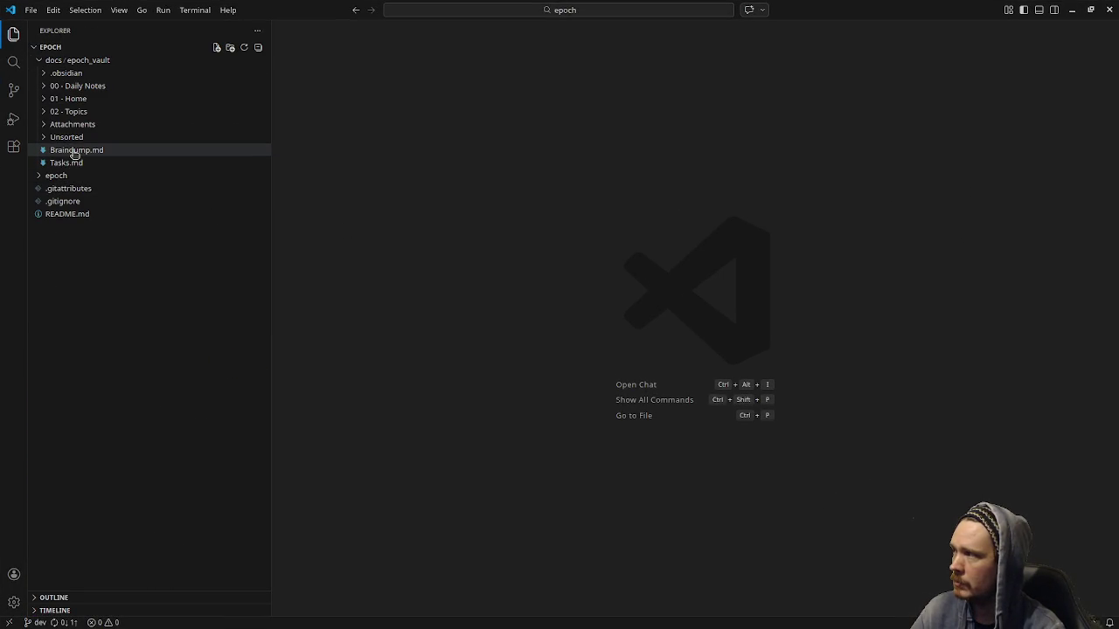
{"action": "left_click", "coordinate": [74, 152]}
{"action": "scroll", "coordinate": [428, 215], "scroll_direction": "up", "scroll_amount": 3}
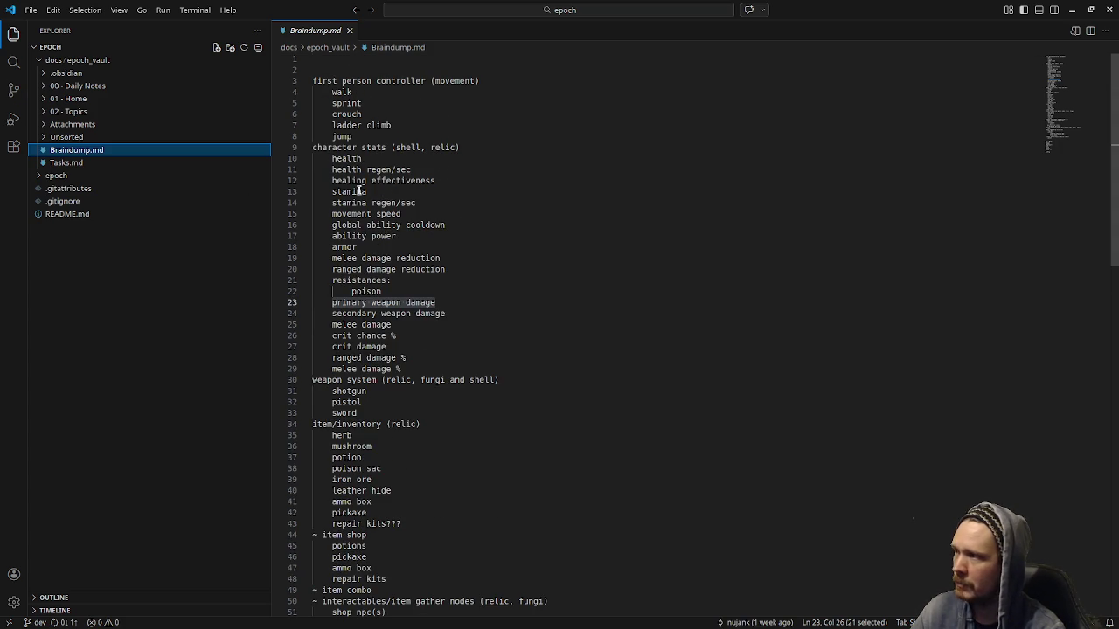
{"action": "left_click", "coordinate": [346, 159]}
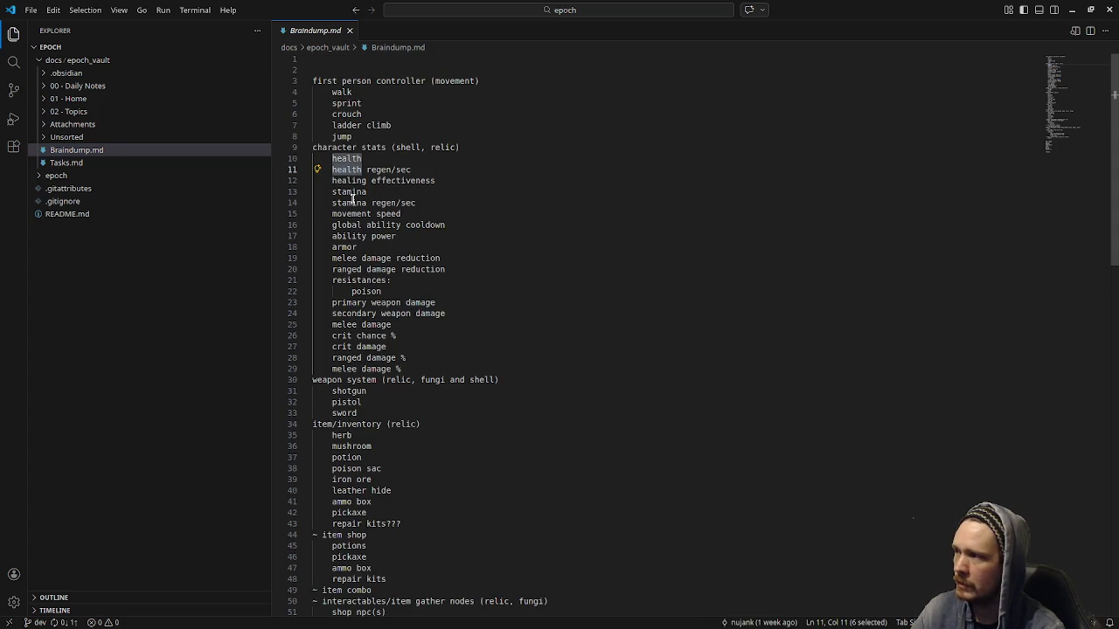
{"action": "left_click", "coordinate": [353, 202]}
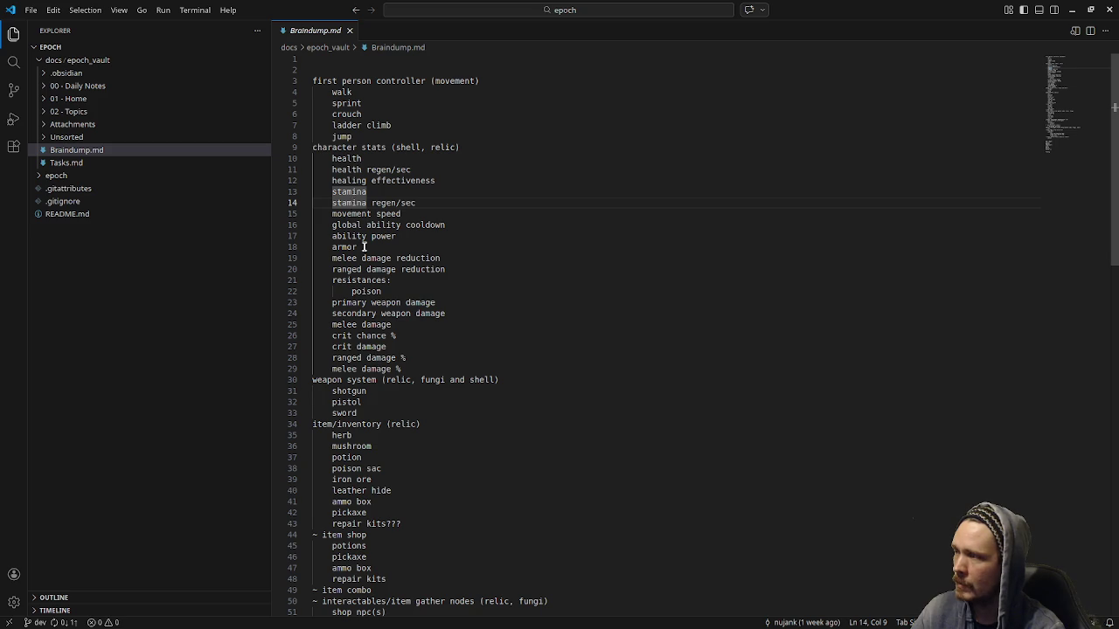
Step: Scroll down the notes to the status effect entry listing poison
{"action": "scroll", "coordinate": [357, 231], "scroll_direction": "down", "scroll_amount": 2}
{"action": "scroll", "coordinate": [367, 280], "scroll_direction": "down", "scroll_amount": 2}
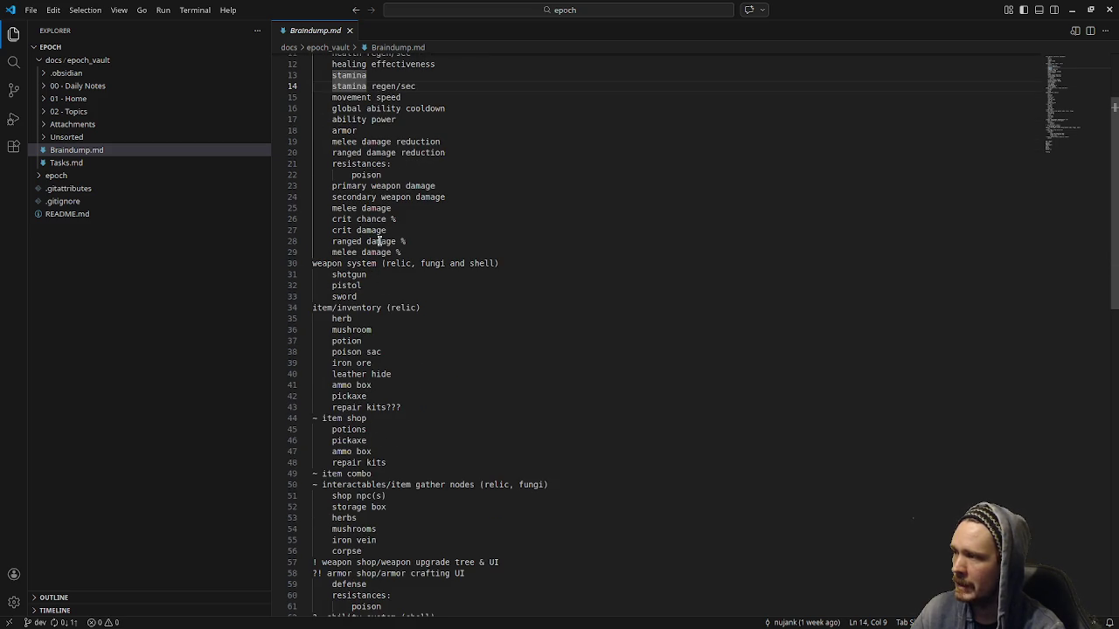
{"action": "scroll", "coordinate": [355, 302], "scroll_direction": "up", "scroll_amount": 1}
{"action": "scroll", "coordinate": [356, 302], "scroll_direction": "down", "scroll_amount": 2}
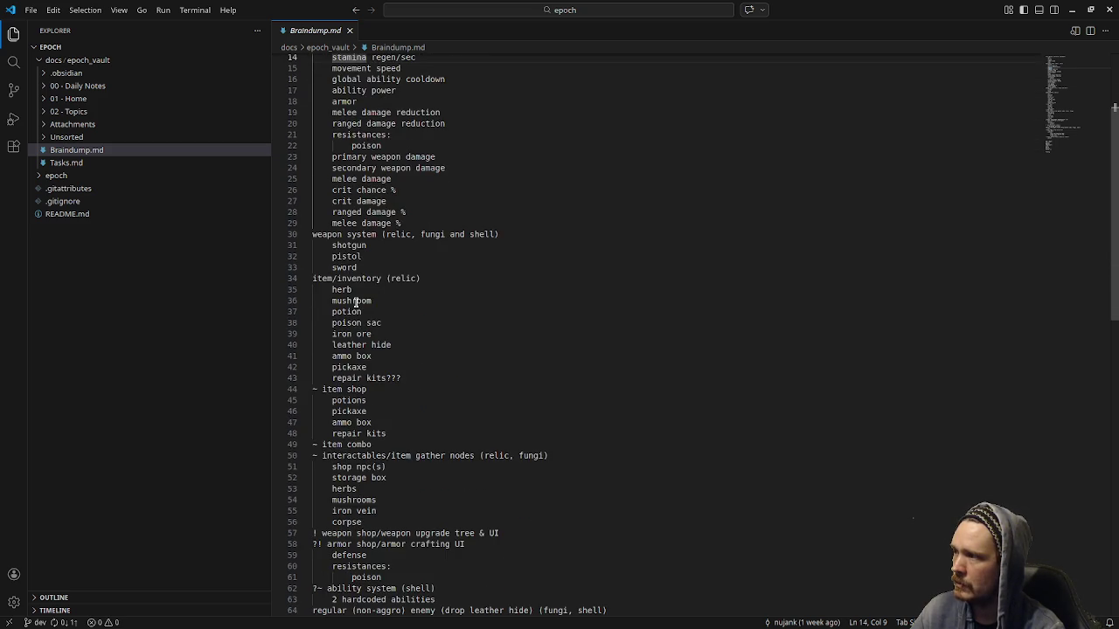
{"action": "scroll", "coordinate": [356, 301], "scroll_direction": "down", "scroll_amount": 2}
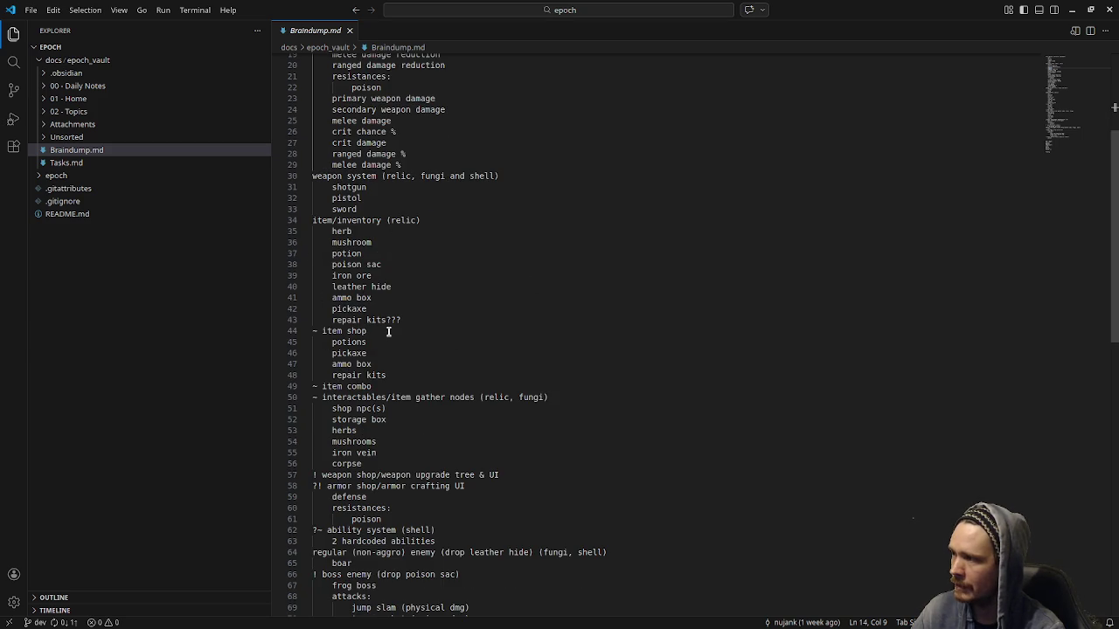
{"action": "scroll", "coordinate": [388, 331], "scroll_direction": "down", "scroll_amount": 1}
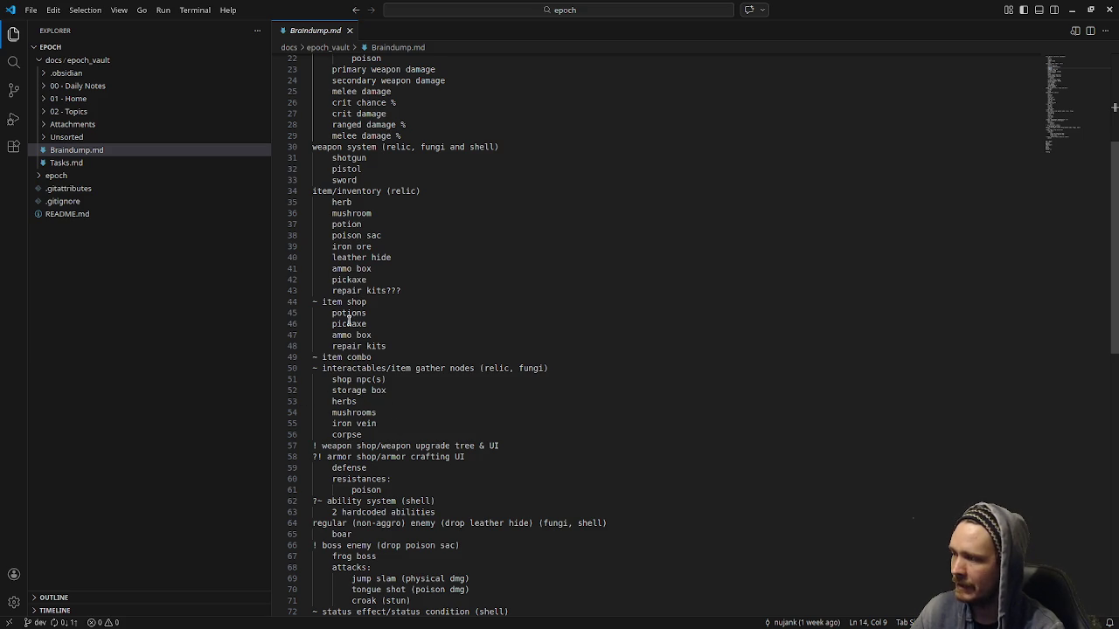
{"action": "scroll", "coordinate": [348, 318], "scroll_direction": "down", "scroll_amount": 1}
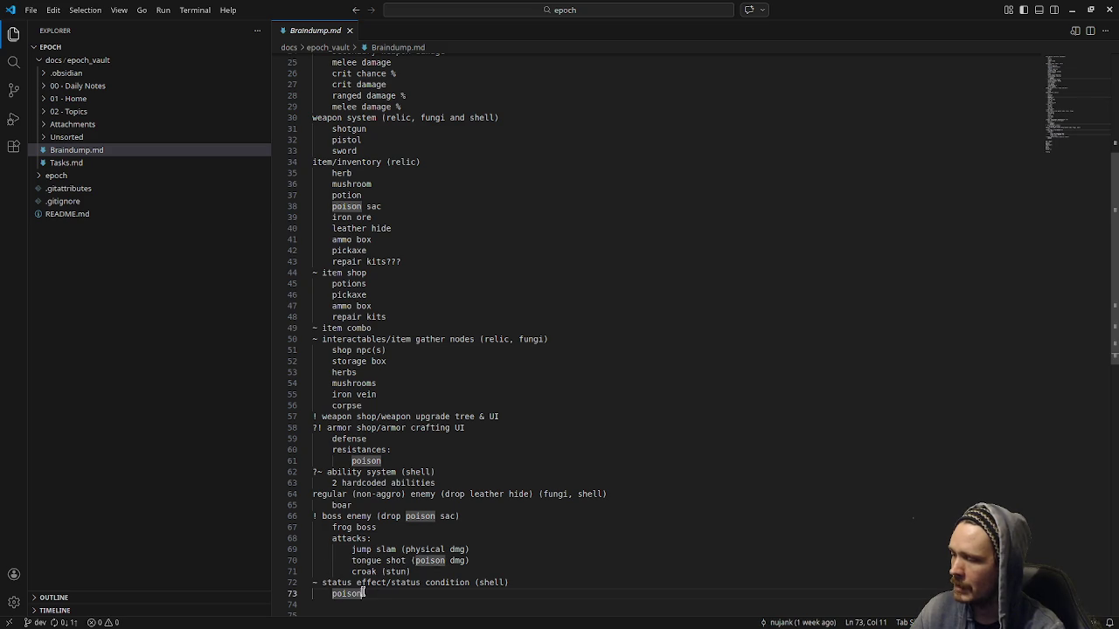
{"action": "left_click_drag", "start_coordinate": [362, 593], "coordinate": [311, 586]}
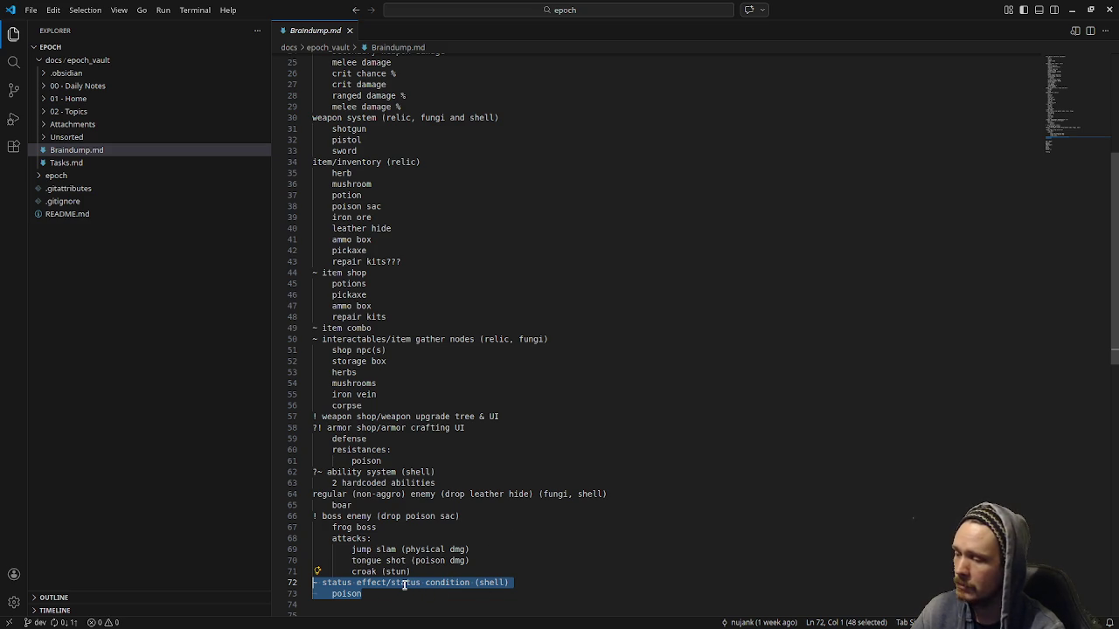
{"action": "scroll", "coordinate": [405, 585], "scroll_direction": "up", "scroll_amount": 2}
{"action": "scroll", "coordinate": [405, 585], "scroll_direction": "up", "scroll_amount": 3}
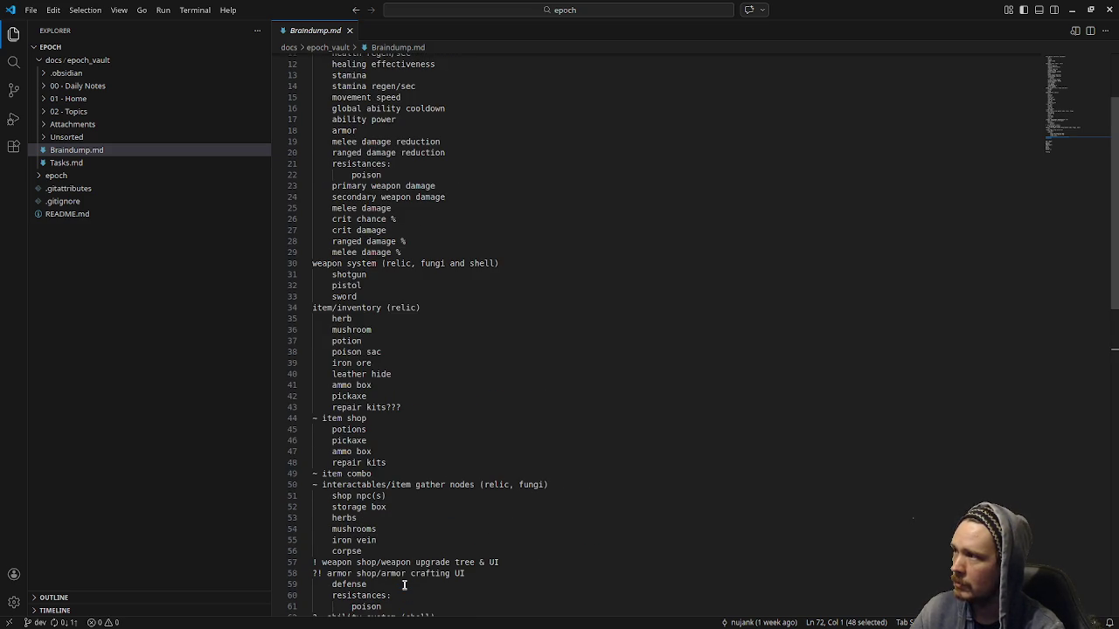
{"action": "scroll", "coordinate": [404, 585], "scroll_direction": "up", "scroll_amount": 3}
{"action": "scroll", "coordinate": [403, 584], "scroll_direction": "down", "scroll_amount": 4}
{"action": "scroll", "coordinate": [398, 581], "scroll_direction": "down", "scroll_amount": 4}
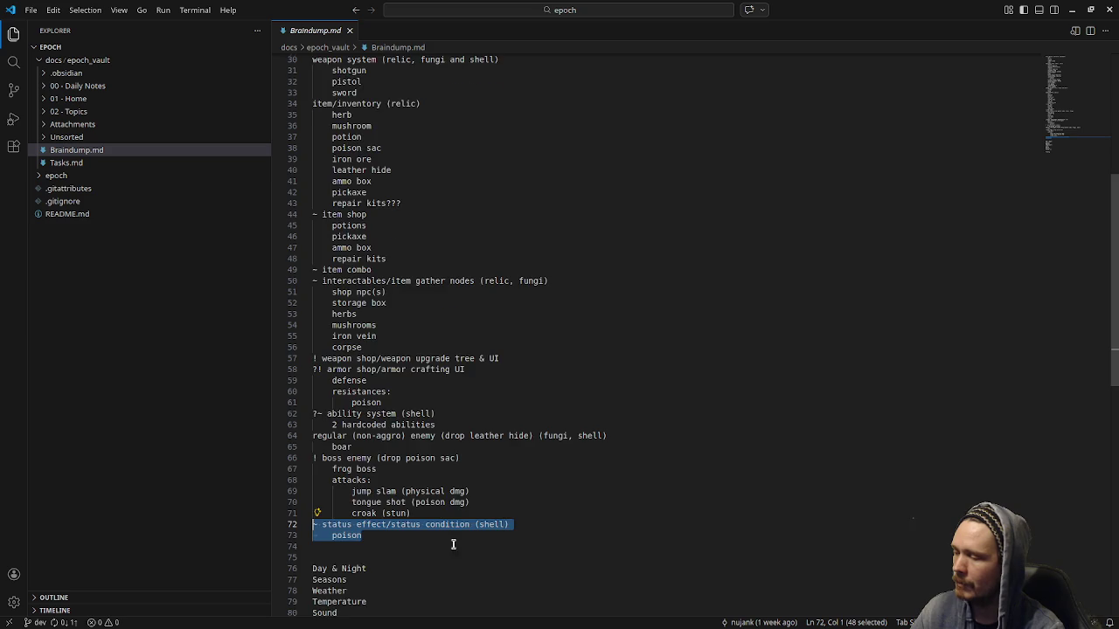
{"action": "scroll", "coordinate": [452, 544], "scroll_direction": "up", "scroll_amount": 1}
{"action": "left_click", "coordinate": [396, 584]}
{"action": "left_click_drag", "start_coordinate": [396, 583], "coordinate": [349, 522]}
{"action": "left_click", "coordinate": [367, 585]}
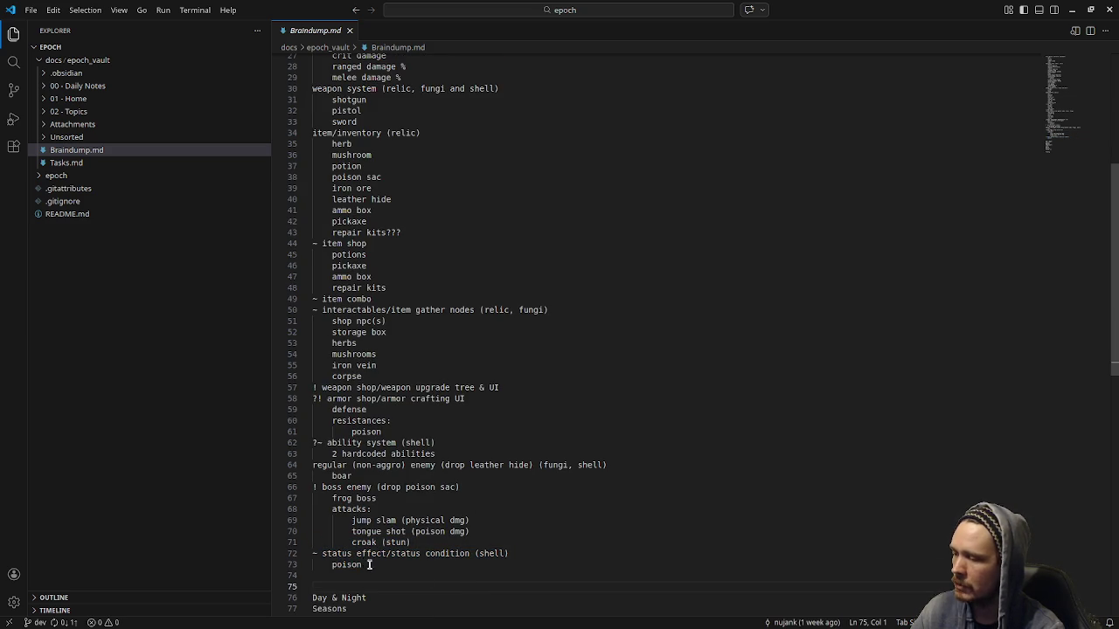
{"action": "left_click_drag", "start_coordinate": [367, 564], "coordinate": [312, 525]}
{"action": "left_click", "coordinate": [398, 571]}
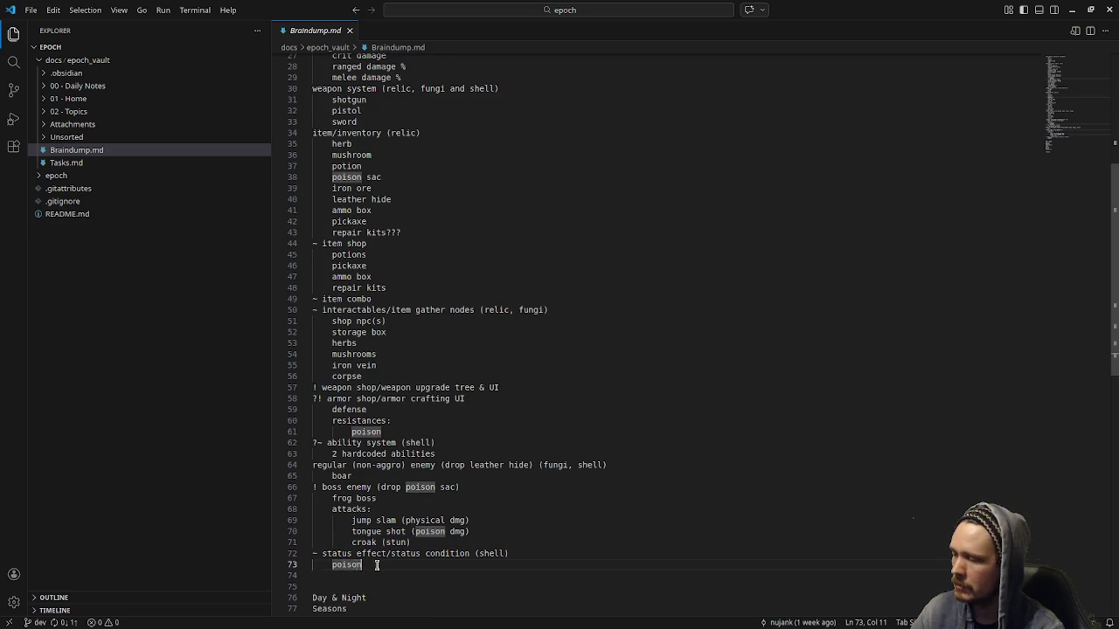
{"action": "left_click_drag", "start_coordinate": [377, 565], "coordinate": [297, 554]}
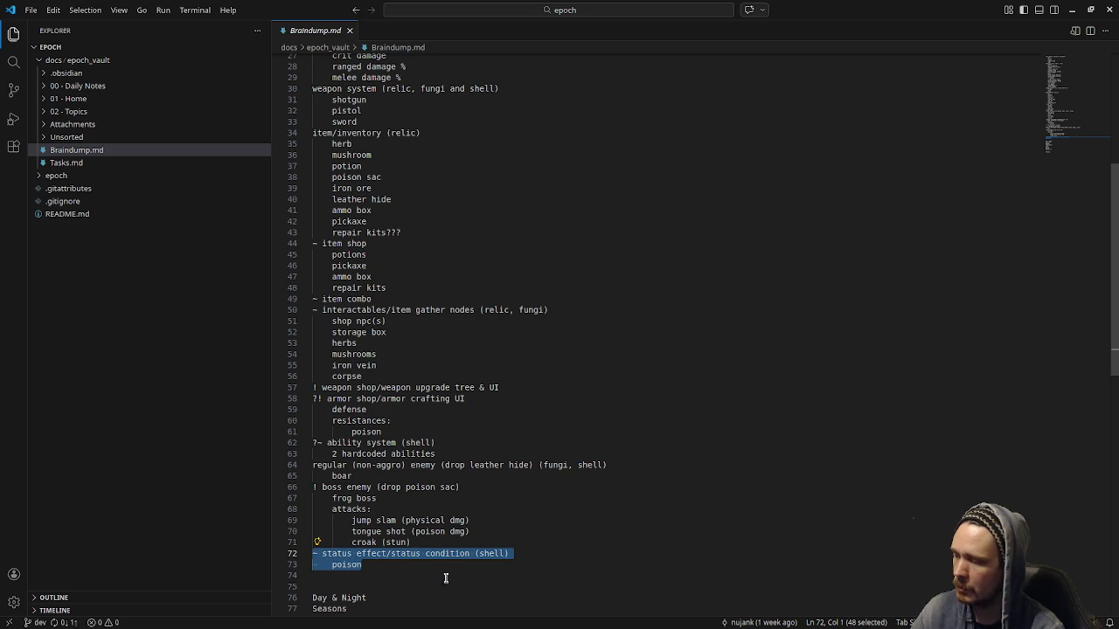
{"action": "scroll", "coordinate": [406, 571], "scroll_direction": "up", "scroll_amount": 2}
{"action": "scroll", "coordinate": [406, 572], "scroll_direction": "up", "scroll_amount": 2}
{"action": "scroll", "coordinate": [405, 577], "scroll_direction": "up", "scroll_amount": 3}
{"action": "scroll", "coordinate": [406, 577], "scroll_direction": "down", "scroll_amount": 2}
{"action": "scroll", "coordinate": [407, 580], "scroll_direction": "down", "scroll_amount": 4}
{"action": "scroll", "coordinate": [408, 579], "scroll_direction": "up", "scroll_amount": 1}
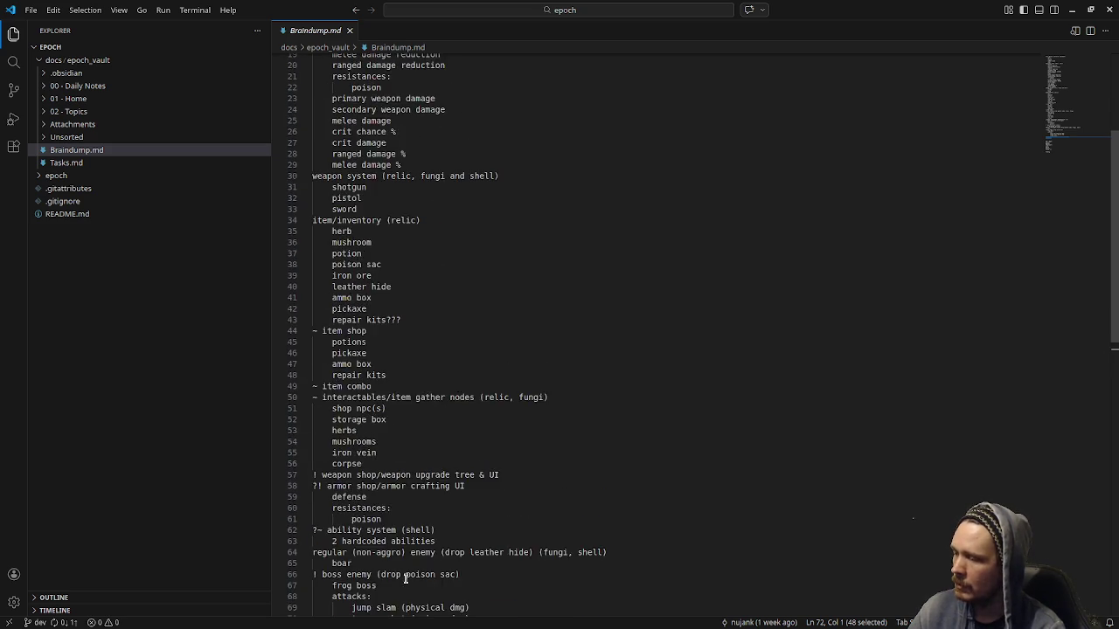
{"action": "scroll", "coordinate": [419, 524], "scroll_direction": "up", "scroll_amount": 4}
{"action": "scroll", "coordinate": [419, 349], "scroll_direction": "up", "scroll_amount": 2}
{"action": "scroll", "coordinate": [454, 399], "scroll_direction": "down", "scroll_amount": 1}
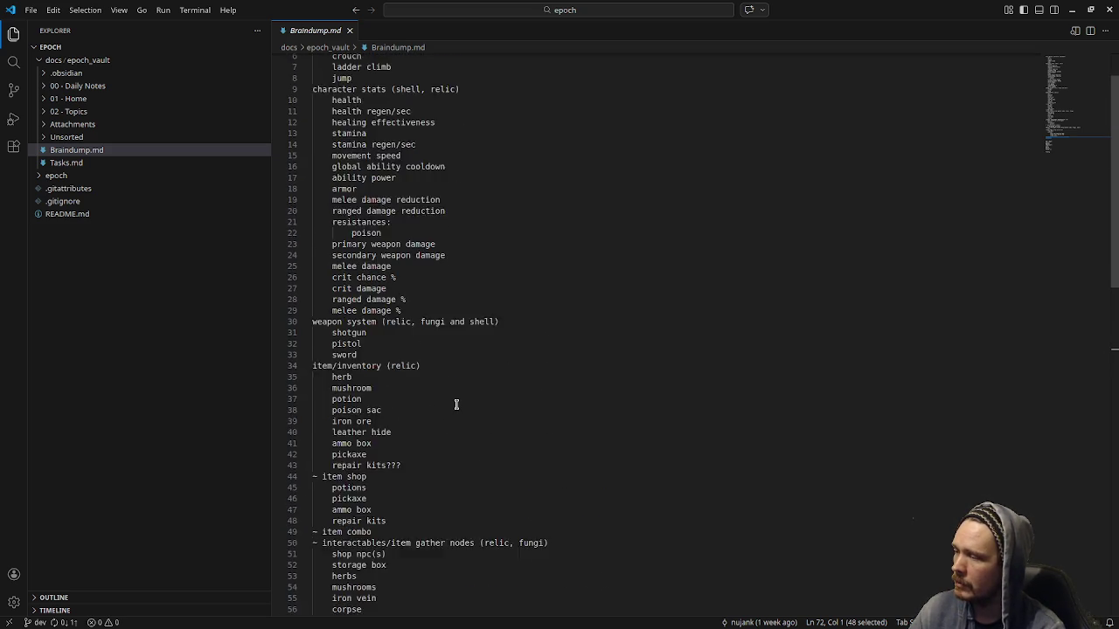
{"action": "scroll", "coordinate": [456, 405], "scroll_direction": "down", "scroll_amount": 2}
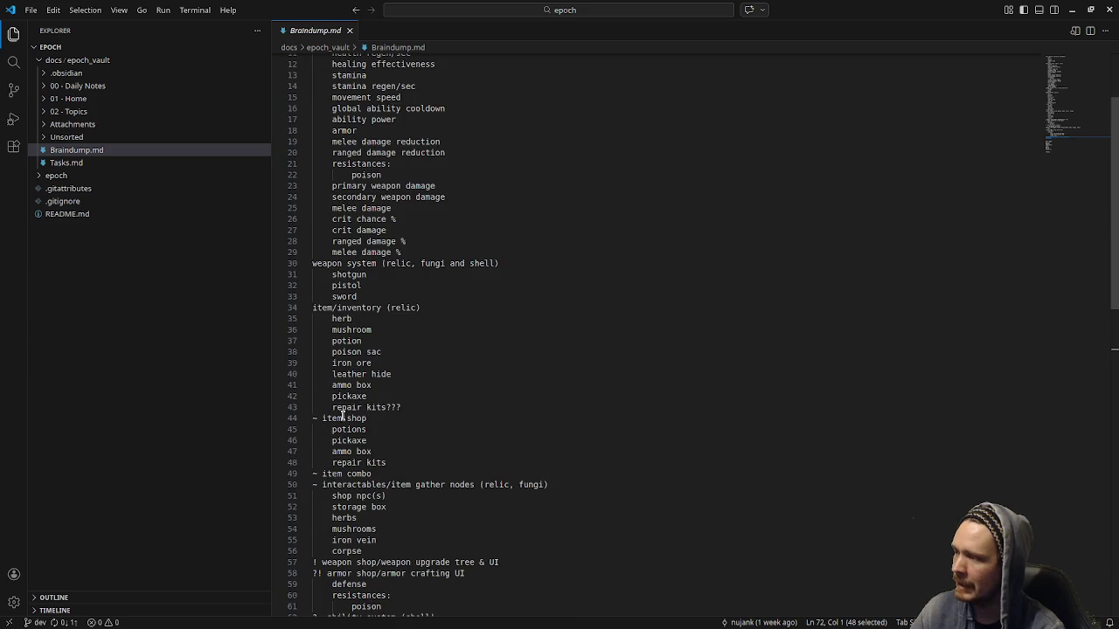
{"action": "scroll", "coordinate": [436, 516], "scroll_direction": "down", "scroll_amount": 5}
{"action": "scroll", "coordinate": [436, 511], "scroll_direction": "up", "scroll_amount": 3}
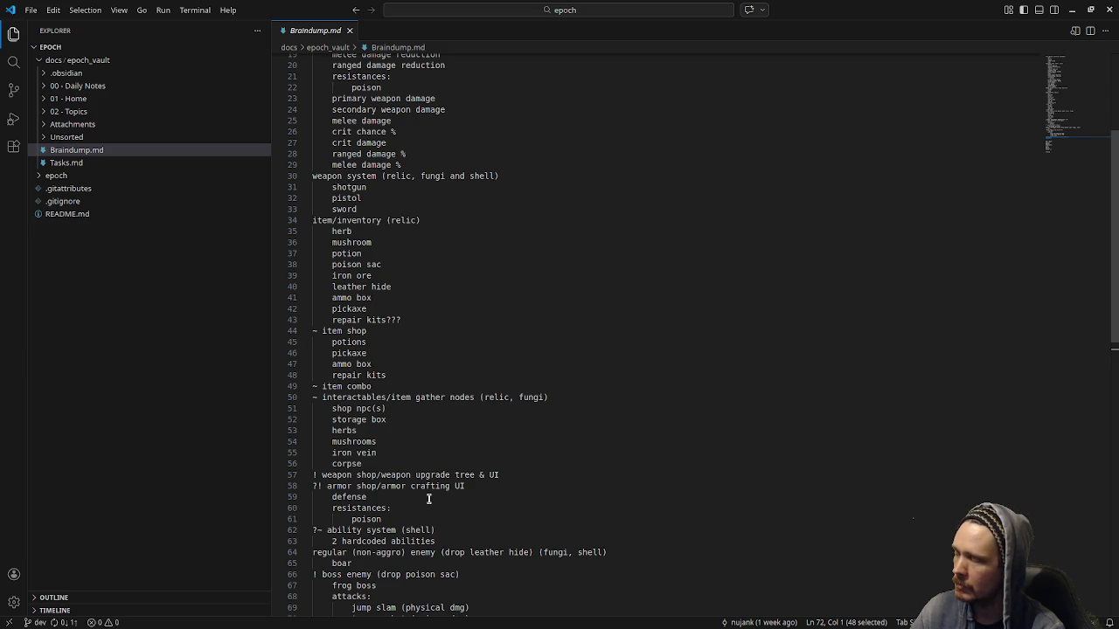
{"action": "scroll", "coordinate": [429, 498], "scroll_direction": "down", "scroll_amount": 1}
{"action": "scroll", "coordinate": [428, 499], "scroll_direction": "down", "scroll_amount": 1}
{"action": "scroll", "coordinate": [429, 499], "scroll_direction": "up", "scroll_amount": 3}
{"action": "scroll", "coordinate": [429, 498], "scroll_direction": "up", "scroll_amount": 5}
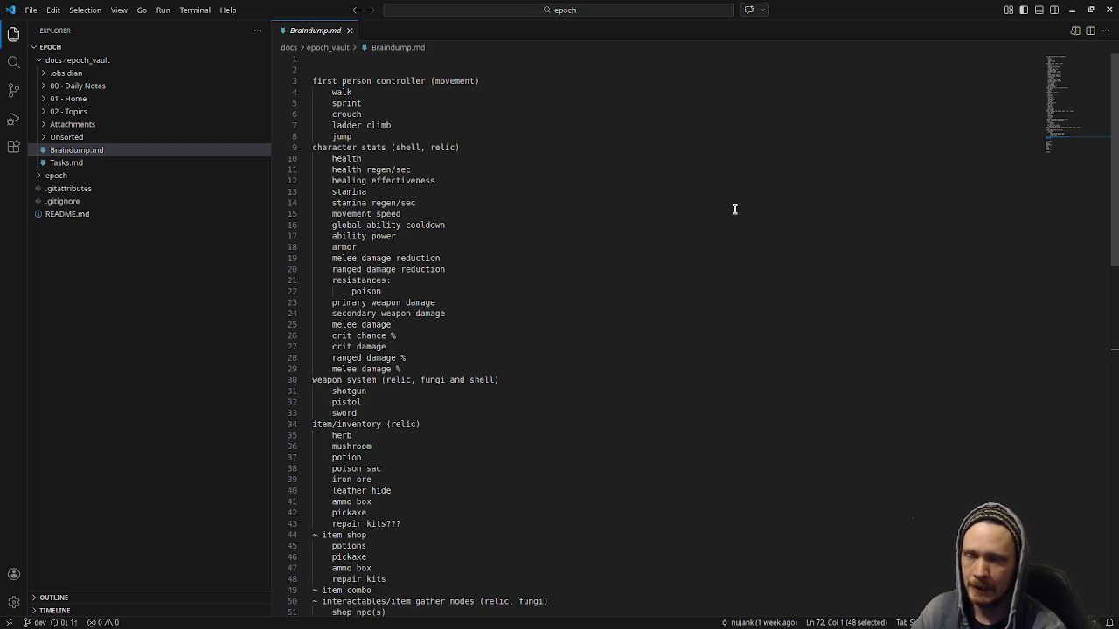
{"action": "left_click", "coordinate": [1072, 10]}
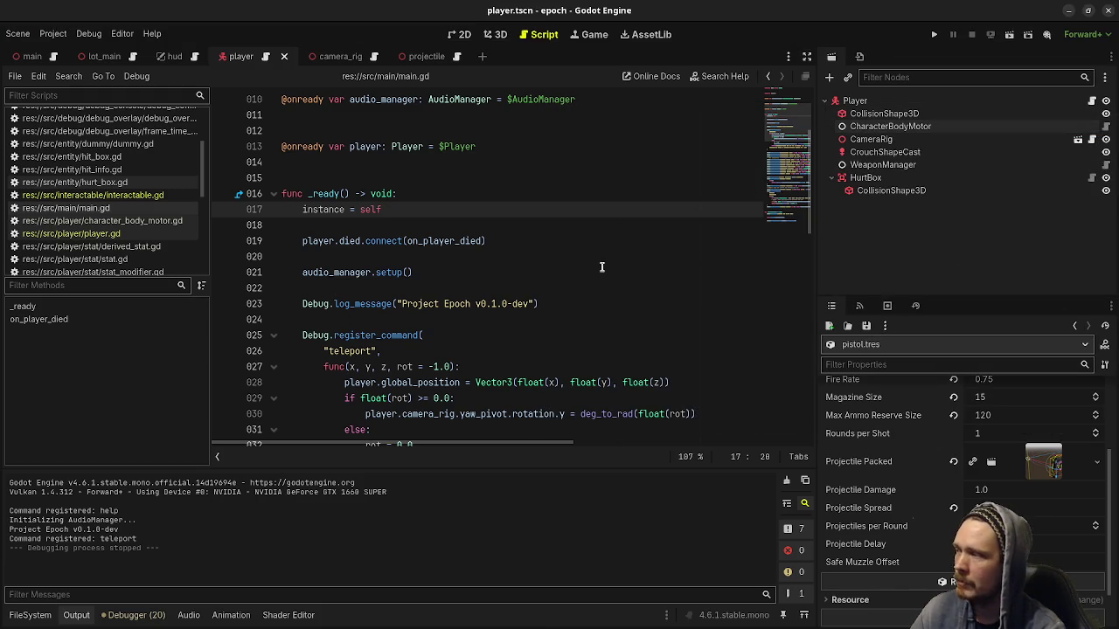
Step: Open player.gd from Godot's script list and scroll to _ready
{"action": "scroll", "coordinate": [469, 390], "scroll_direction": "down", "scroll_amount": 3}
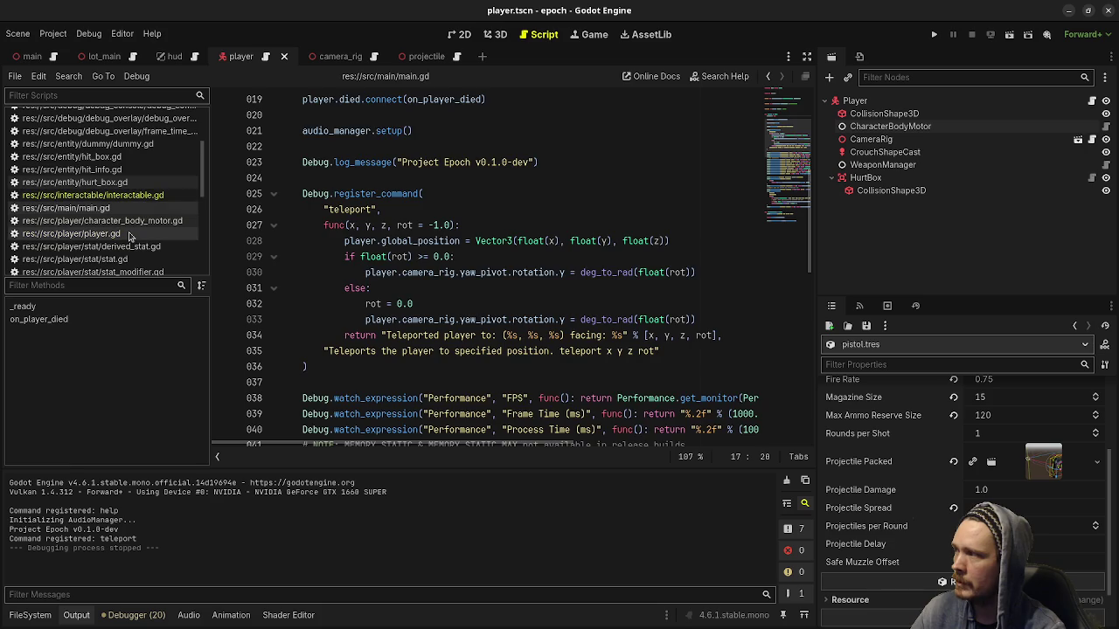
{"action": "left_click", "coordinate": [70, 234]}
{"action": "scroll", "coordinate": [492, 215], "scroll_direction": "up", "scroll_amount": 8}
{"action": "scroll", "coordinate": [420, 210], "scroll_direction": "up", "scroll_amount": 8}
{"action": "scroll", "coordinate": [349, 207], "scroll_direction": "up", "scroll_amount": 2}
{"action": "scroll", "coordinate": [334, 205], "scroll_direction": "down", "scroll_amount": 3}
Step: Highlight the health and stamina stat setup lines, then clear the selection
{"action": "left_click_drag", "start_coordinate": [339, 209], "coordinate": [511, 320]}
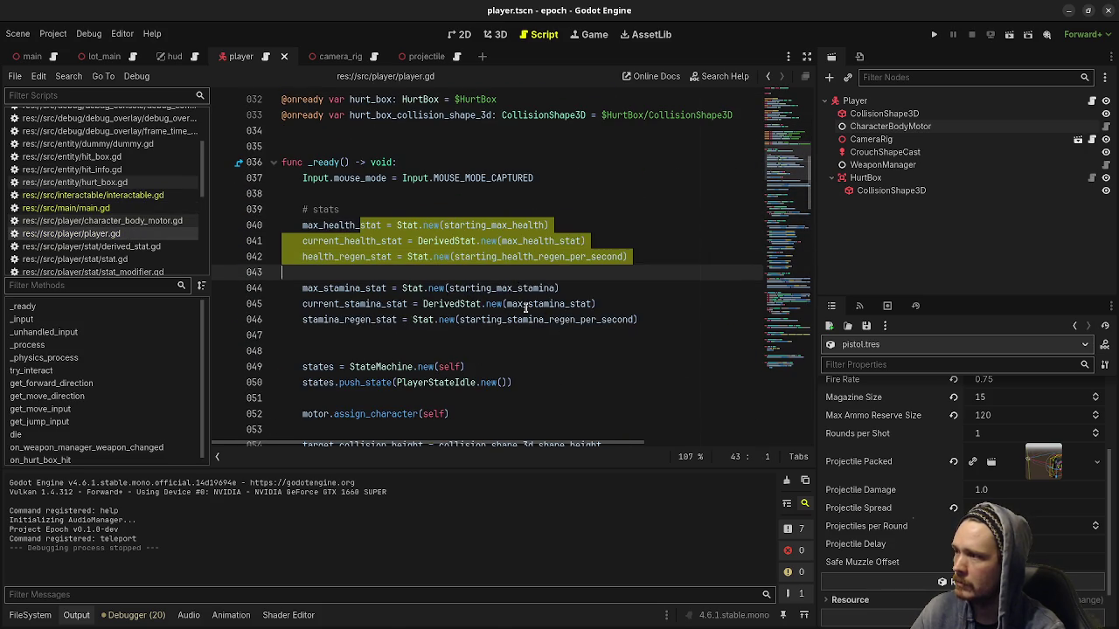
{"action": "left_click", "coordinate": [604, 341]}
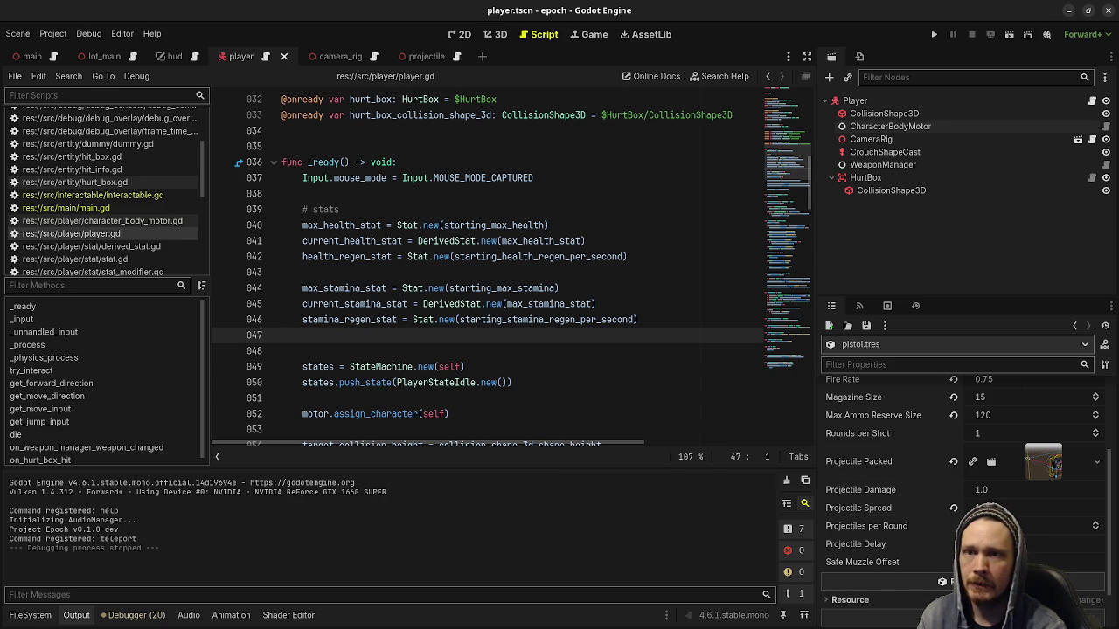
{"action": "key", "text": "F5"}
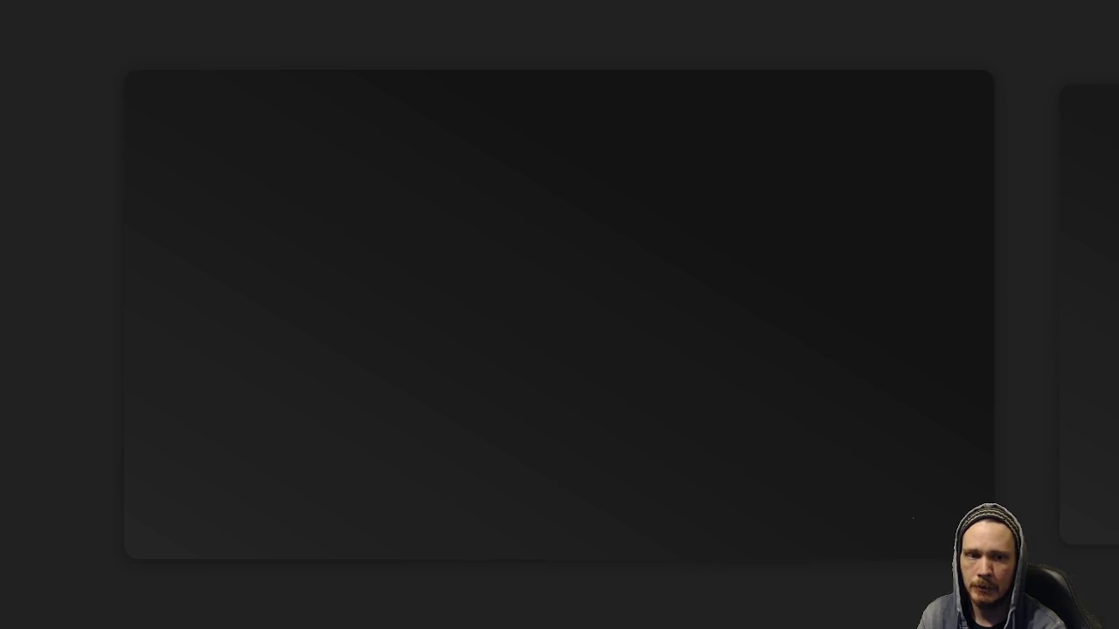
{"action": "key", "text": "F8"}
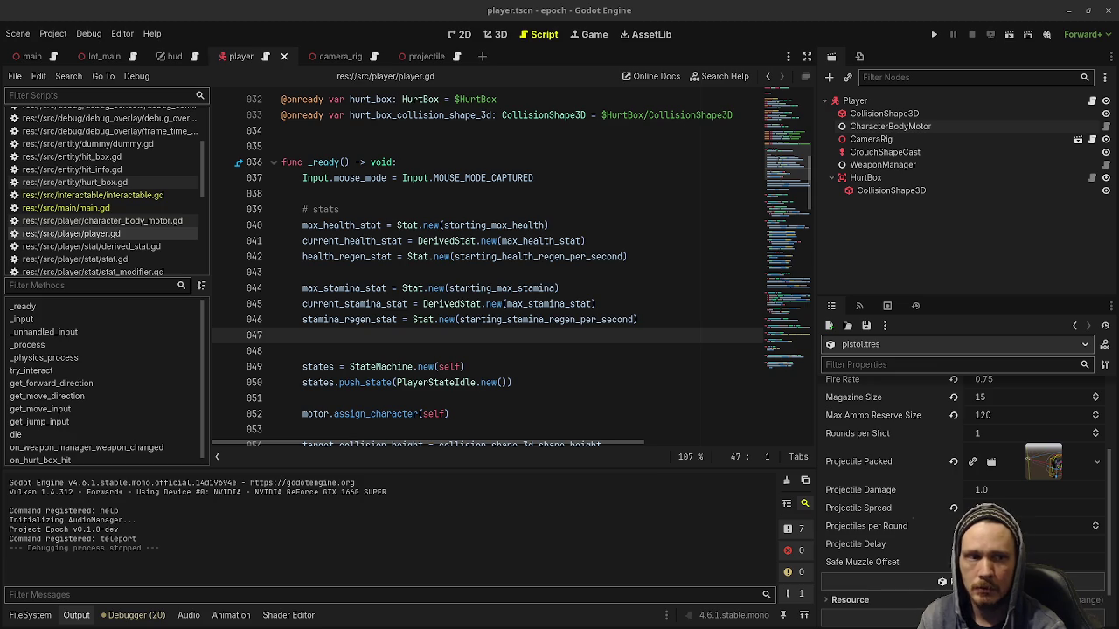